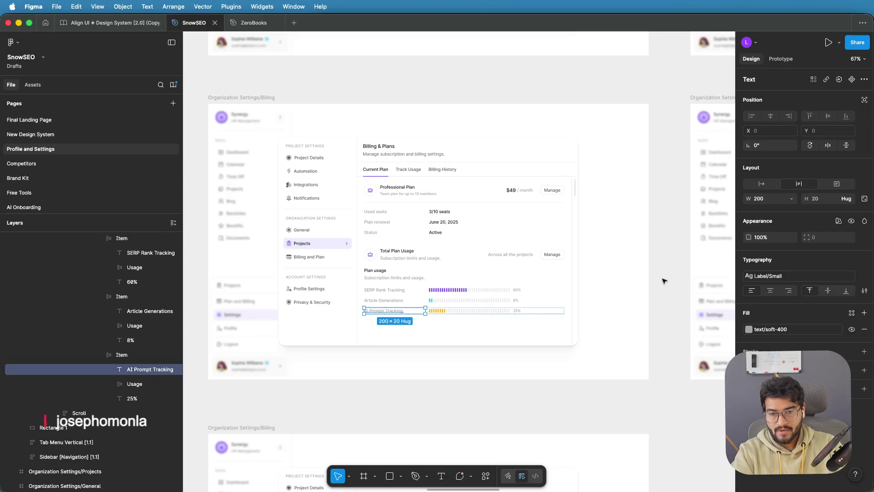
Step: Find the Projects settings screen and select its Vercel project row
mouse_move(660, 277)
mouse_down()
mouse_move(296, 284)
mouse_move(515, 283)
mouse_up()
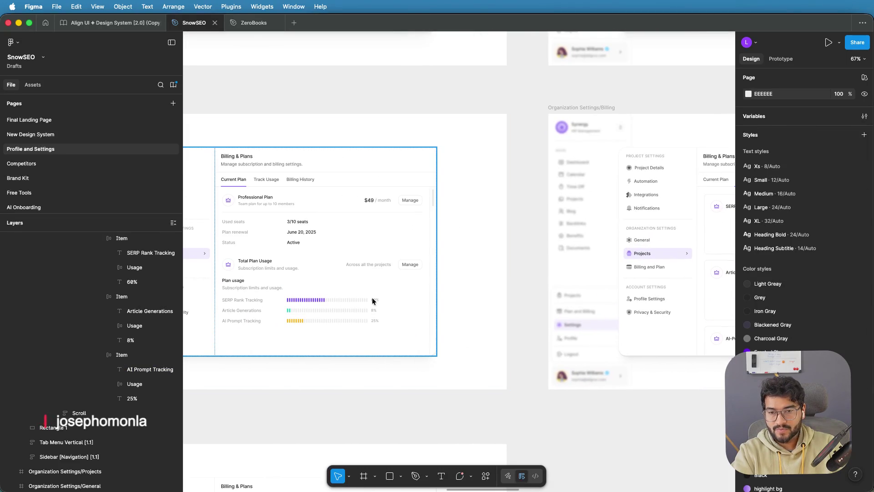
scroll(541, 281, down, 5)
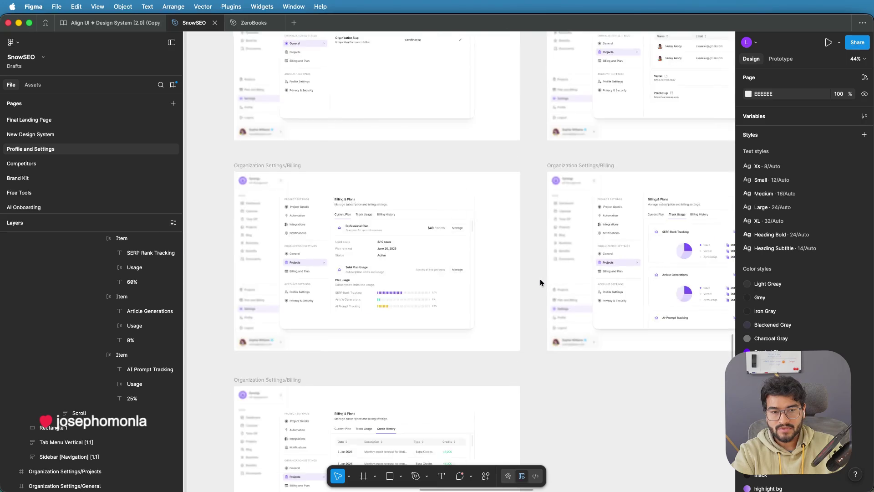
scroll(691, 269, up, 5)
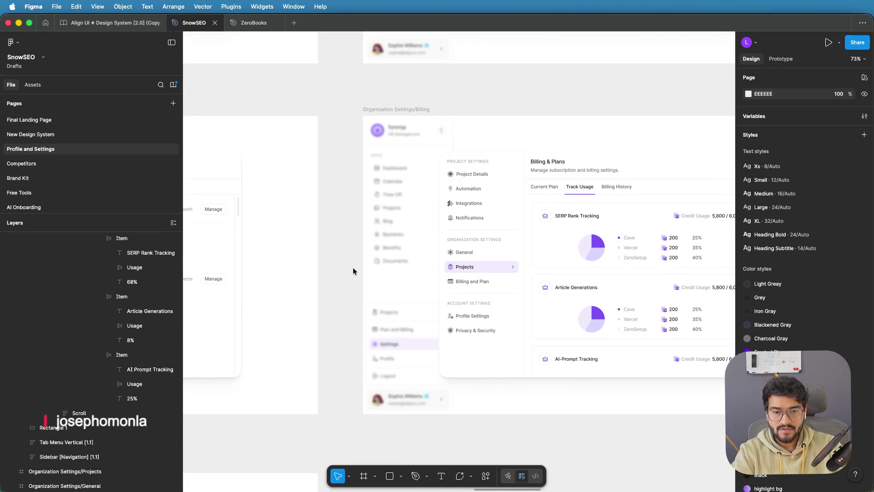
scroll(353, 269, down, 2)
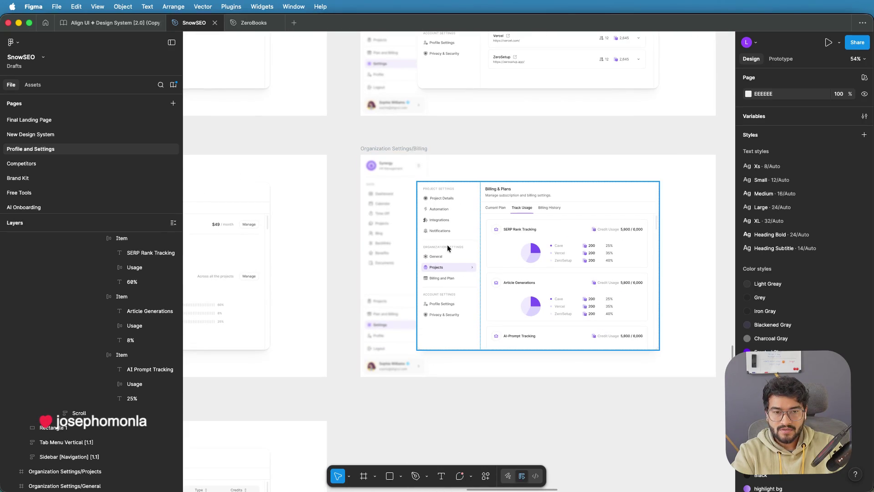
scroll(585, 272, down, 2)
scroll(582, 179, up, 2)
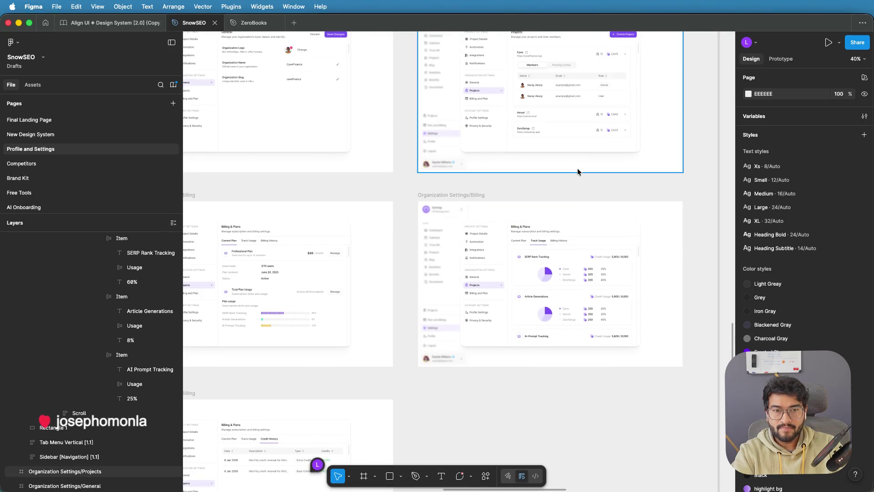
drag(577, 168, 662, 224)
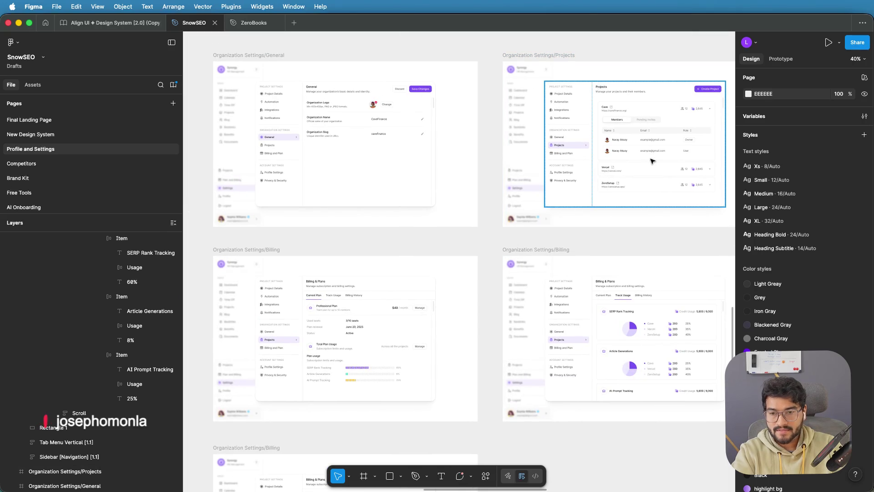
scroll(678, 150, up, 3)
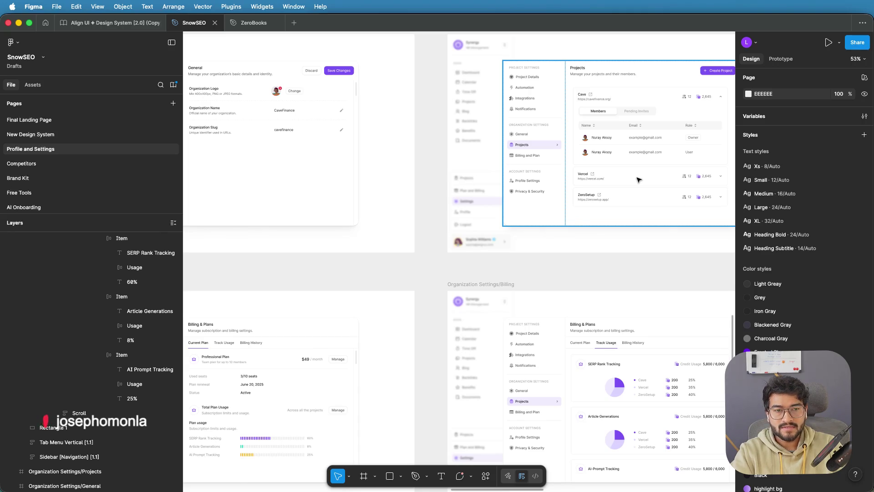
double_click(639, 180)
double_click(631, 181)
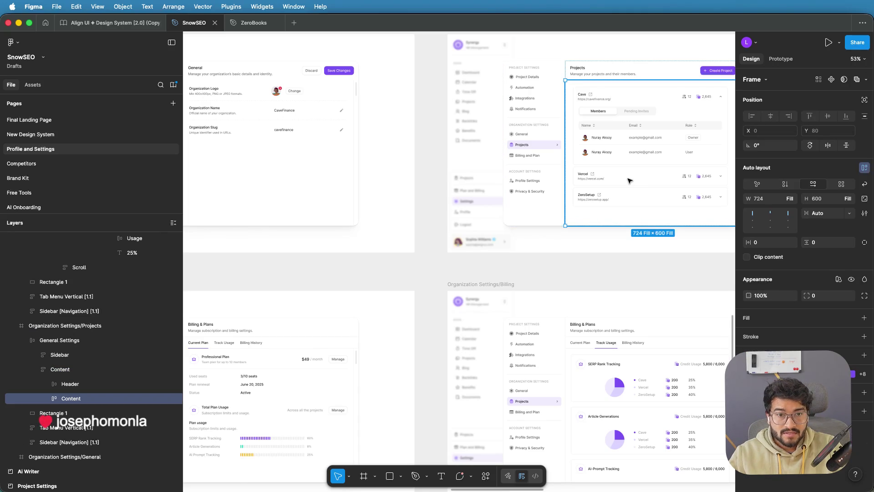
double_click(630, 181)
double_click(630, 181)
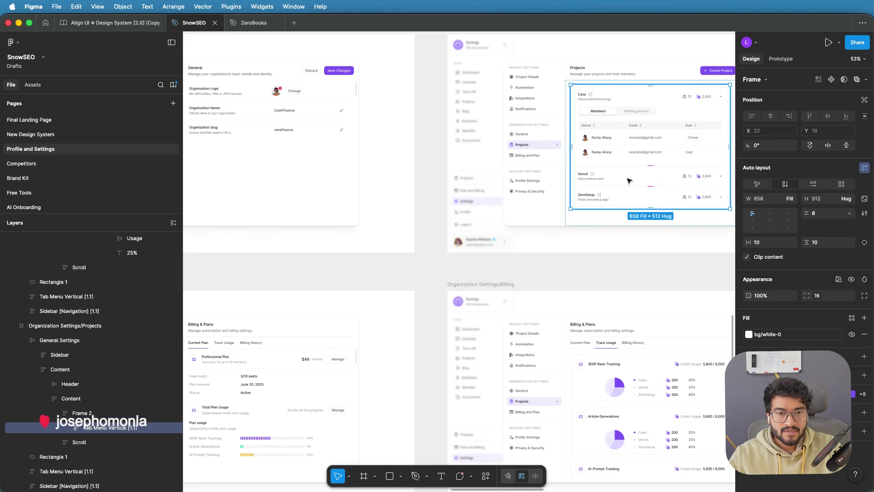
double_click(629, 180)
Step: On the Billing Track Usage screen, remove the AI-Prompt Tracking and Article Generations cards
scroll(542, 170, down, 3)
scroll(541, 170, right, 6)
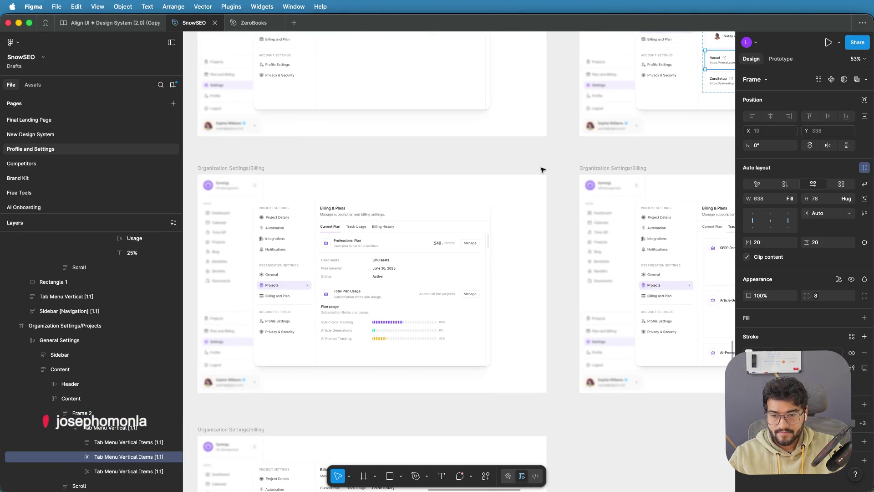
scroll(393, 310, up, 5)
scroll(394, 310, down, 5)
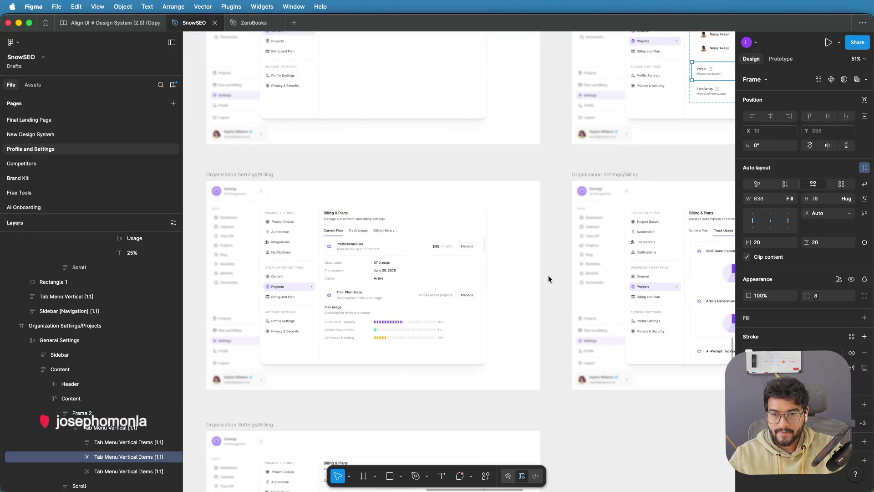
drag(548, 275, 392, 269)
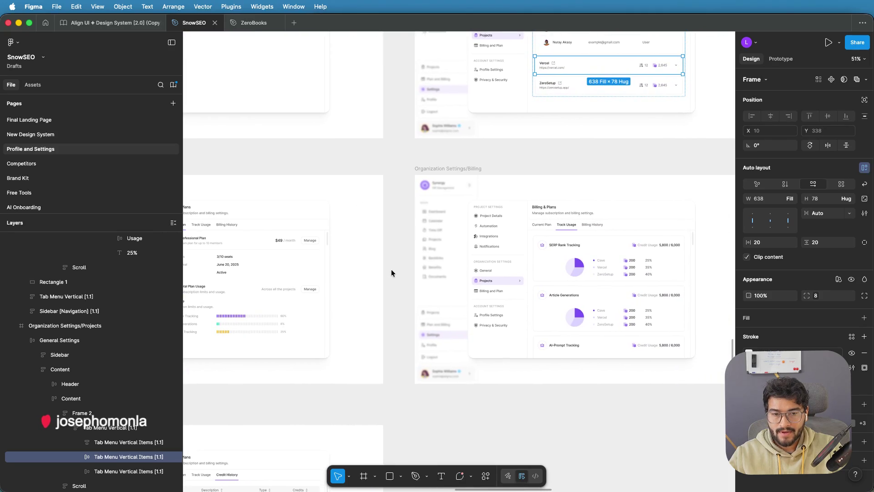
scroll(577, 260, up, 2)
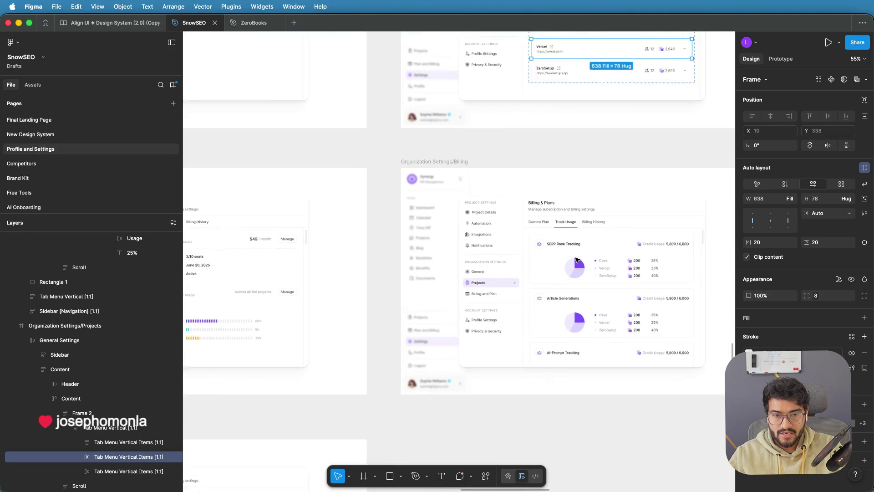
scroll(590, 316, down, 1)
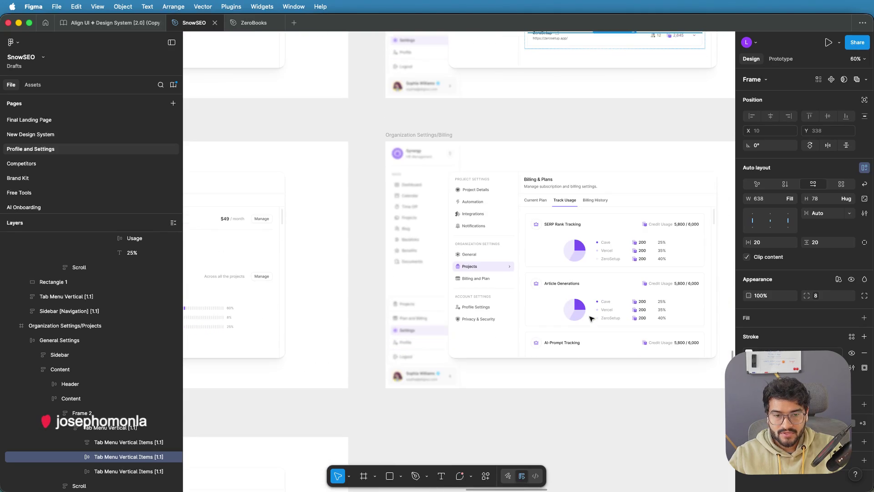
double_click(566, 344)
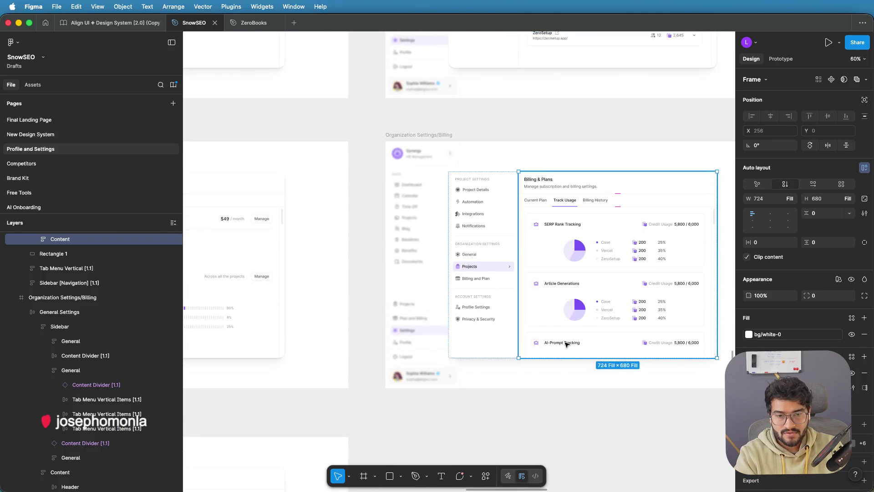
double_click(566, 344)
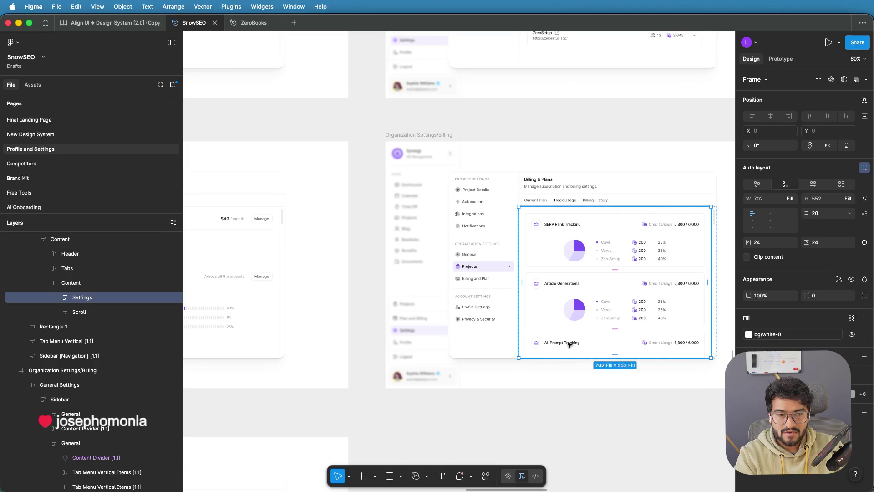
key(ctrl+z)
double_click(570, 302)
double_click(570, 302)
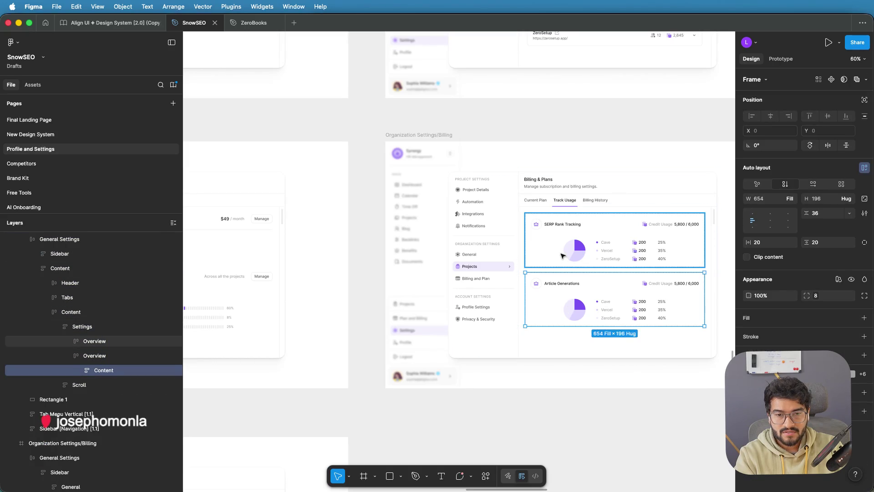
key(ctrl+z)
Step: Paste the copied Vercel row into the SERP card's Overview container, positioned below the SERP card
double_click(567, 255)
double_click(567, 255)
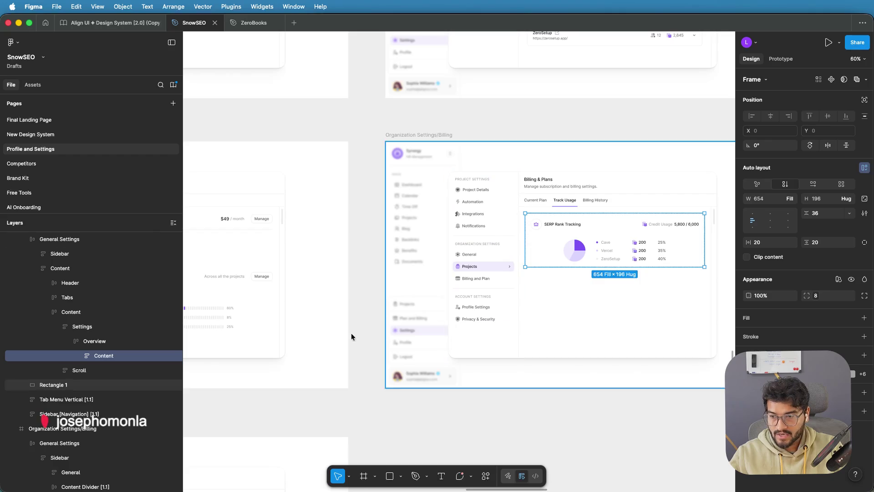
click(113, 342)
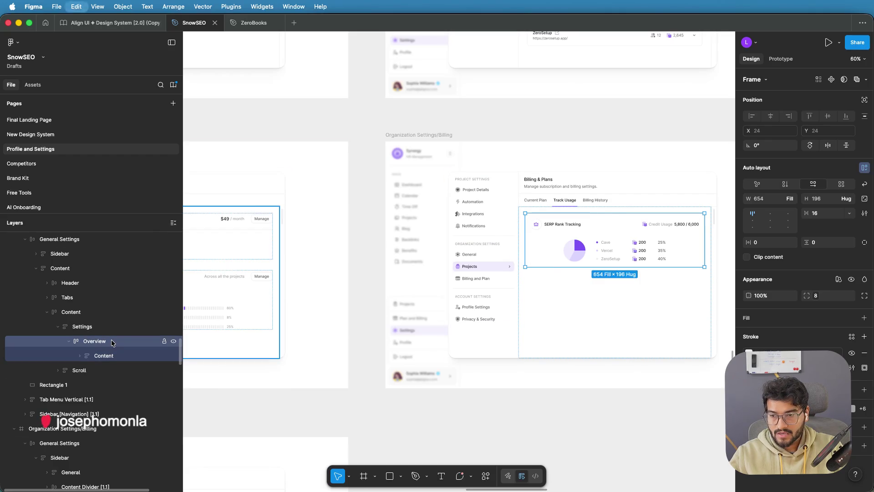
key(ctrl+v)
drag(649, 227, 571, 296)
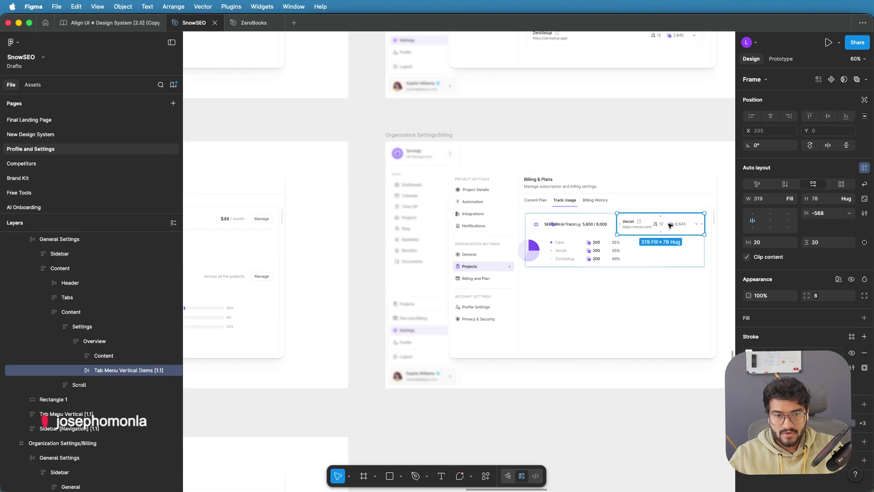
mouse_move(677, 226)
mouse_down()
mouse_move(645, 272)
mouse_move(614, 289)
mouse_move(628, 291)
mouse_up()
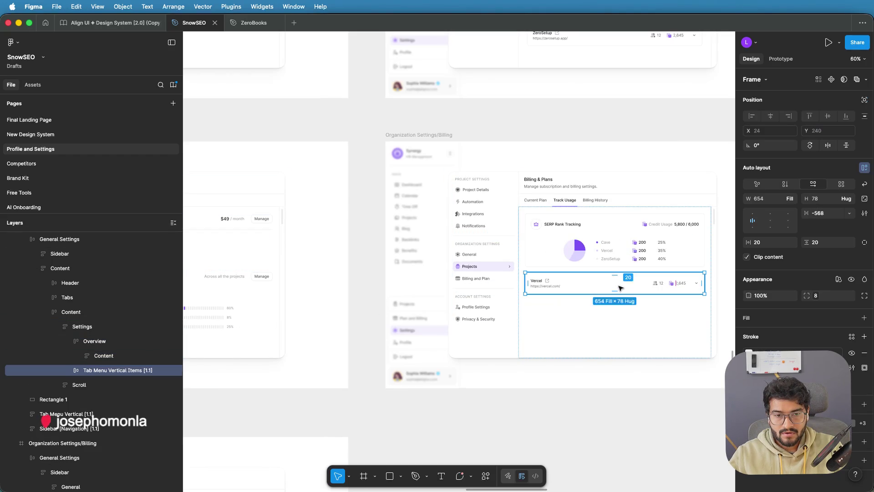
click(630, 335)
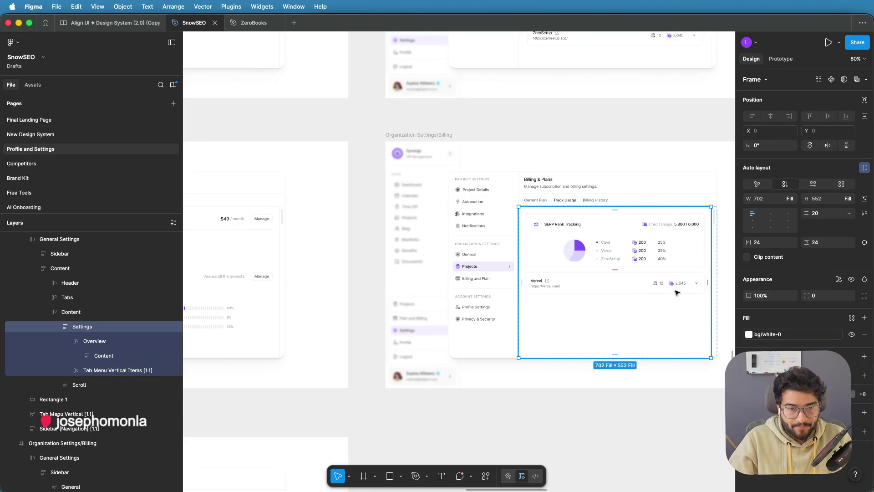
scroll(677, 292, up, 2)
scroll(651, 291, up, 2)
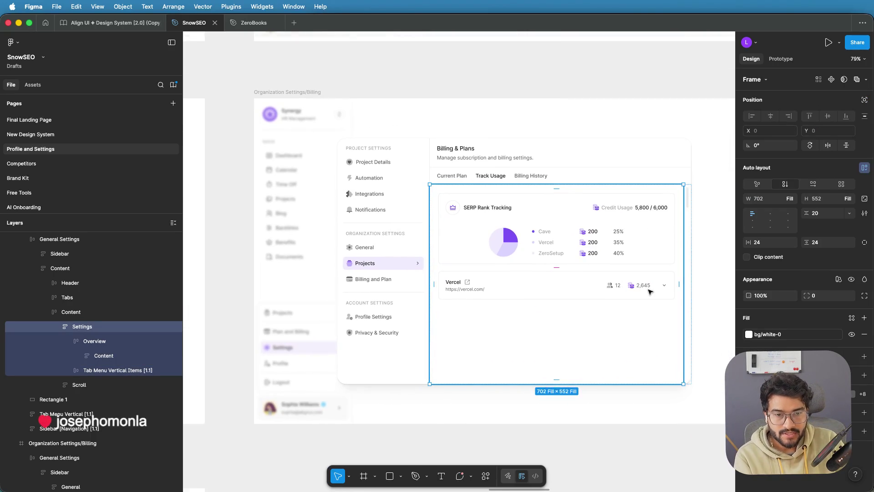
Step: Replace the Vercel row's 2,645 credit figure with 5,800/6000
scroll(650, 292, up, 2)
double_click(644, 285)
double_click(645, 286)
double_click(645, 286)
double_click(645, 285)
double_click(644, 285)
double_click(644, 285)
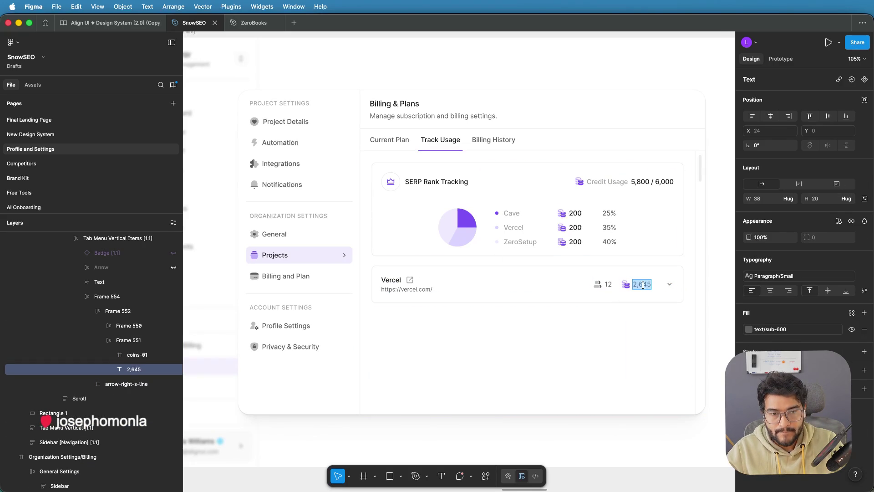
text(5800)
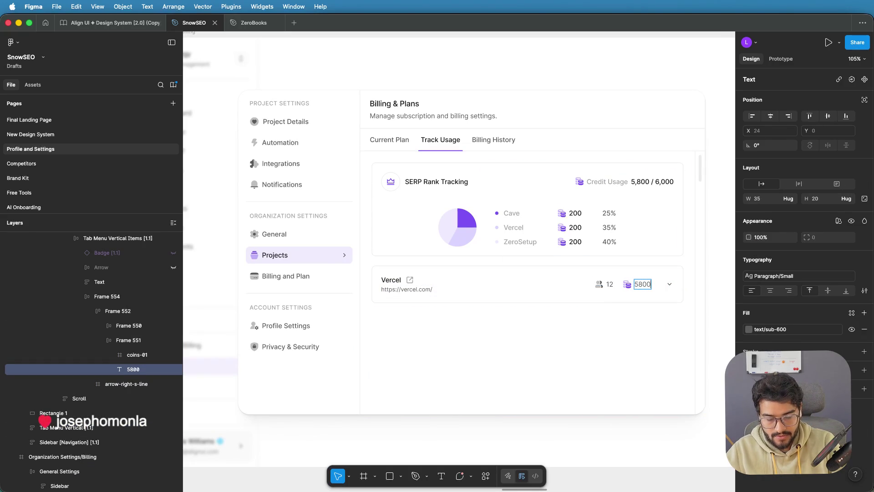
text(/6000)
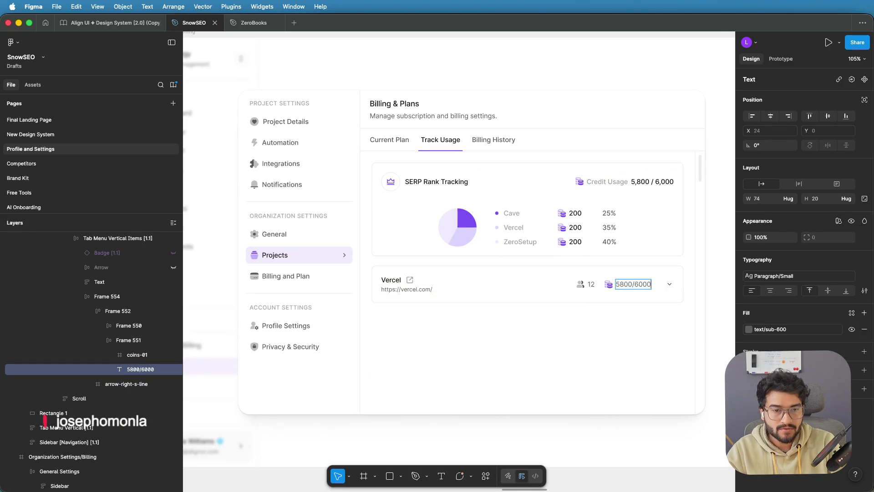
text(,)
click(707, 271)
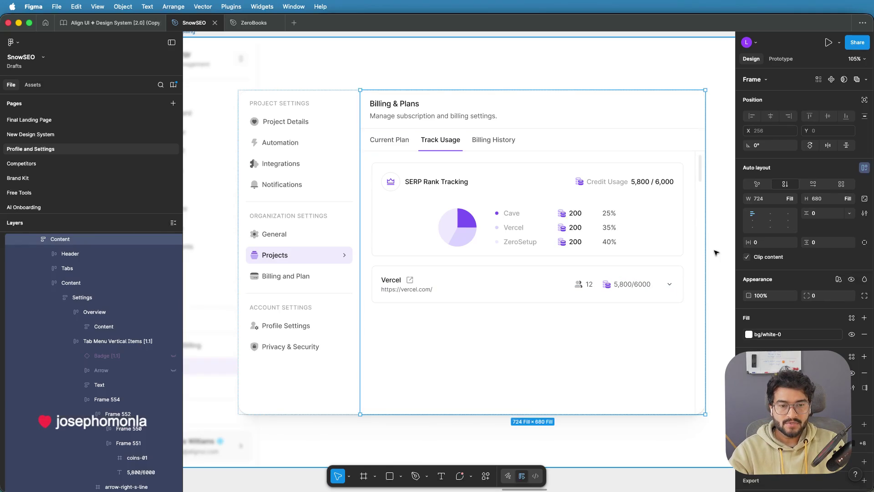
key(Escape)
key(Escape)
scroll(692, 244, down, 3)
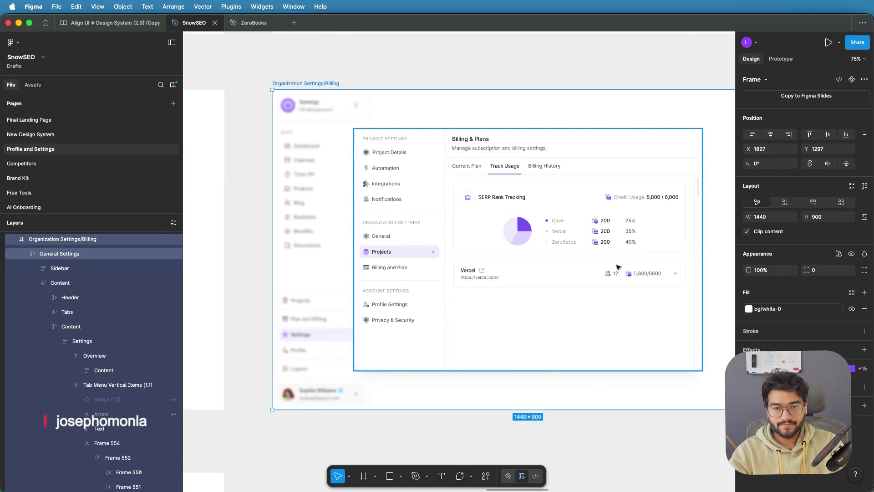
Step: Select the SERP Rank Tracking usage bar in the Current Plan card's Total Plan Usage section
scroll(617, 267, left, 10)
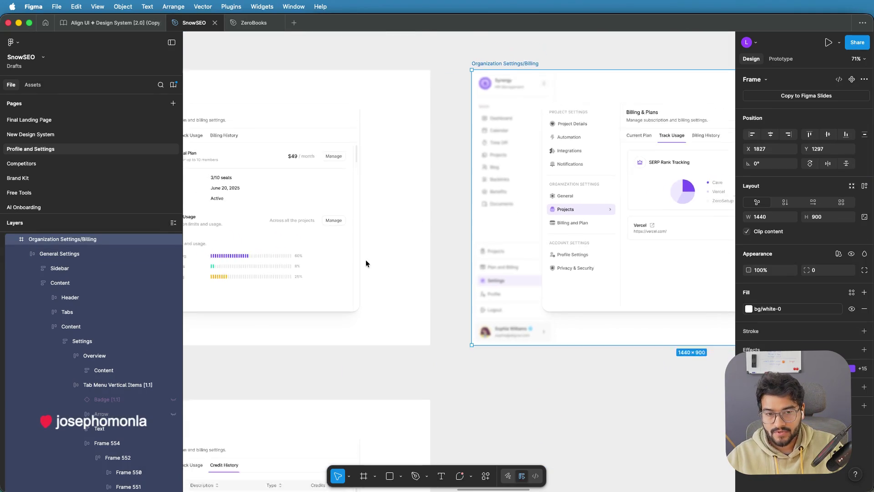
scroll(366, 263, down, 3)
scroll(400, 270, right, 3)
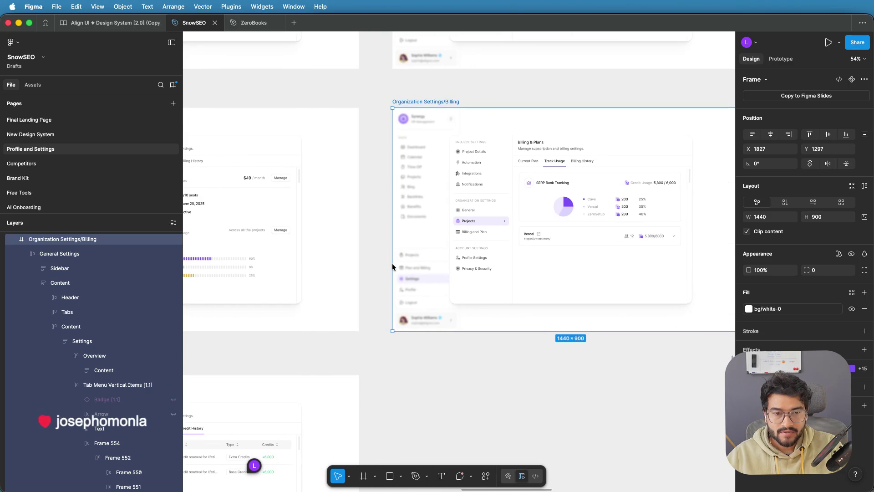
drag(398, 261, 524, 261)
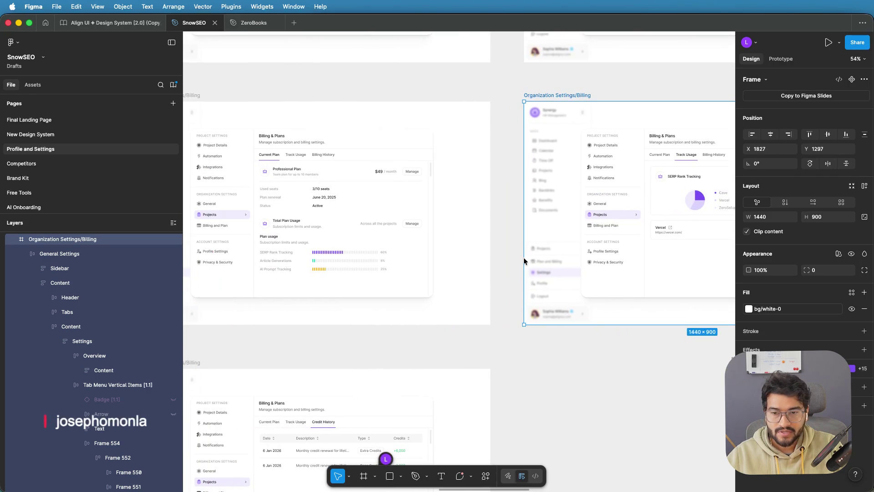
scroll(362, 255, up, 1)
double_click(356, 253)
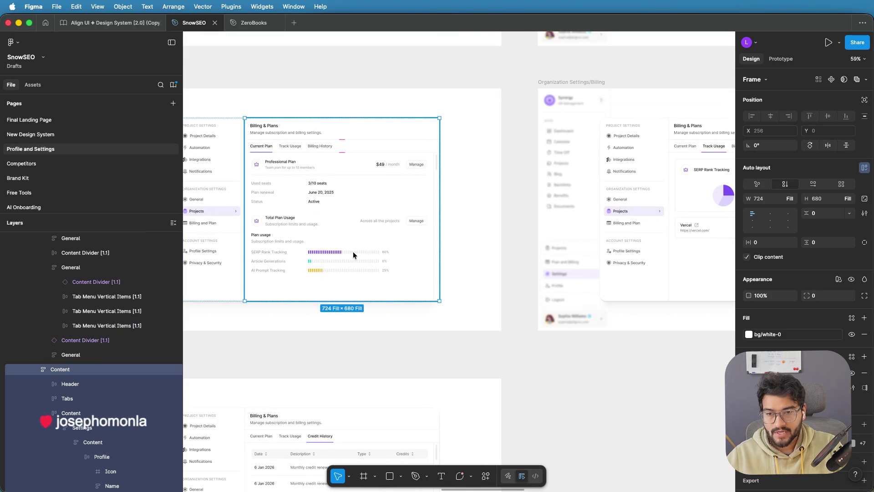
double_click(353, 251)
double_click(351, 250)
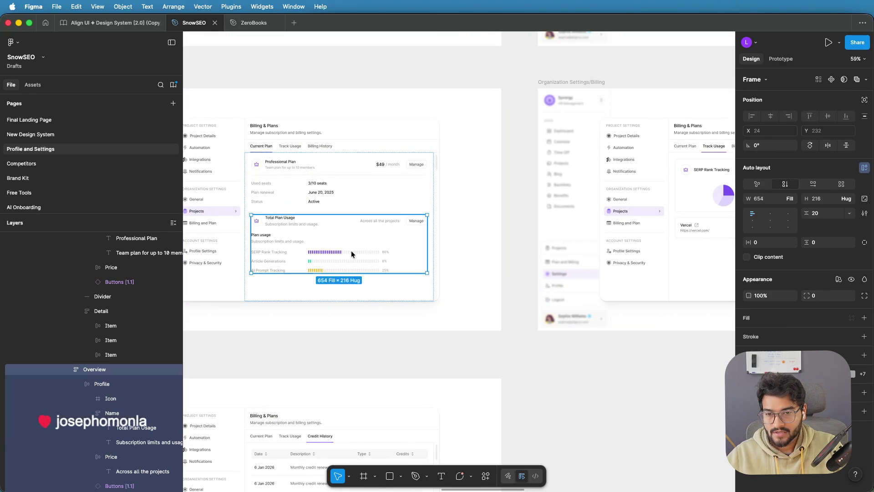
double_click(351, 254)
double_click(326, 254)
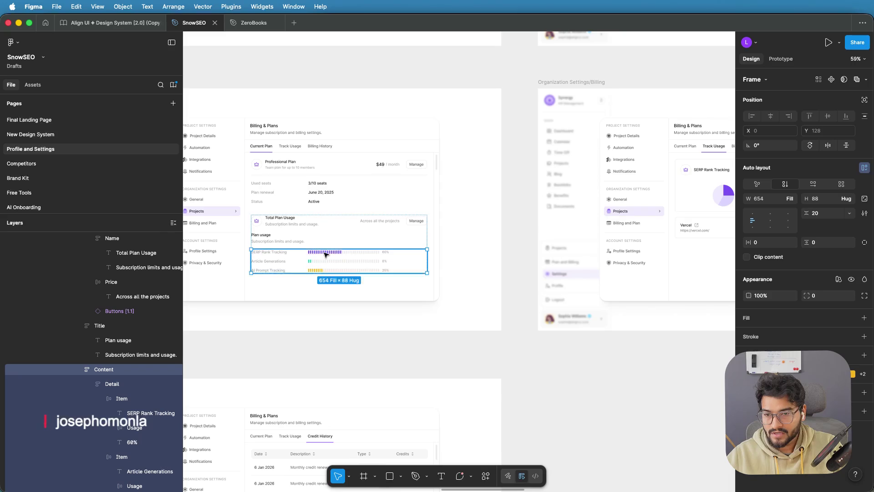
double_click(326, 253)
double_click(377, 253)
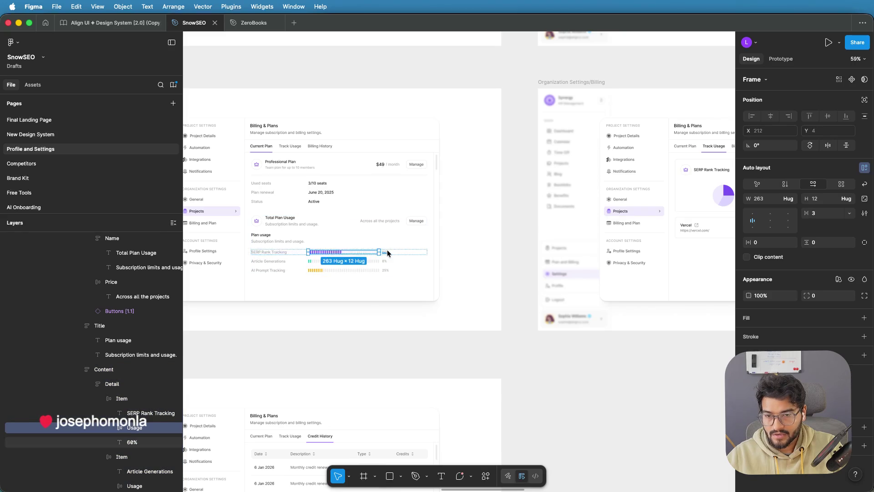
Step: Add the 60% label to the bar selection and return to the Track Usage content area
scroll(385, 253, up, 5)
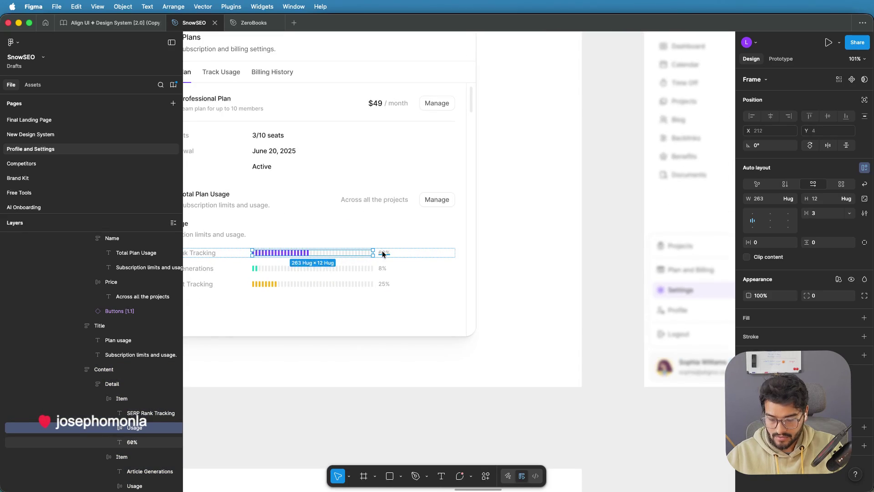
scroll(382, 254, down, 5)
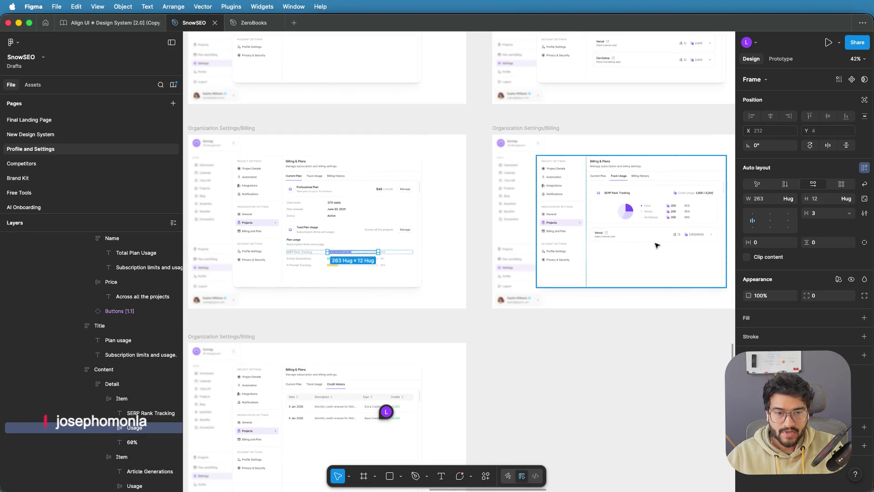
scroll(657, 246, right, 4)
scroll(257, 263, up, 2)
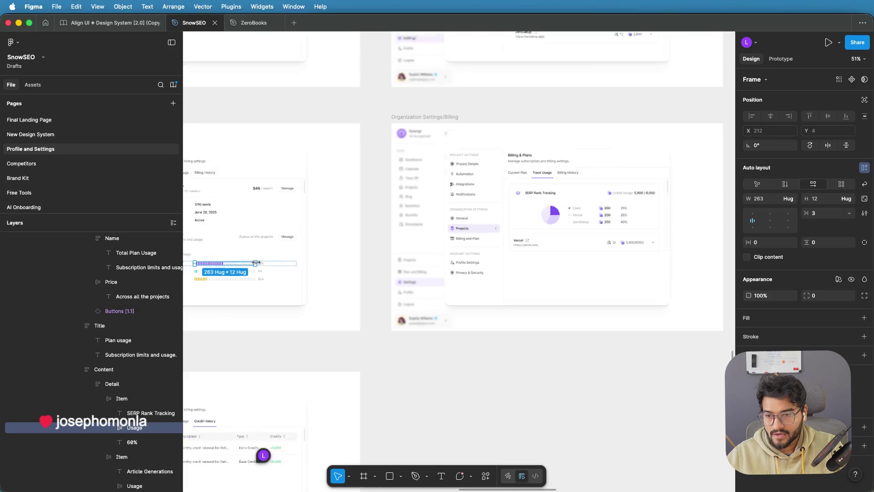
scroll(256, 263, up, 5)
shift+click(270, 267)
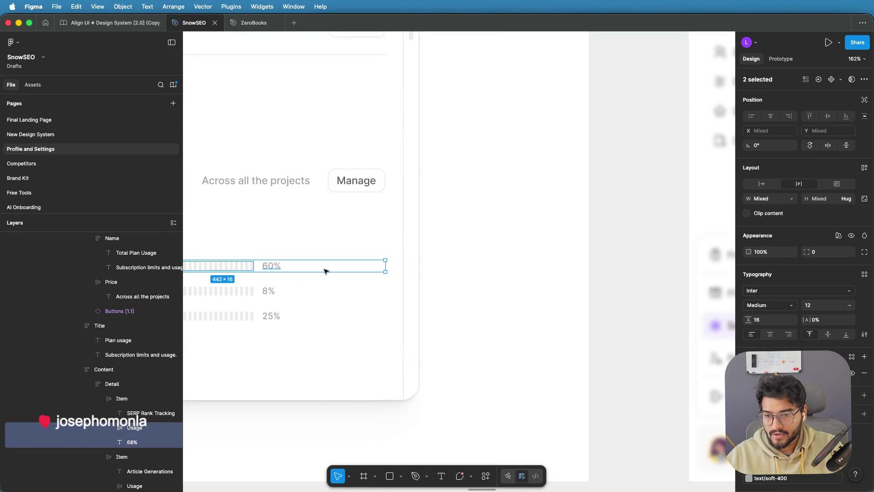
scroll(325, 271, down, 4)
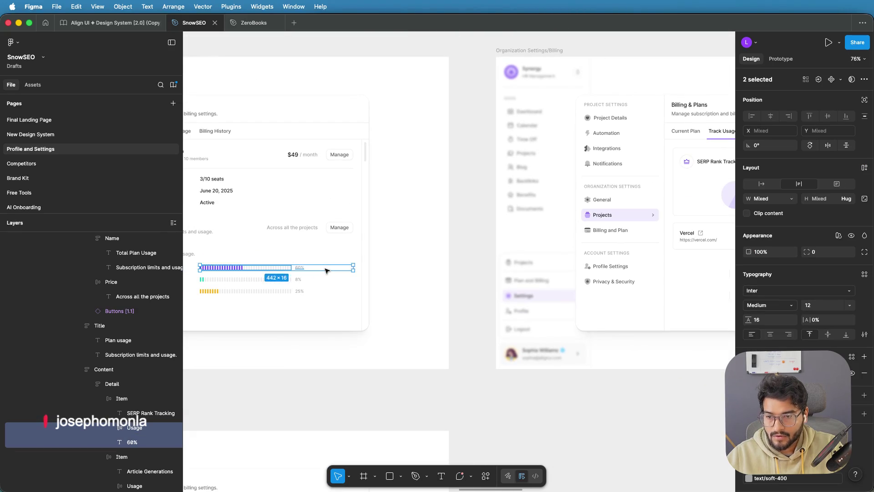
scroll(472, 261, right, 5)
scroll(519, 241, up, 2)
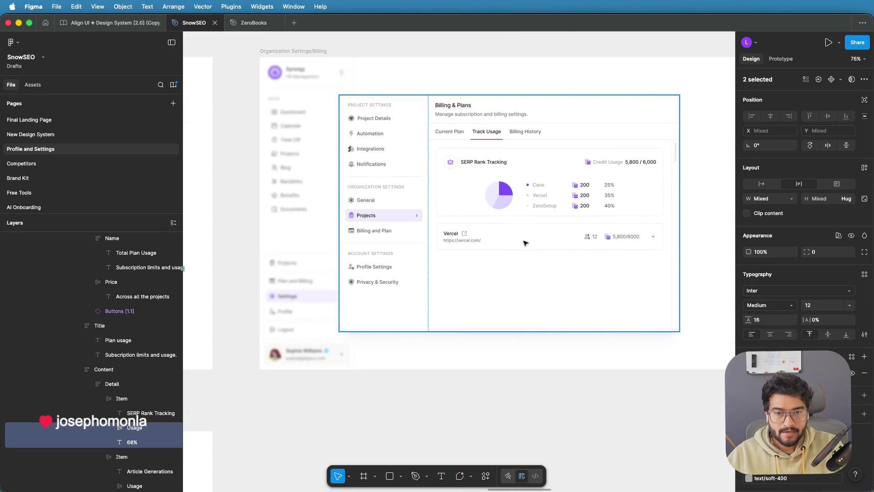
scroll(525, 242, right, 4)
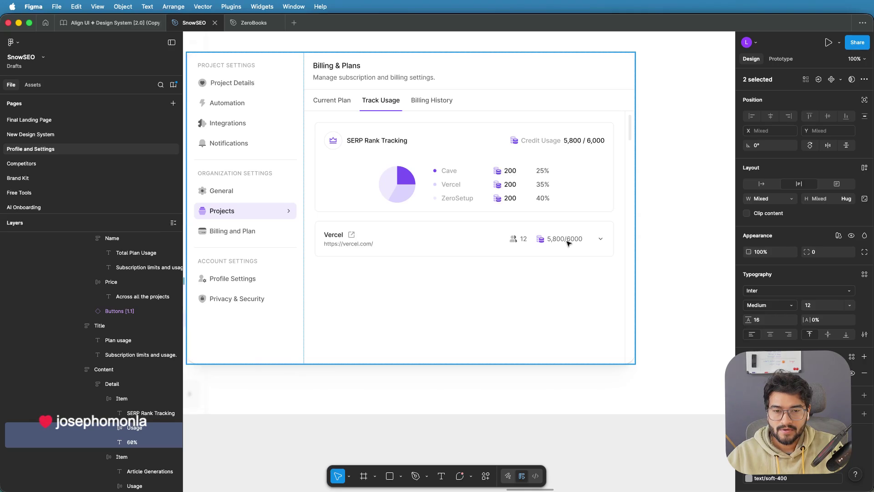
click(520, 242)
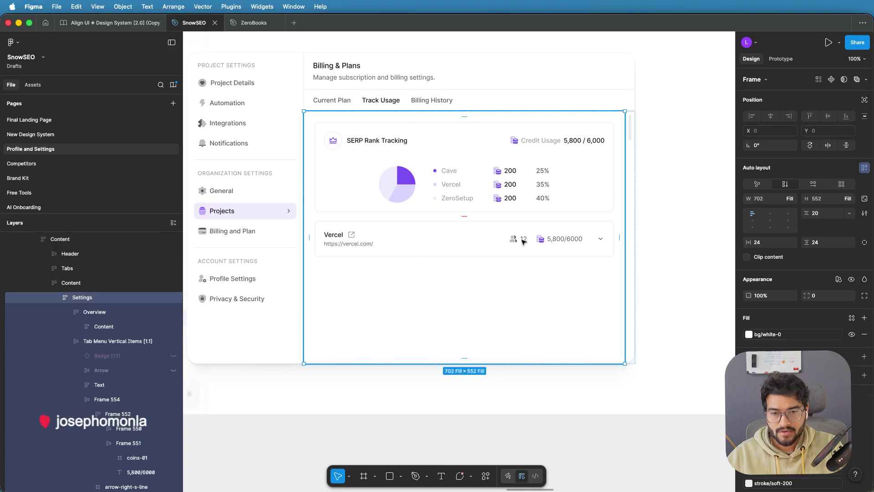
Step: Delete the Vercel row's 12-member count and paste the 60% usage bar beside its credits
double_click(524, 241)
double_click(532, 241)
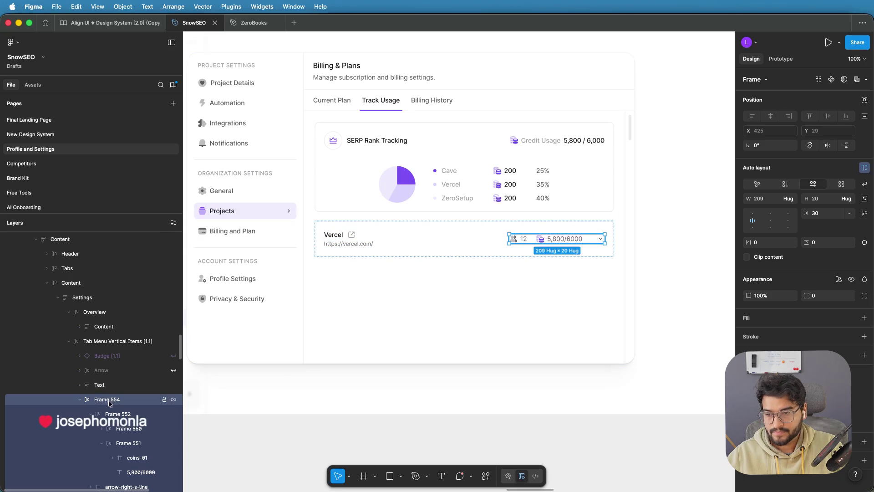
click(112, 415)
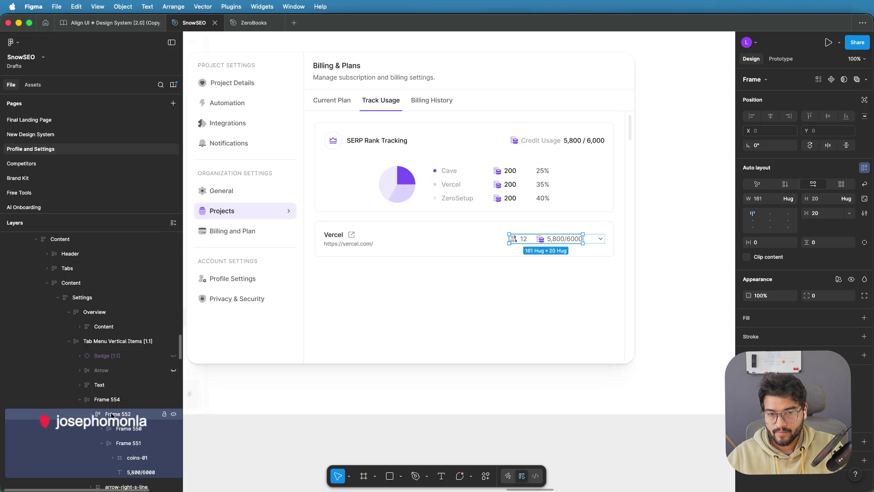
click(108, 385)
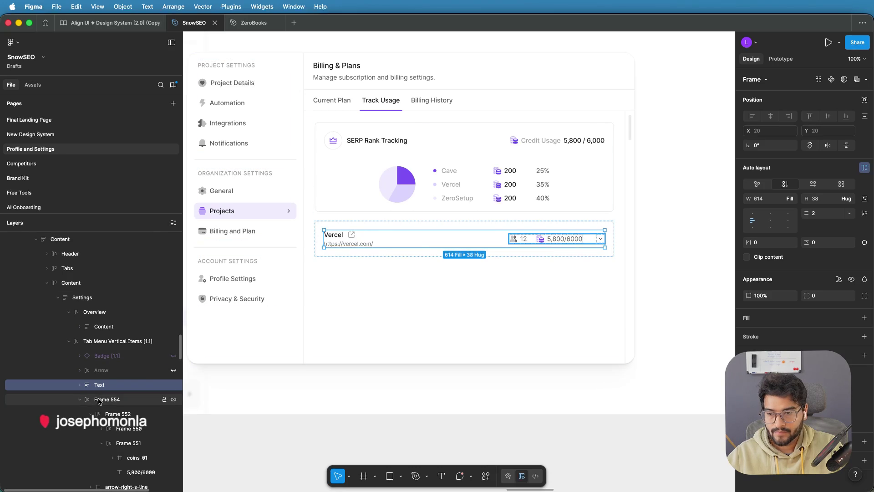
click(80, 400)
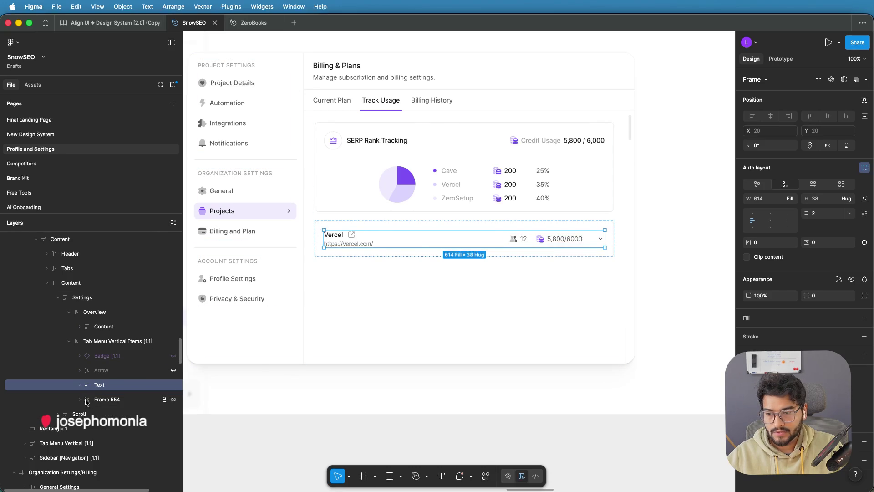
click(81, 400)
click(97, 403)
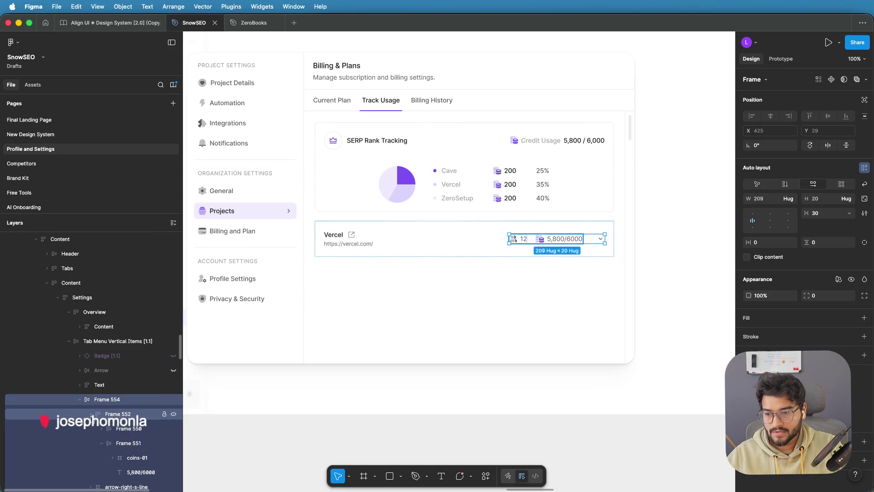
click(118, 427)
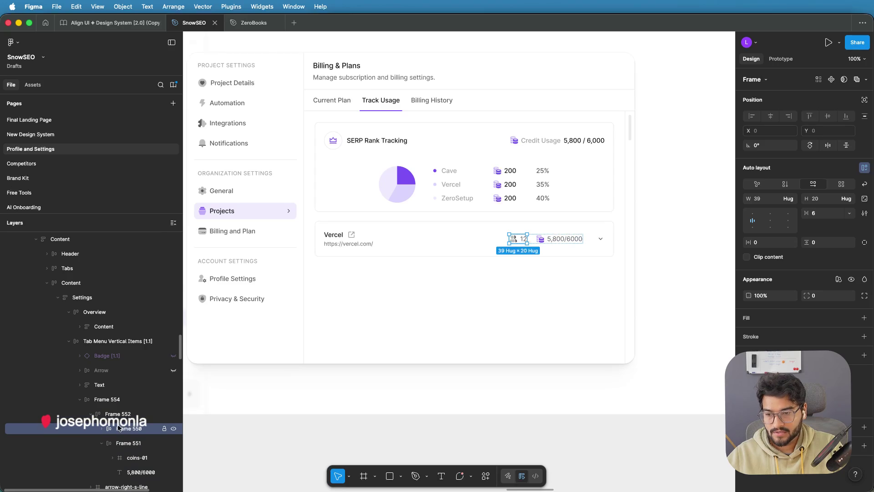
key(Delete)
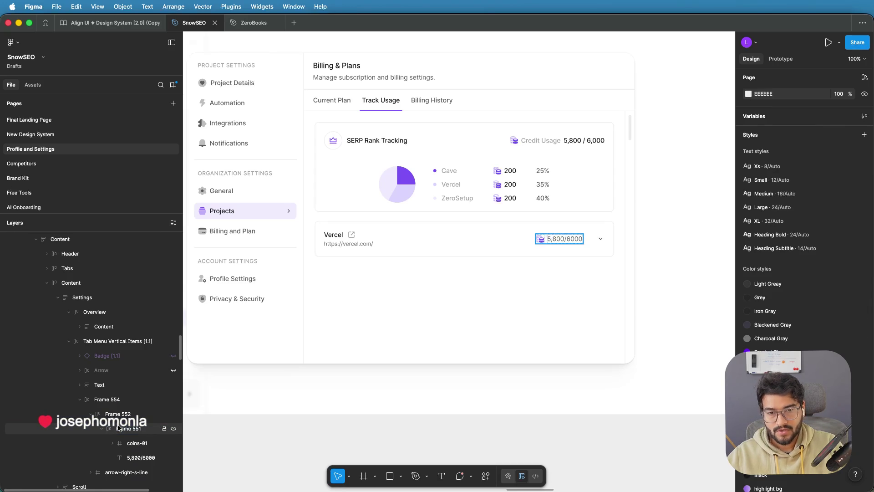
click(119, 424)
key(ctrl+v)
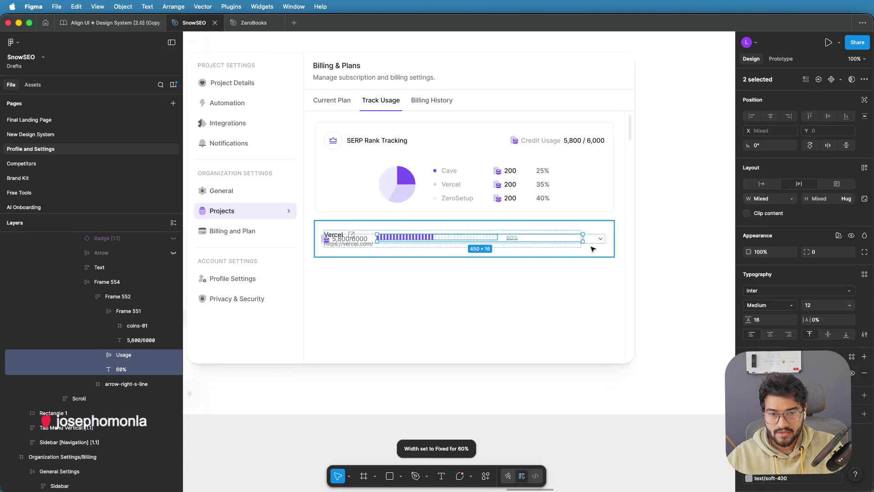
Step: Narrow the pasted usage bar and expand its Usage layers to reveal the Line segments
drag(584, 238, 502, 241)
ctrl+scroll(501, 241, up, 5)
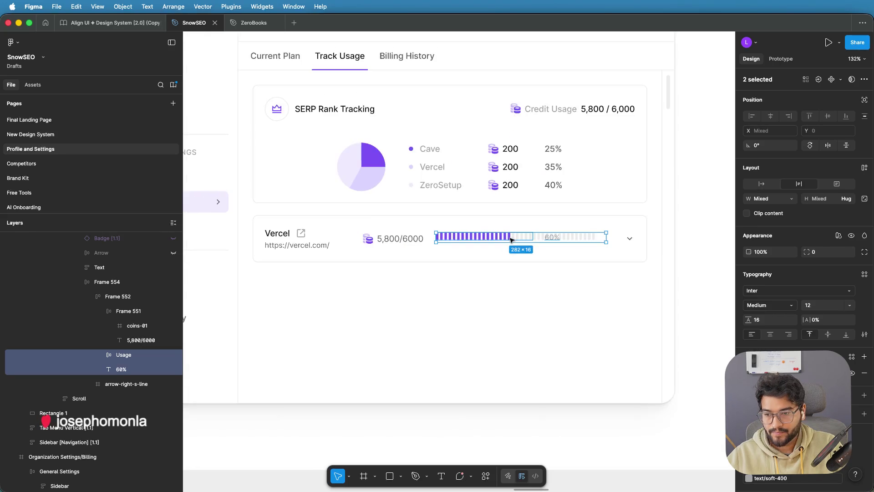
click(129, 357)
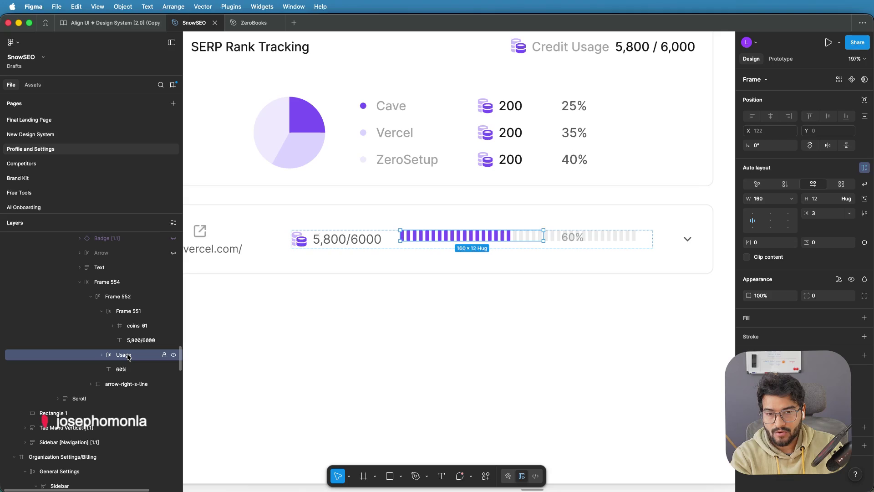
click(102, 355)
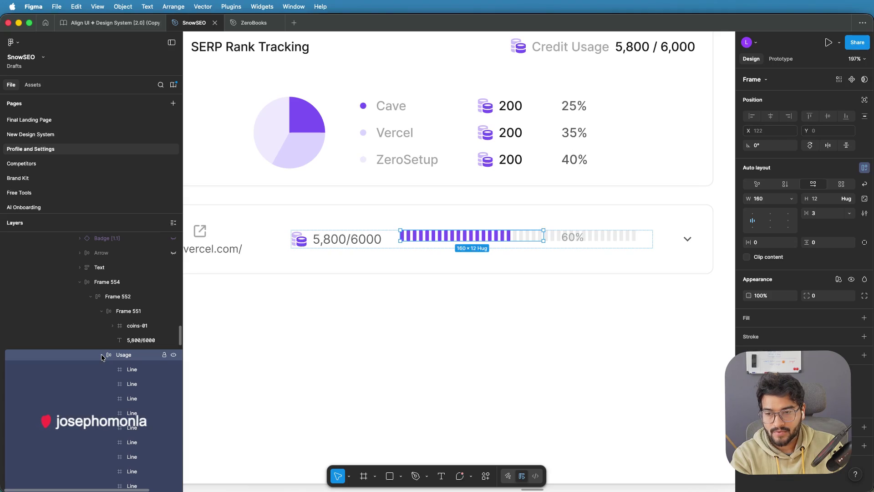
click(125, 373)
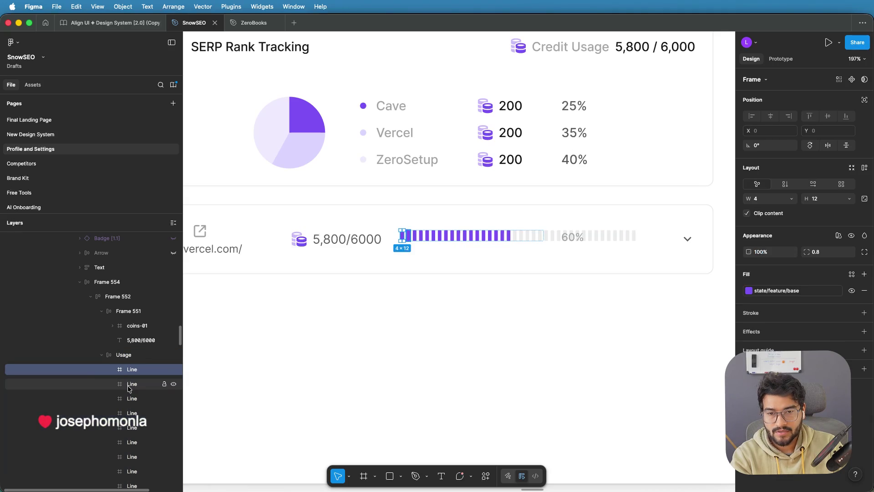
key(Escape)
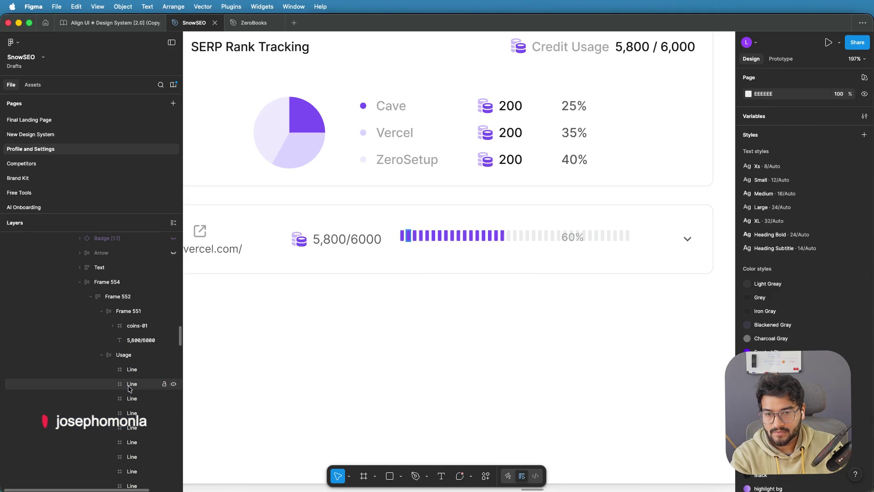
Step: Delete seven purple Line segments from the Vercel row's usage bar
click(130, 386)
key(Escape)
click(130, 386)
key(Delete)
click(129, 386)
key(Delete)
click(130, 386)
key(Delete)
click(129, 386)
key(Delete)
click(130, 386)
key(Delete)
click(130, 386)
key(Delete)
click(129, 386)
key(Delete)
Step: Delete fourteen grey Line segments to shorten the usage bar further
scroll(130, 396, down, 5)
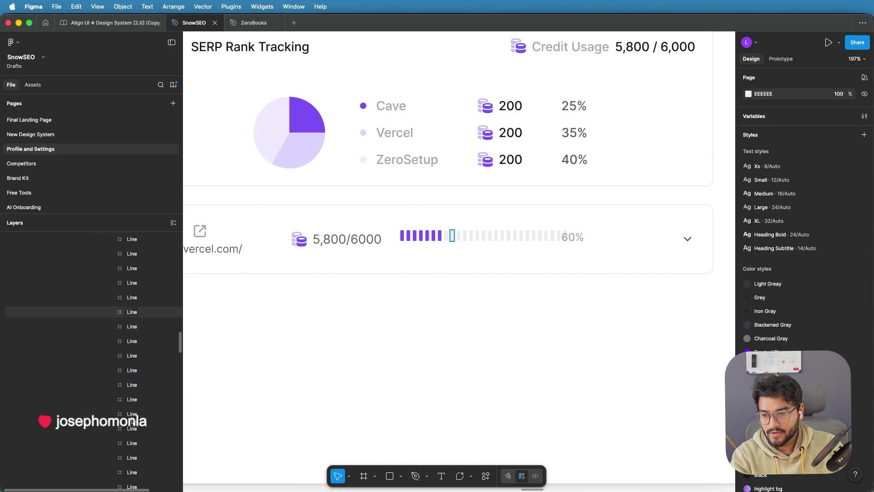
click(132, 404)
key(Delete)
click(132, 405)
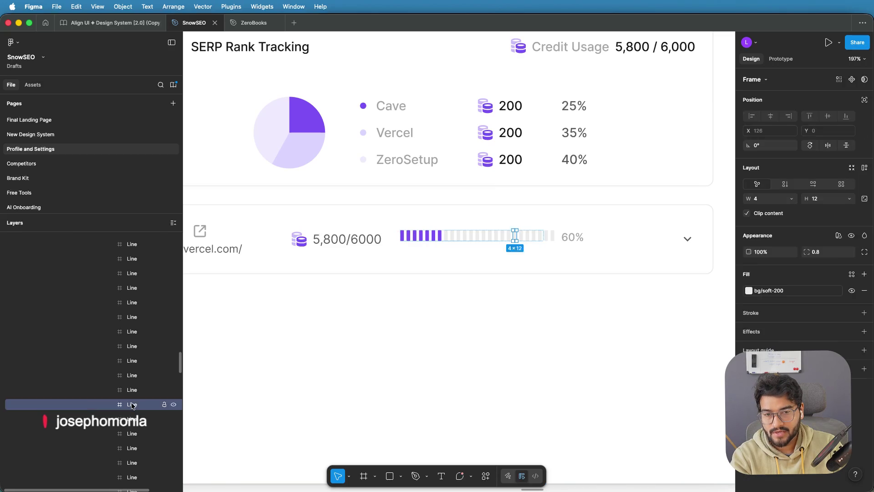
key(Delete)
click(132, 405)
key(Delete)
click(132, 405)
key(Delete)
click(132, 405)
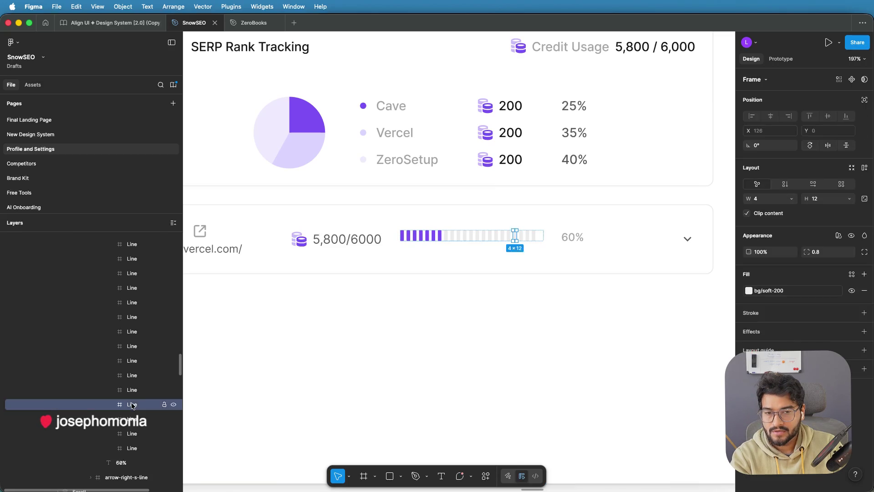
key(Delete)
click(132, 404)
key(Delete)
click(132, 405)
key(Delete)
click(135, 342)
key(Delete)
click(134, 342)
key(Delete)
click(135, 343)
key(Delete)
click(133, 317)
key(Delete)
click(132, 306)
key(Delete)
click(132, 303)
key(Delete)
click(133, 301)
key(Delete)
scroll(135, 300, up, 5)
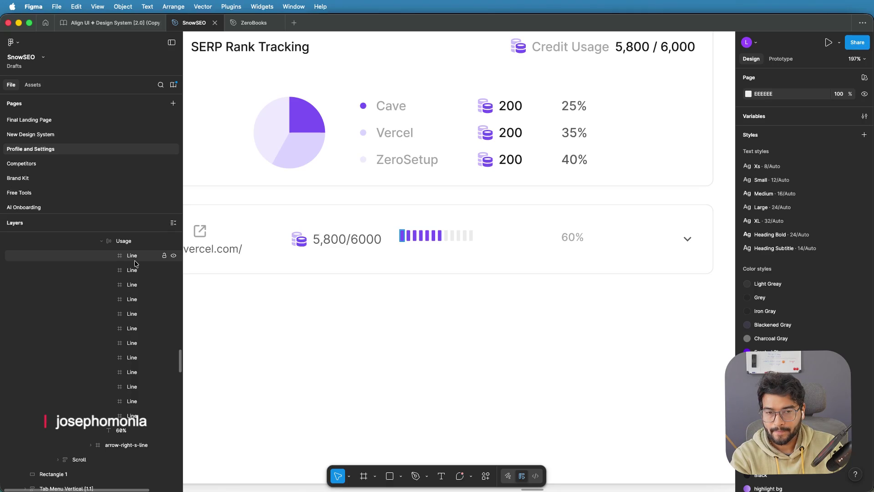
Step: Delete two surplus segments from the Vercel usage bar
click(135, 263)
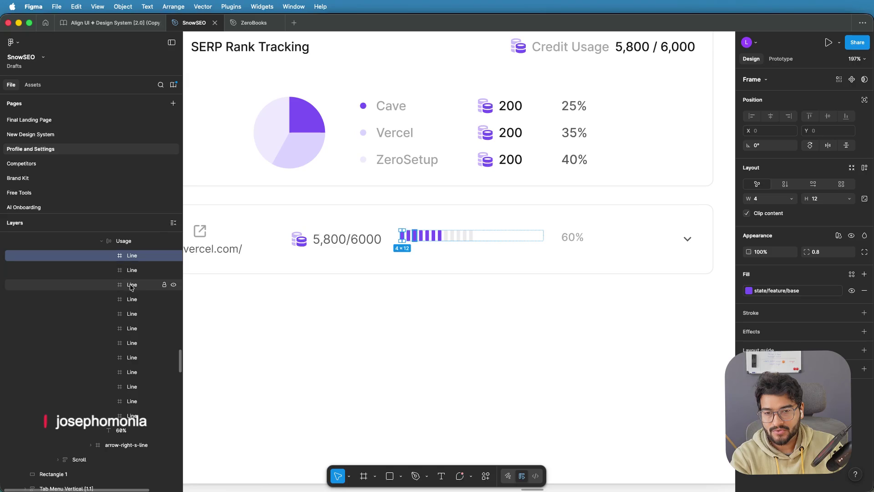
click(127, 314)
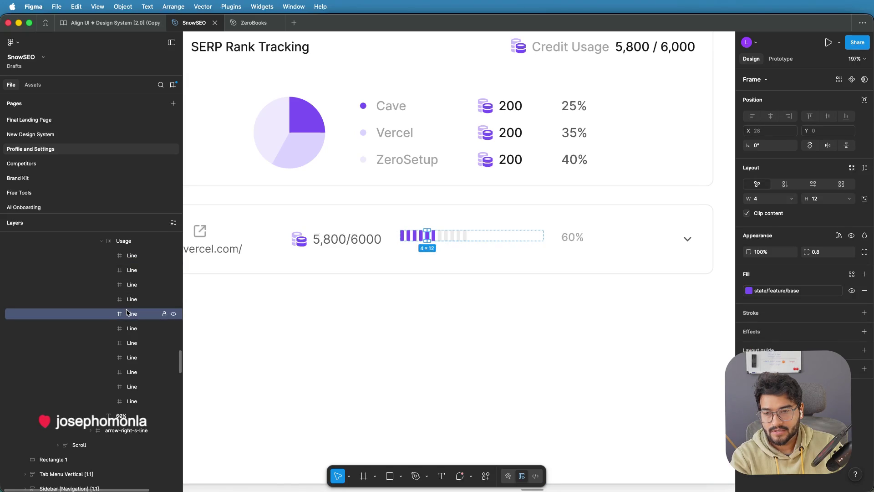
click(134, 357)
key(Delete)
click(135, 362)
key(Delete)
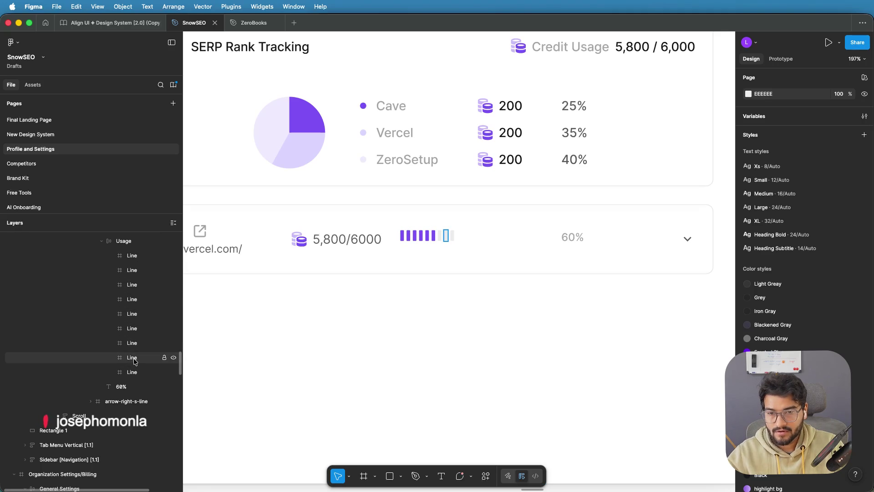
Step: Duplicate a purple segment to add one more filled segment to the bar
click(134, 287)
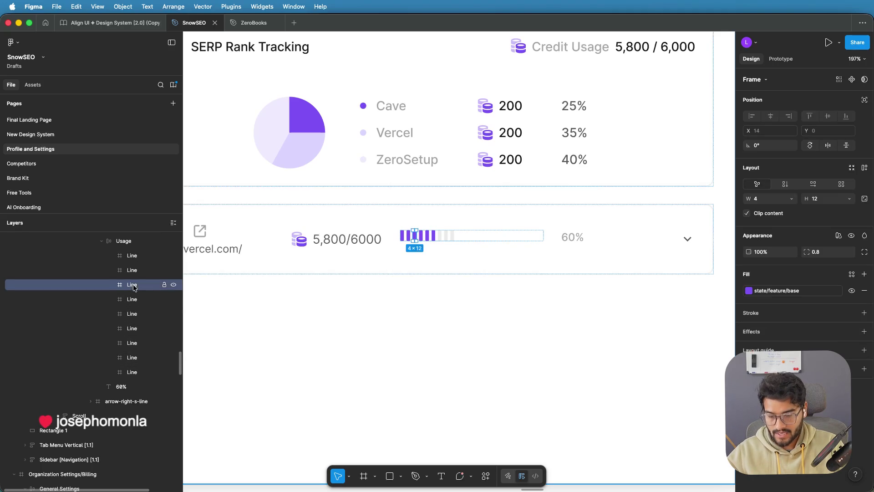
key(ctrl+d)
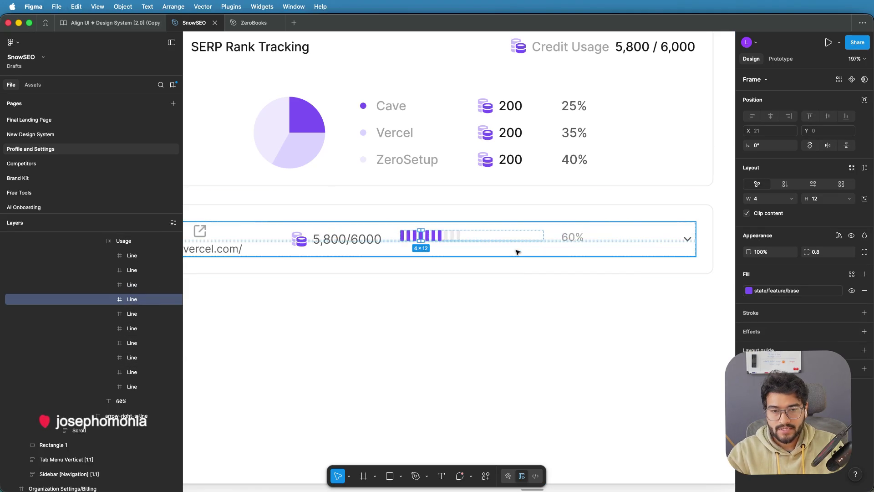
click(165, 245)
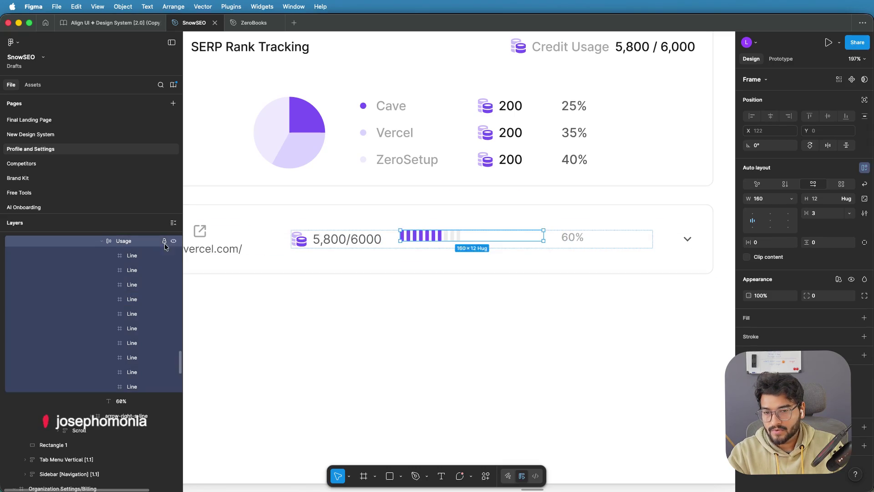
Step: Narrow the Usage bar, move the 5,800/6000 credits to the row's right end, and shrink the 60% box
drag(543, 237, 463, 236)
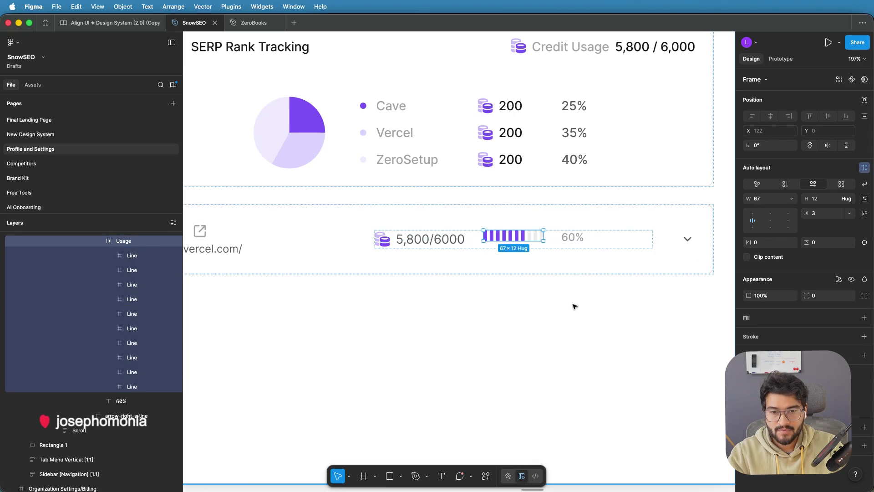
click(434, 239)
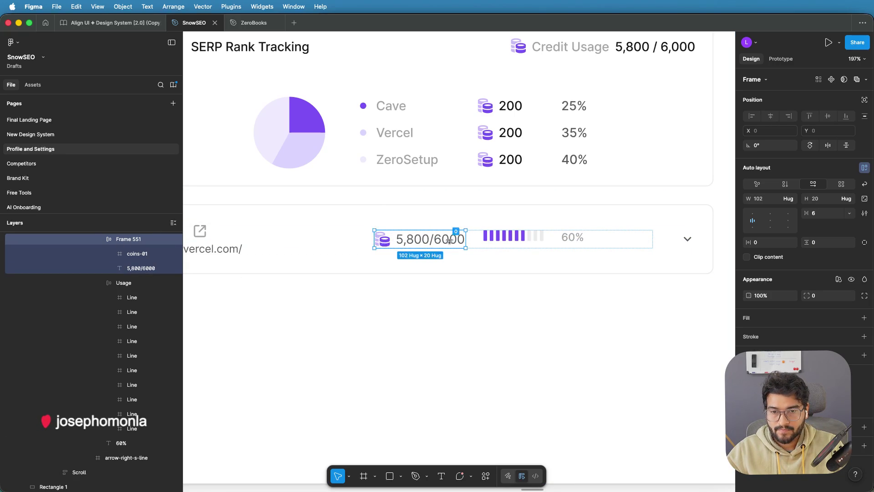
mouse_move(433, 239)
mouse_down()
mouse_move(621, 236)
mouse_move(612, 240)
mouse_up()
click(464, 238)
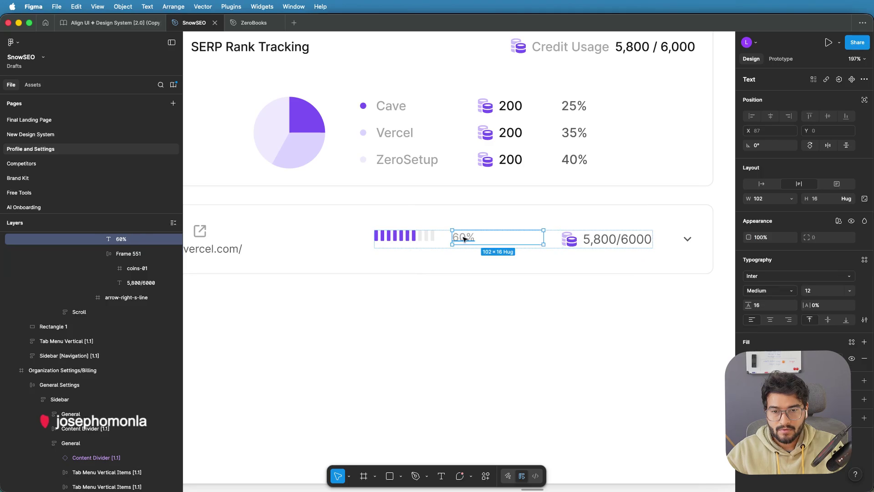
mouse_move(540, 239)
mouse_down()
mouse_move(483, 236)
mouse_move(490, 240)
mouse_up()
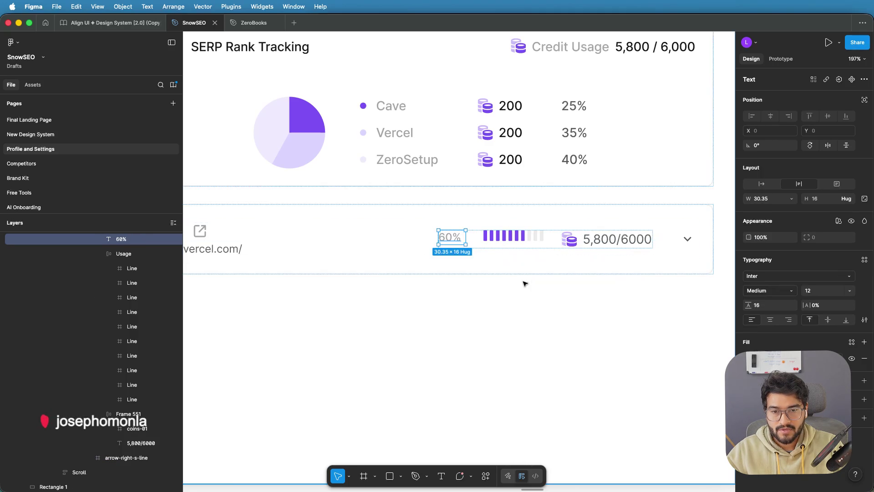
click(505, 238)
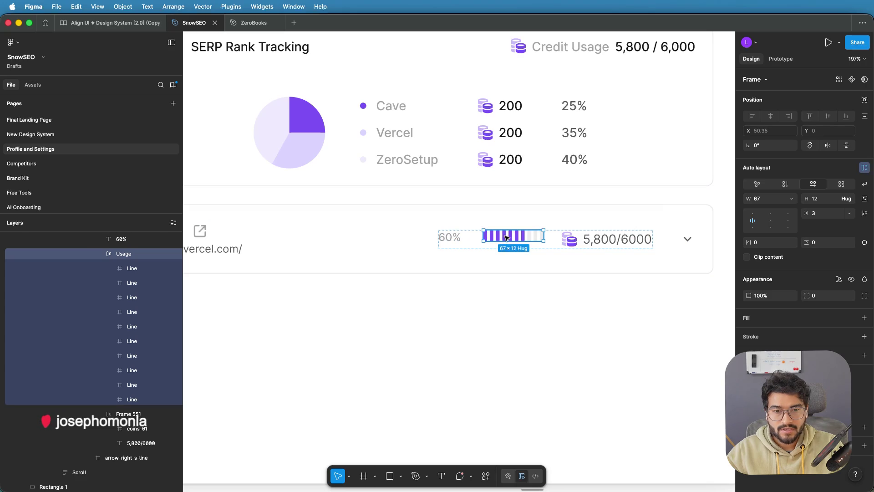
Step: Centre the Usage bar's segments in its horizontal auto layout and make the bar 20 px tall
click(771, 220)
click(789, 184)
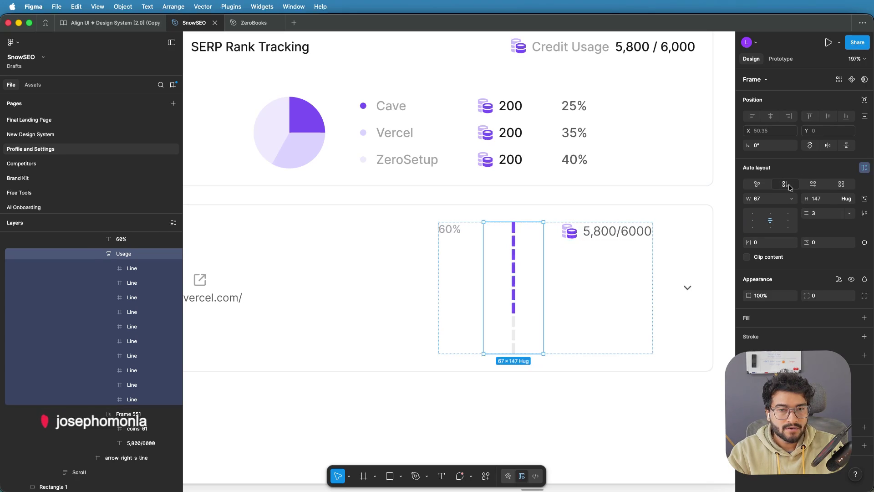
key(alt+shift+a)
key(ctrl+z)
key(ctrl+z)
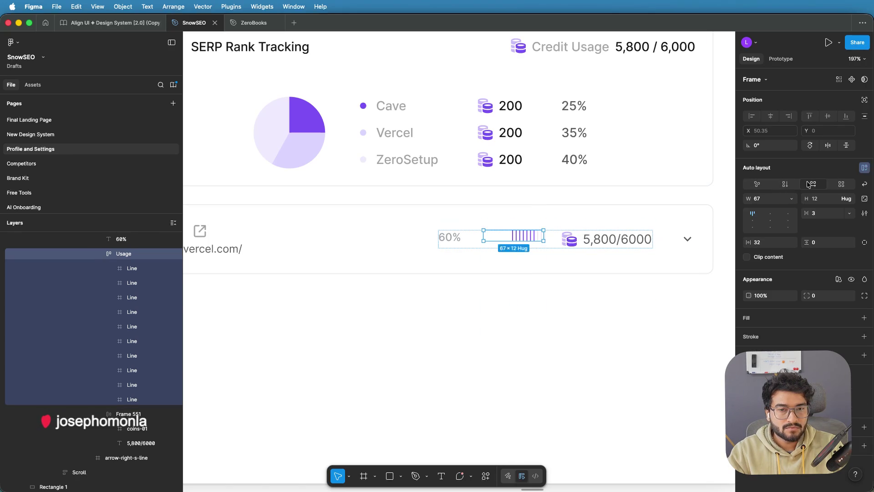
key(ctrl+shift+z)
click(808, 184)
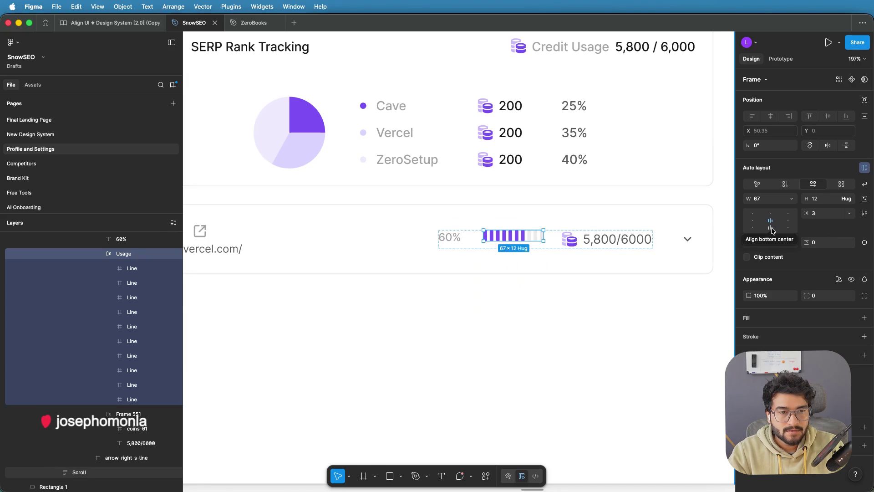
click(772, 228)
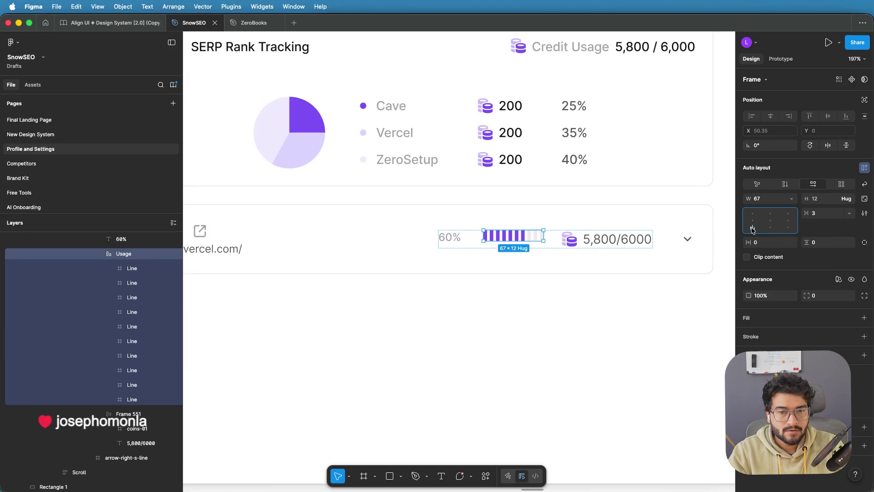
click(788, 221)
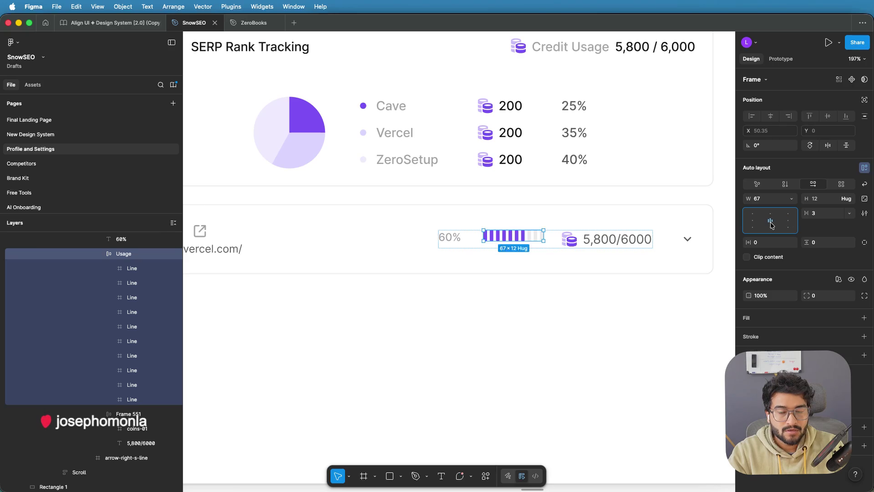
click(771, 225)
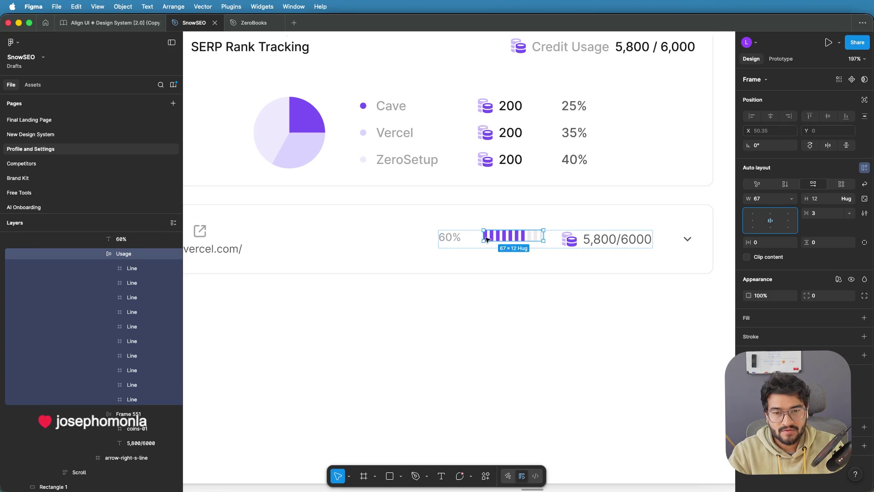
scroll(487, 235, up, 3)
key(alt+w)
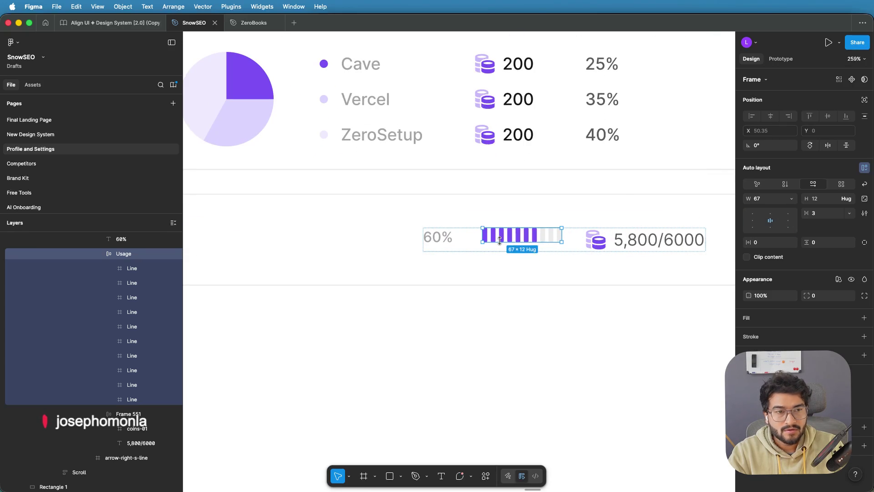
drag(500, 243, 500, 252)
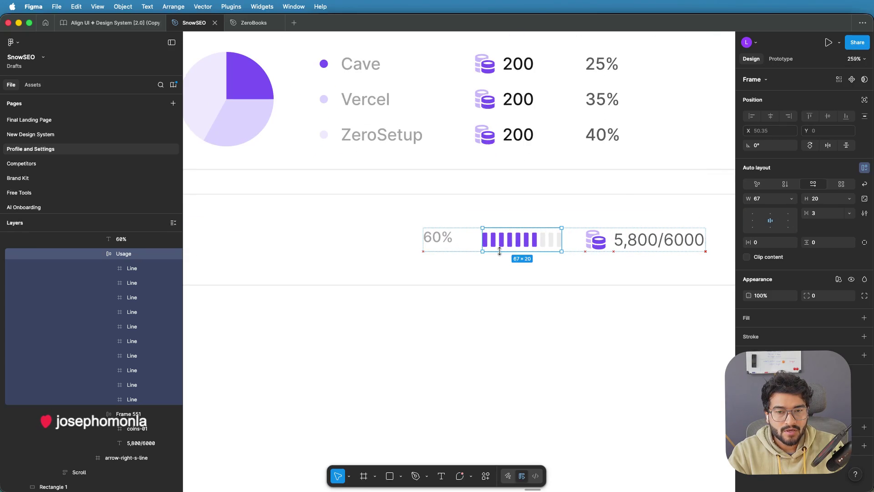
Step: Make the 60% label box 20 tall, left-aligned and vertically centred
click(440, 240)
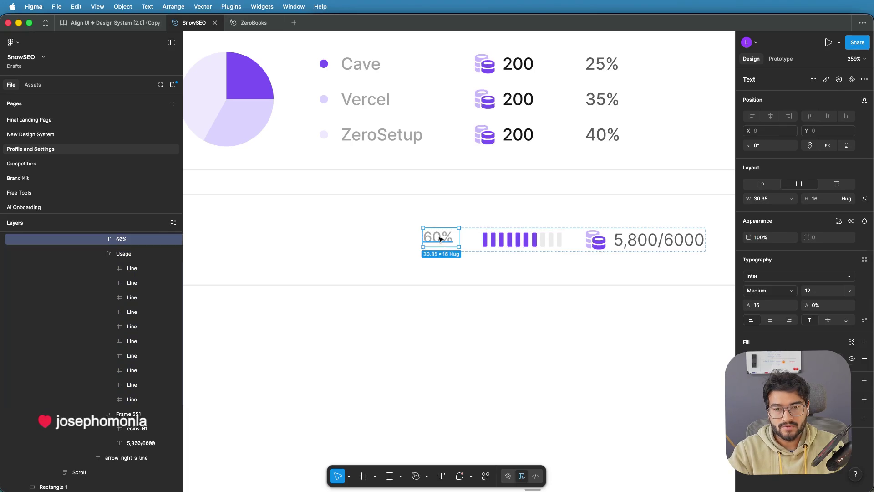
drag(440, 247, 439, 251)
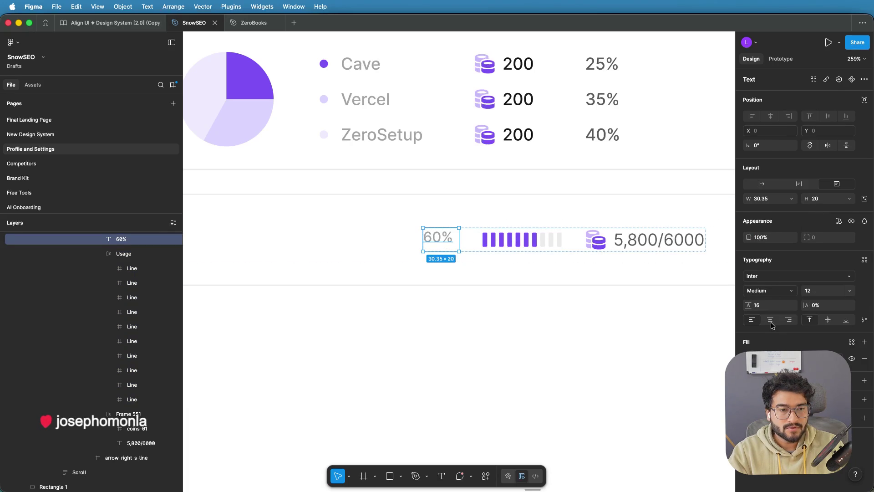
click(789, 323)
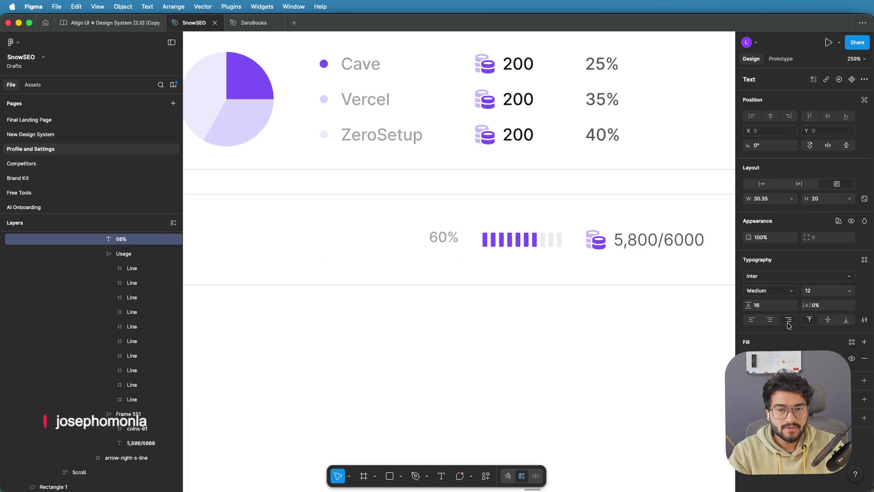
click(752, 321)
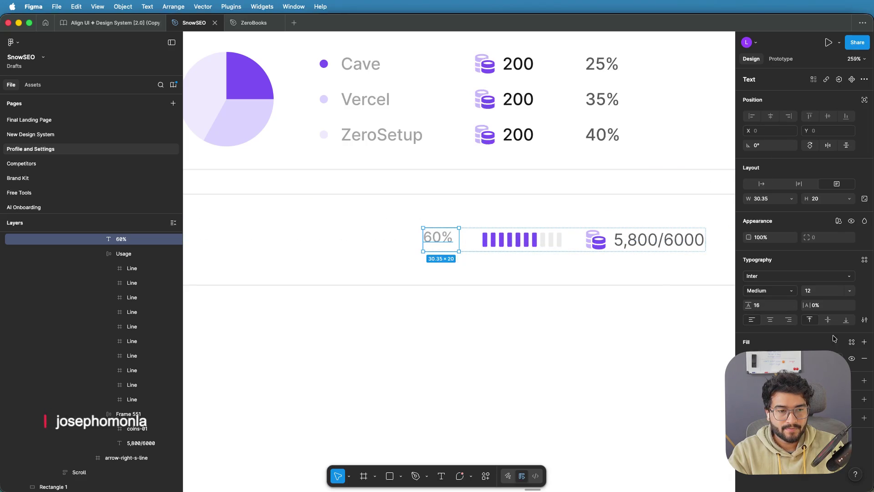
click(828, 320)
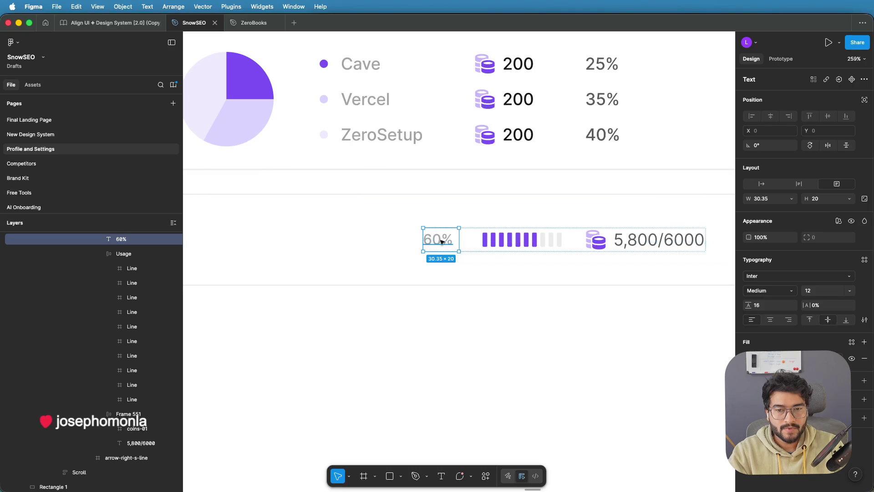
scroll(624, 250, down, 2)
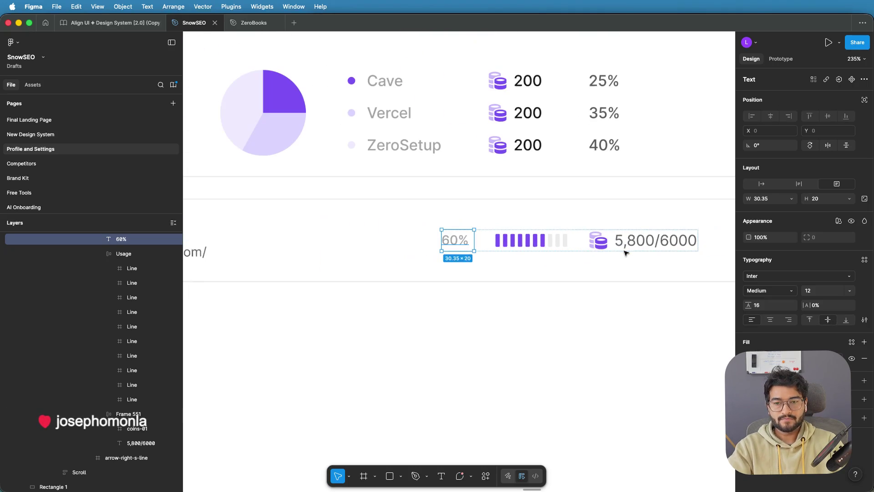
Step: Wrap the 60% label, Usage bar and Frame 551 credits in an auto-layout row with 20 spacing
shift+click(592, 245)
shift+click(523, 240)
key(shift+a)
drag(484, 240, 476, 240)
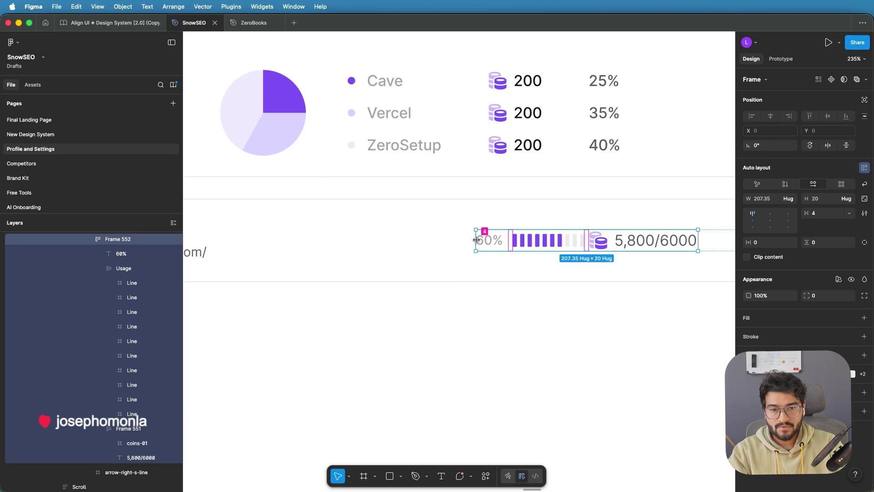
key(super+z)
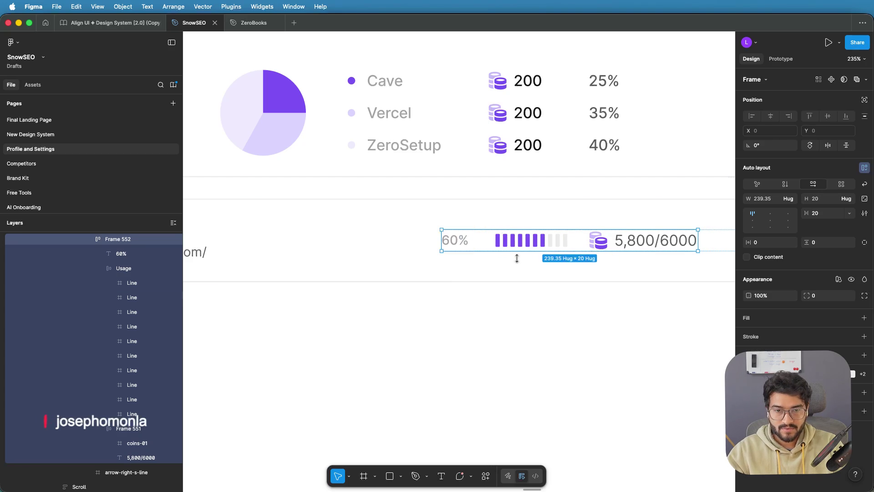
click(464, 239)
scroll(469, 241, down, 2)
scroll(475, 241, up, 5)
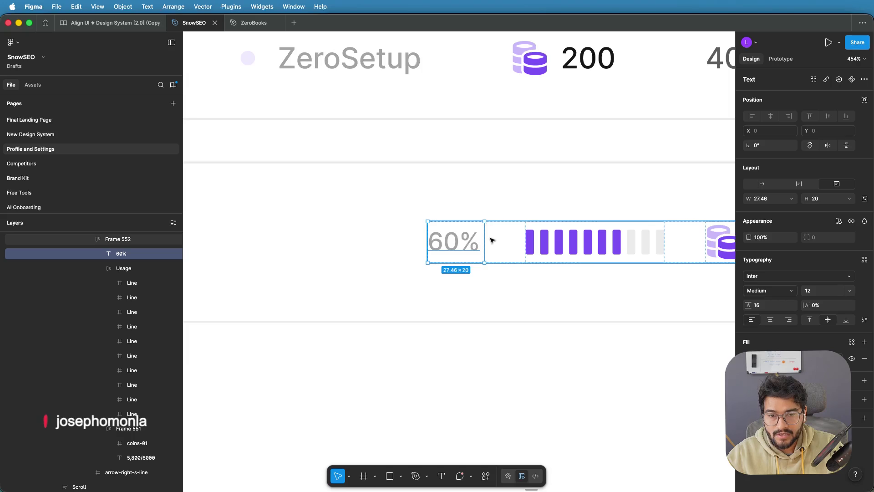
scroll(492, 240, down, 10)
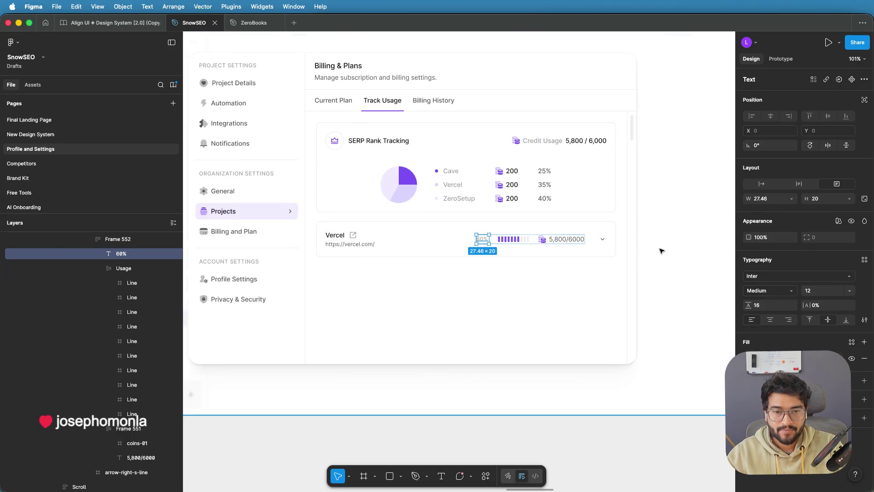
click(679, 248)
scroll(679, 248, down, 1)
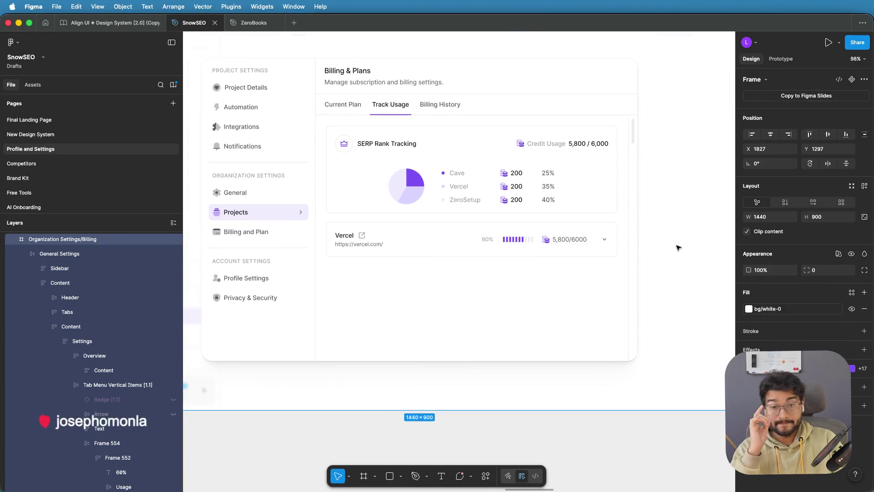
scroll(678, 247, down, 2)
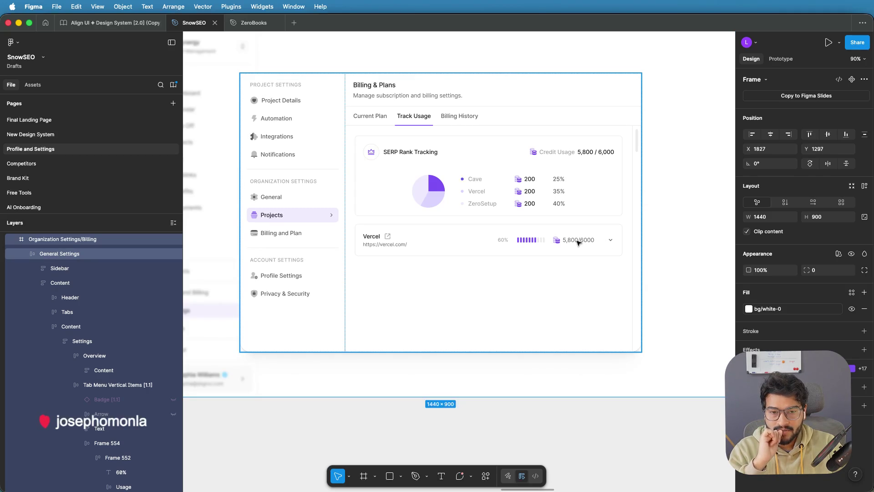
double_click(388, 239)
double_click(389, 239)
double_click(389, 239)
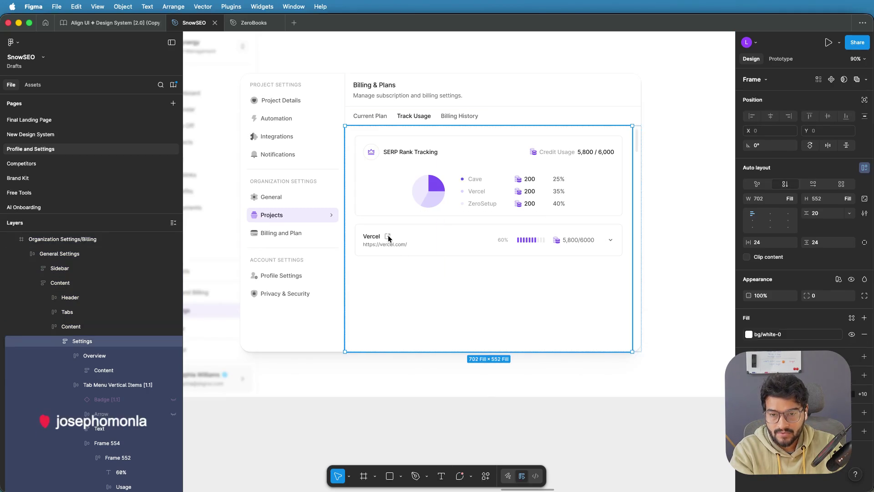
double_click(388, 239)
double_click(388, 238)
key(Escape)
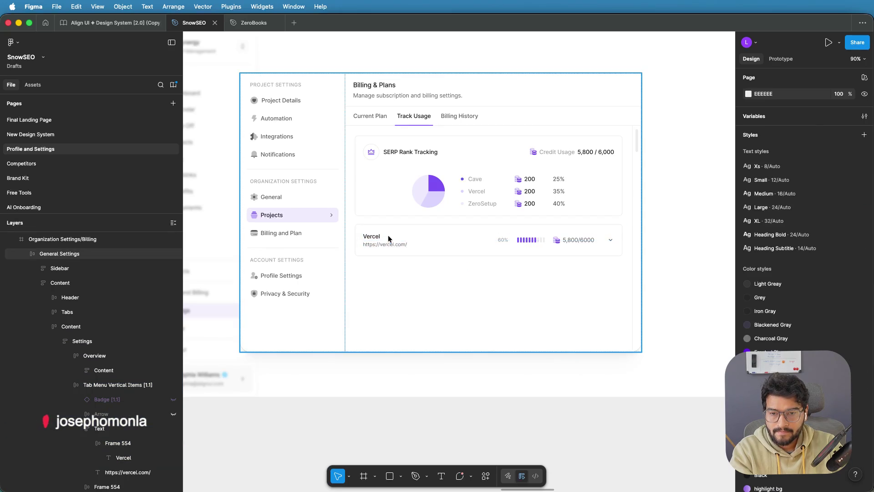
scroll(388, 237, down, 3)
scroll(388, 235, down, 2)
scroll(608, 268, left, 10)
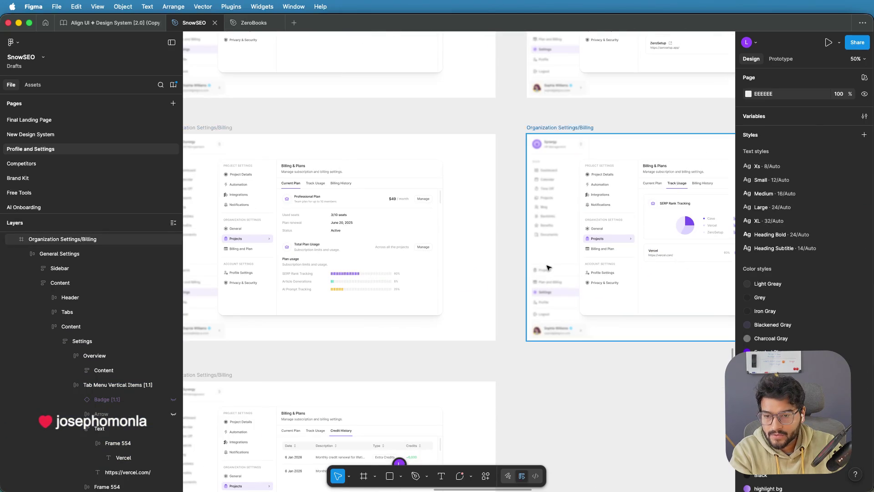
double_click(298, 272)
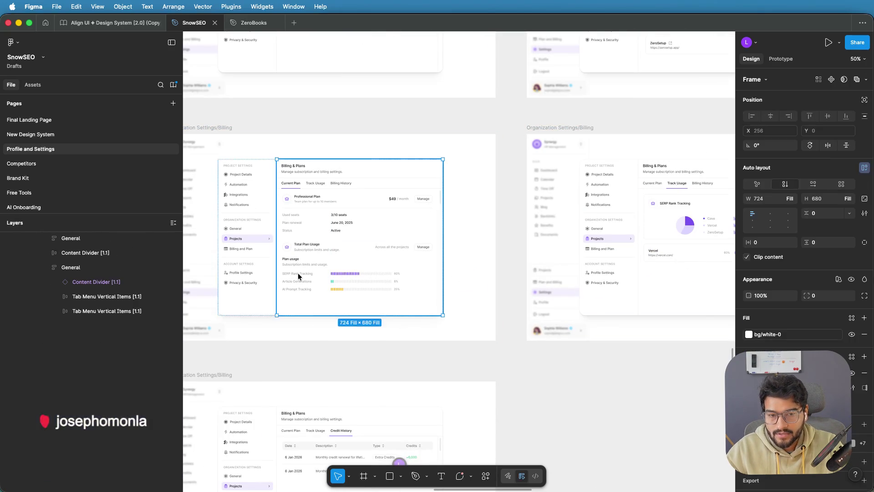
double_click(297, 272)
double_click(298, 272)
double_click(297, 272)
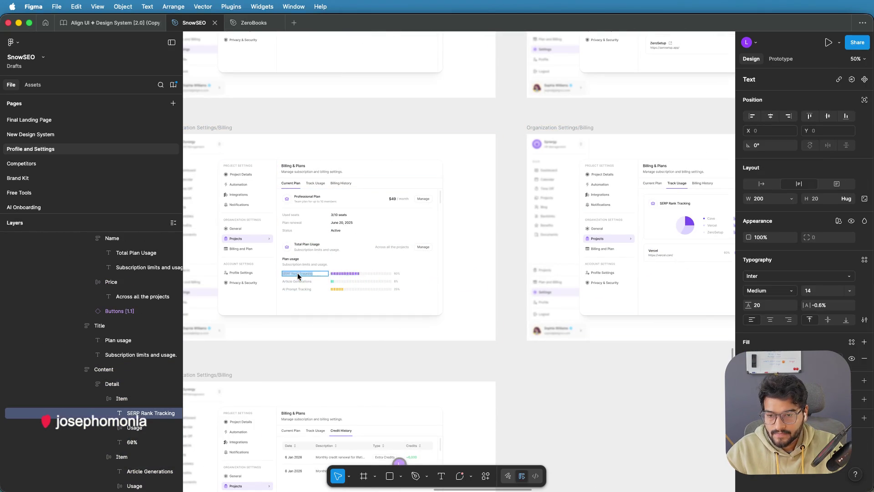
Step: Replace the Vercel title text with the pasted 'SERP Rank Tracking' and remove the stray V
scroll(516, 263, right, 5)
scroll(501, 264, up, 5)
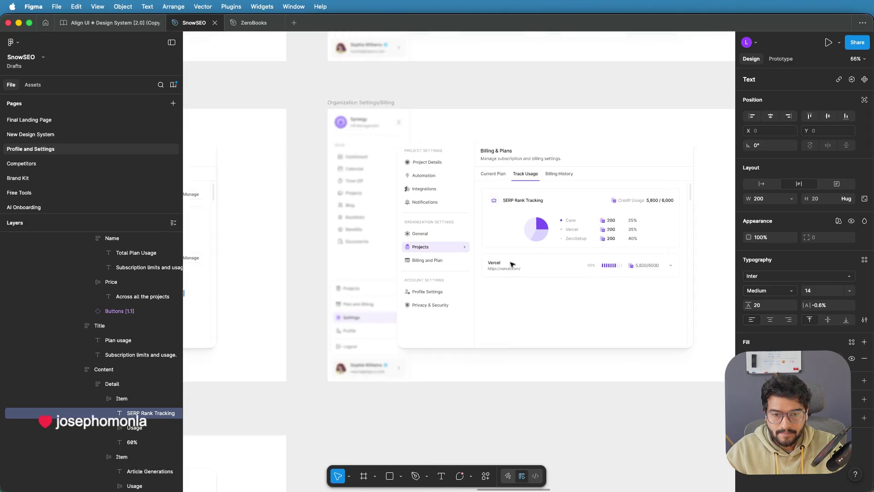
click(495, 265)
key(super+z)
key(super+shift+z)
double_click(487, 264)
click(484, 265)
double_click(483, 266)
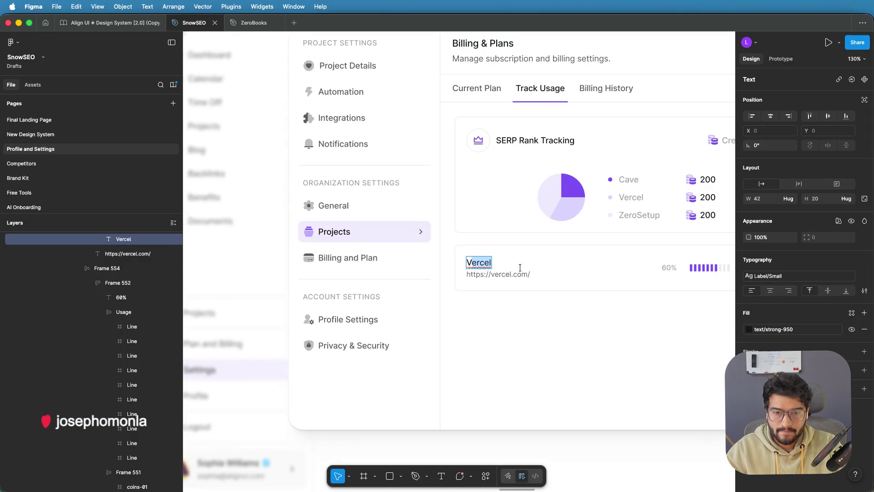
text(V)
text(SERP Rank Tracking)
click(473, 263)
key(BackSpace)
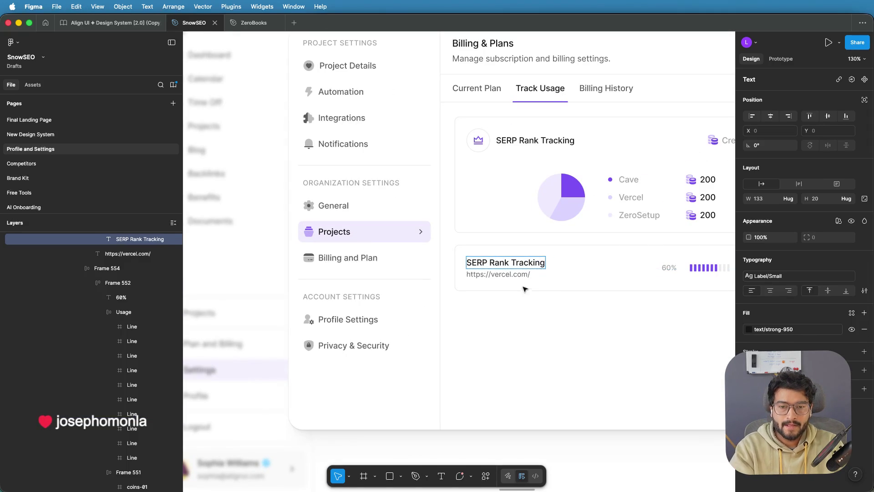
click(516, 275)
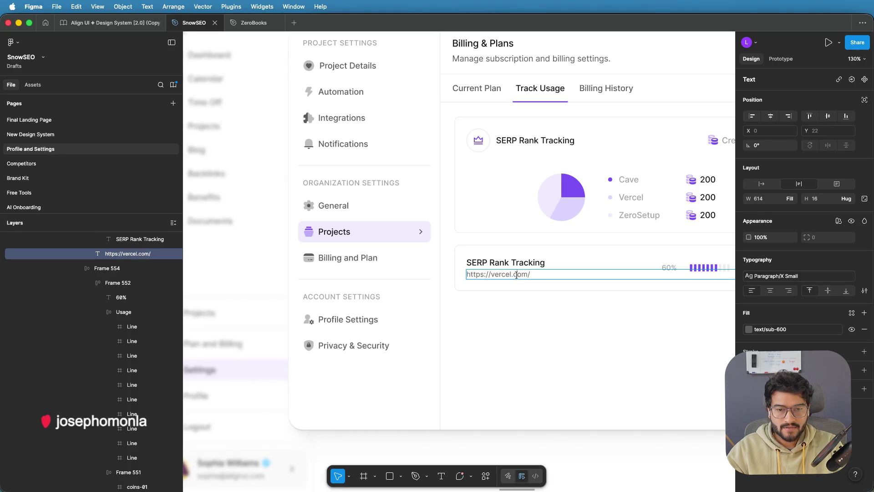
key(Return)
scroll(557, 297, down, 5)
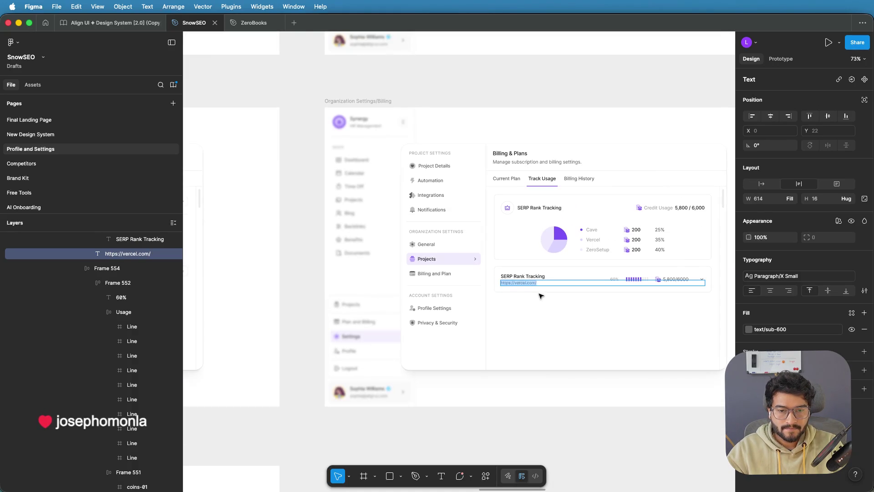
key(Escape)
key(Escape)
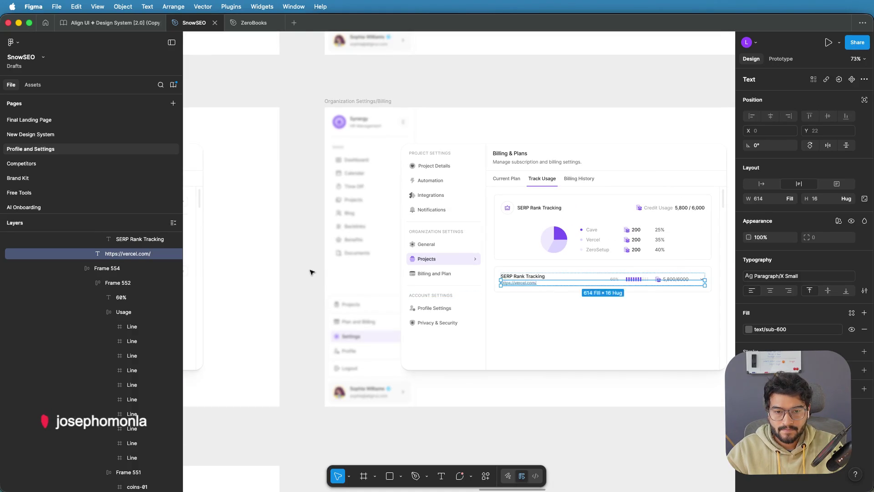
scroll(311, 273, right, 3)
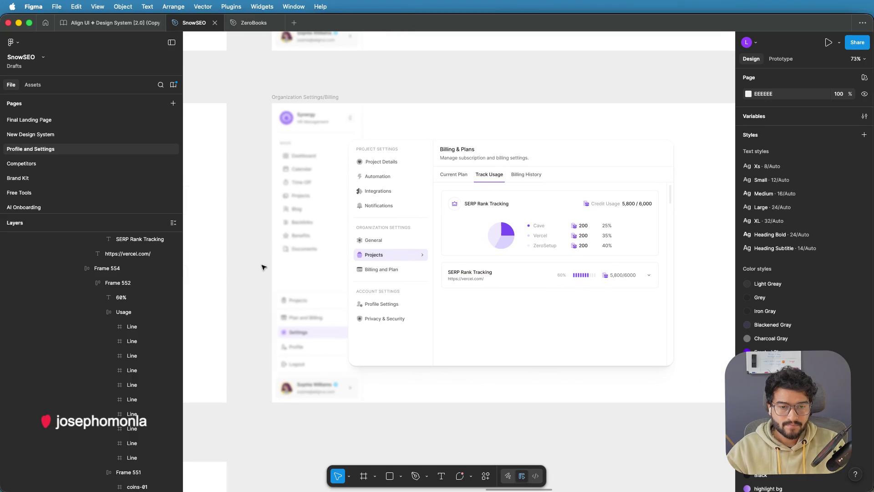
double_click(469, 281)
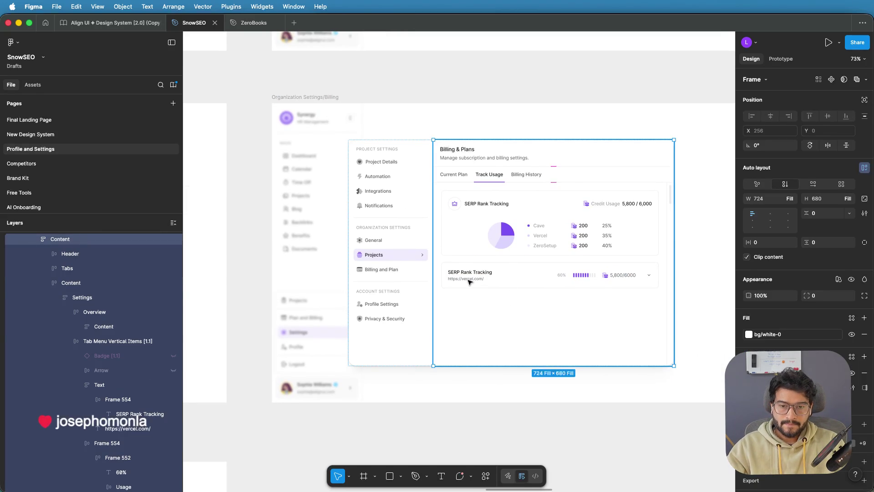
double_click(469, 282)
double_click(468, 281)
double_click(467, 281)
double_click(467, 280)
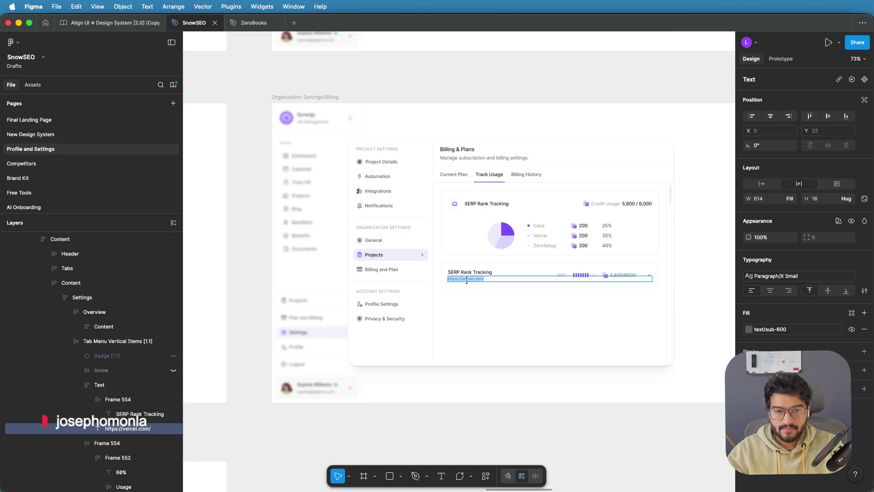
text(5800/6000)
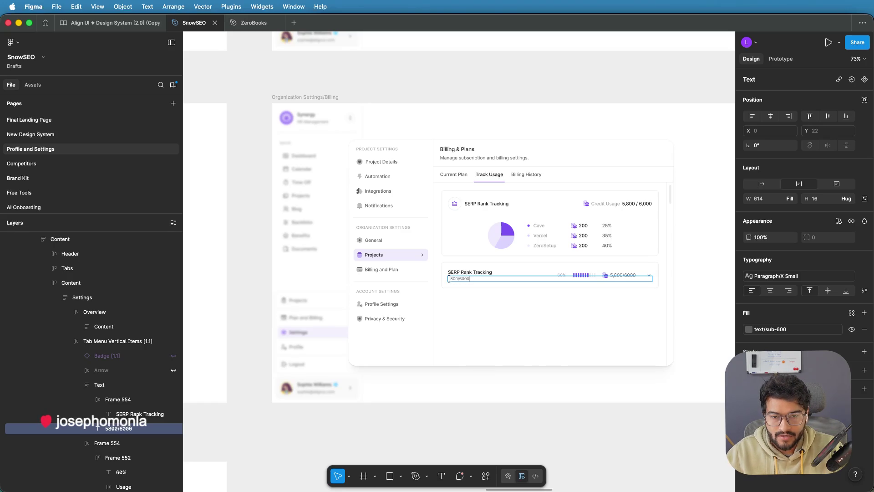
text(,)
key(Right)
key(Right)
key(Right)
text(,)
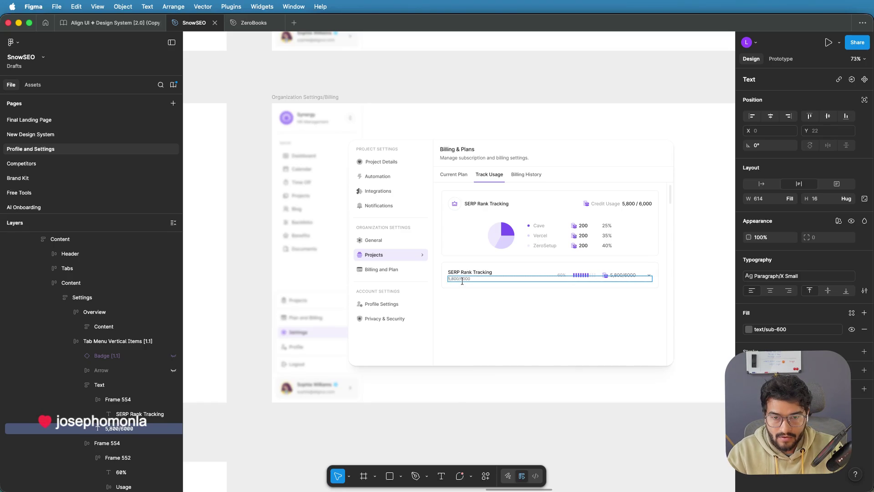
click(263, 274)
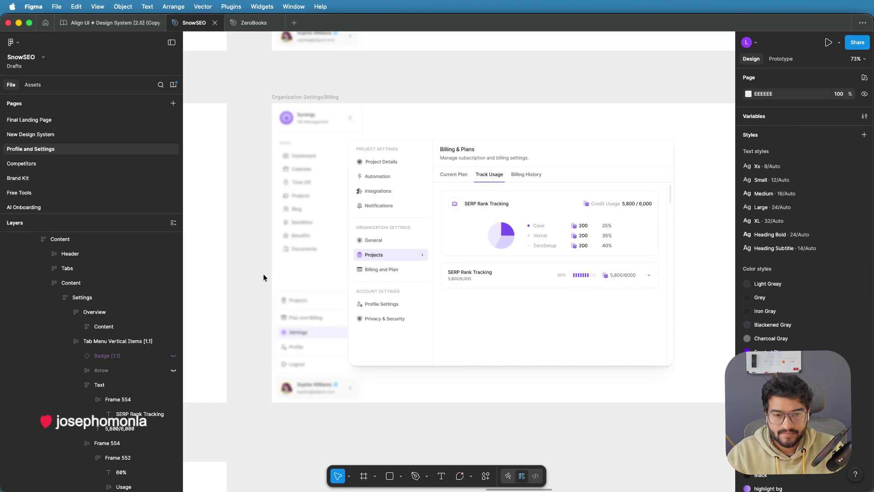
scroll(479, 278, up, 4)
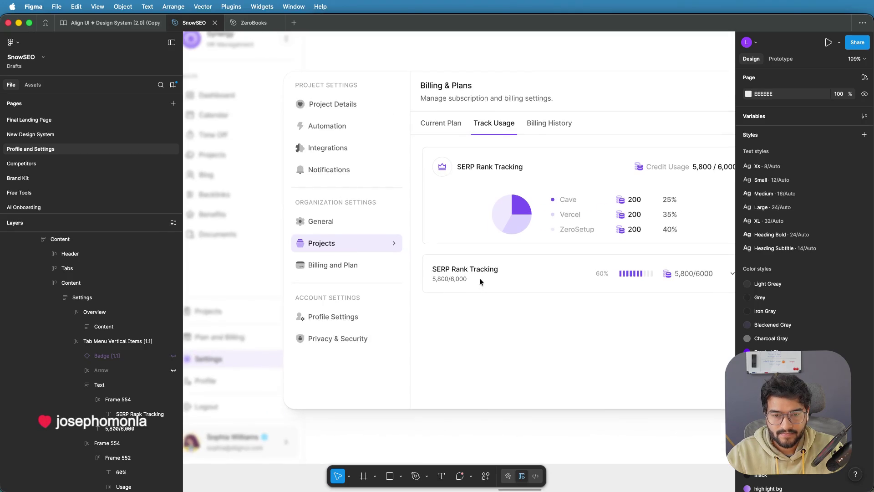
Step: Drill down through the nested Settings frames to the row's coin icon
scroll(479, 278, down, 1)
click(655, 275)
double_click(655, 275)
double_click(655, 276)
double_click(654, 276)
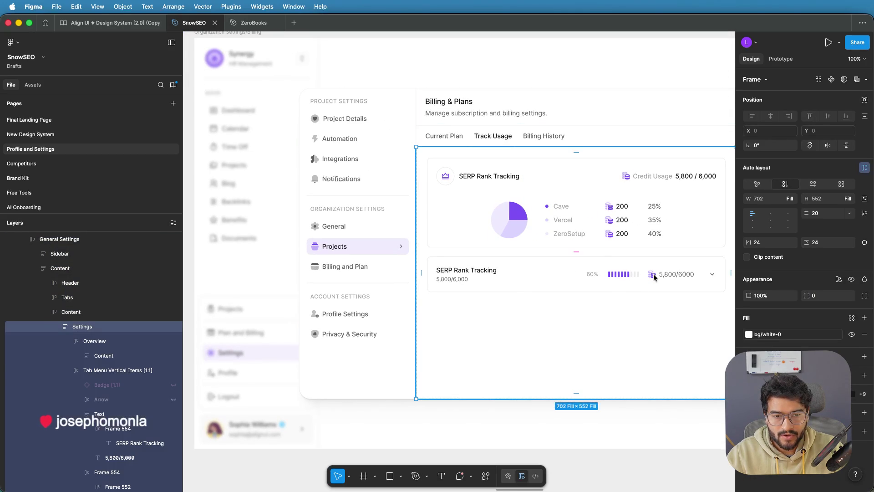
double_click(654, 277)
double_click(660, 276)
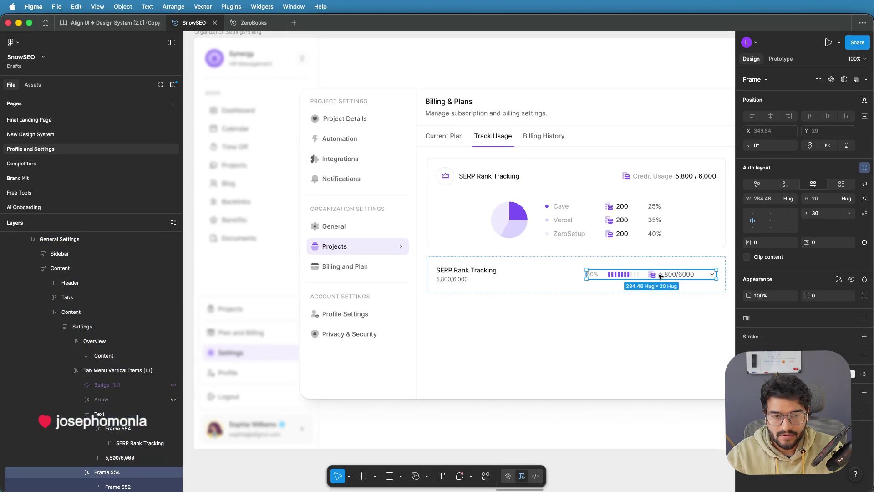
double_click(655, 275)
double_click(654, 276)
double_click(655, 275)
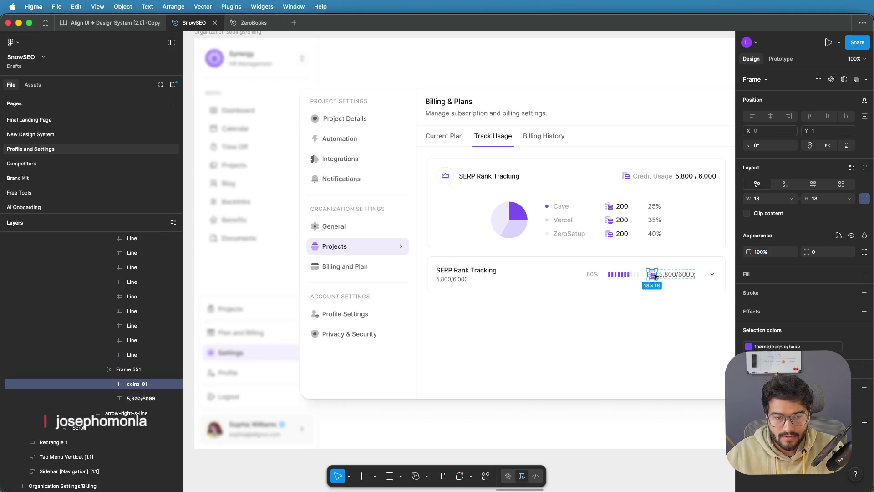
Step: Select the 5,800/6,000 text layer and narrow its text box
double_click(444, 280)
double_click(445, 279)
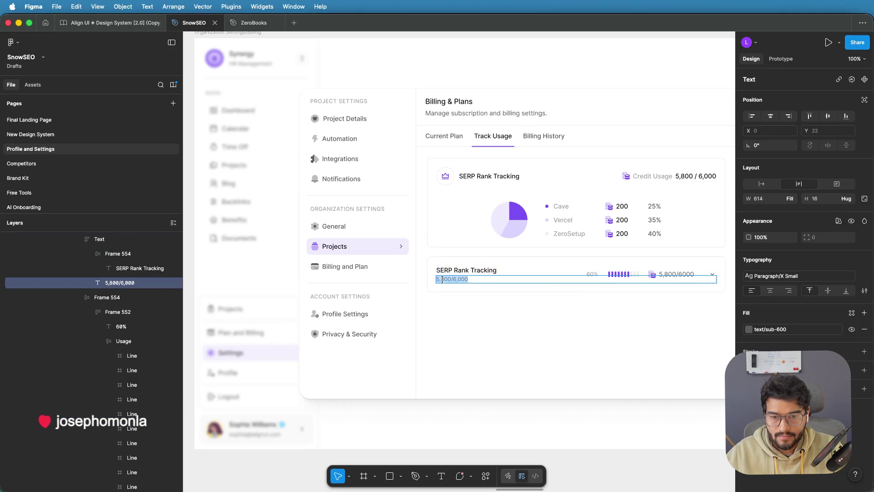
scroll(443, 279, up, 2)
key(Escape)
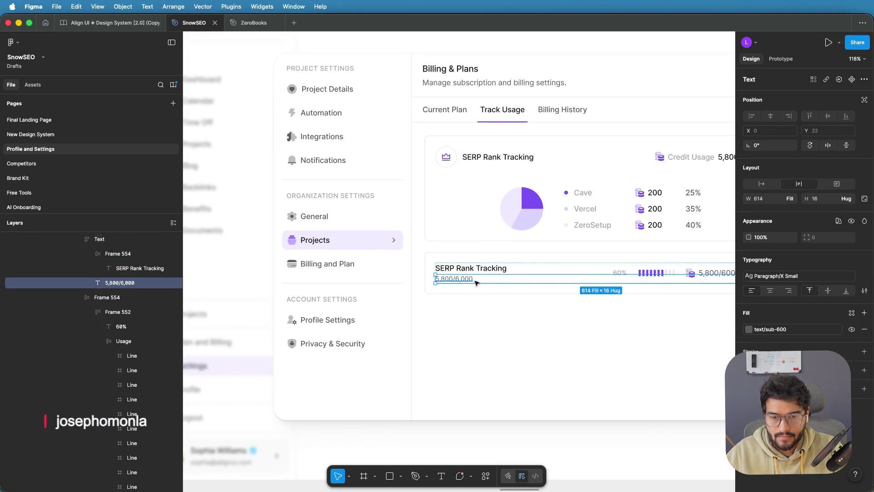
scroll(479, 283, down, 2)
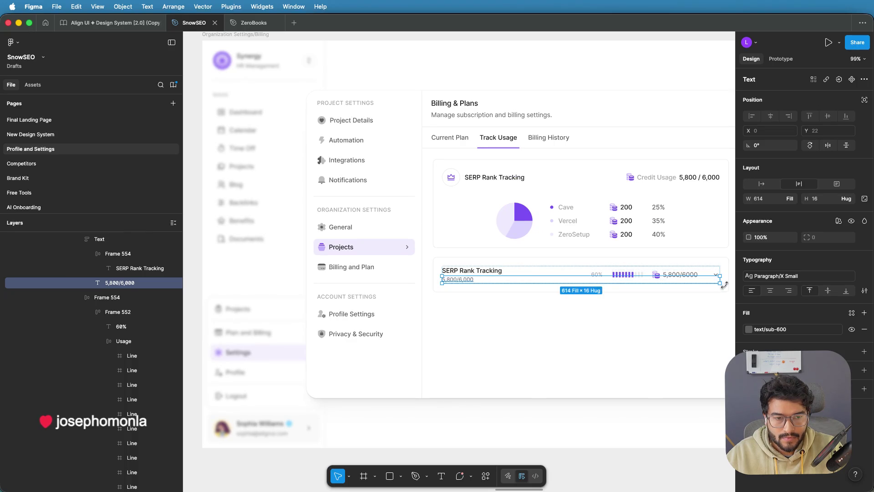
drag(720, 280, 475, 275)
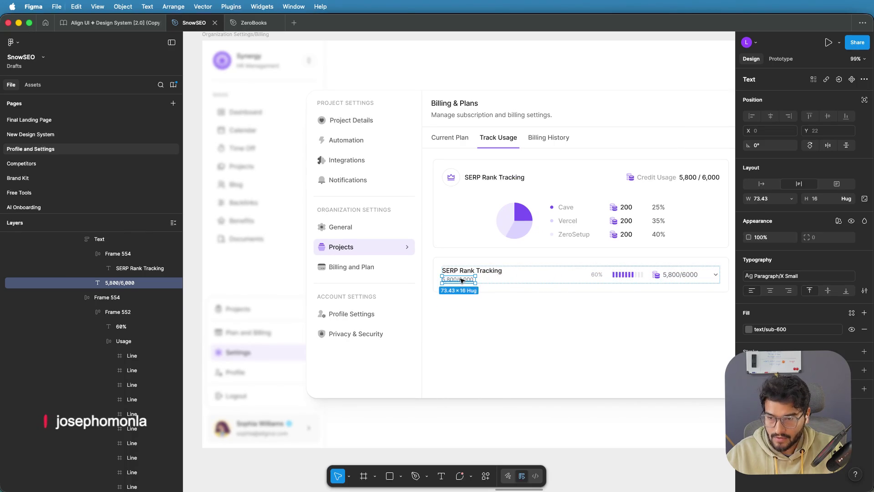
Step: Paste a coin icon before 5,800/6,000, group the two, and apply auto layout
key(ctrl+v)
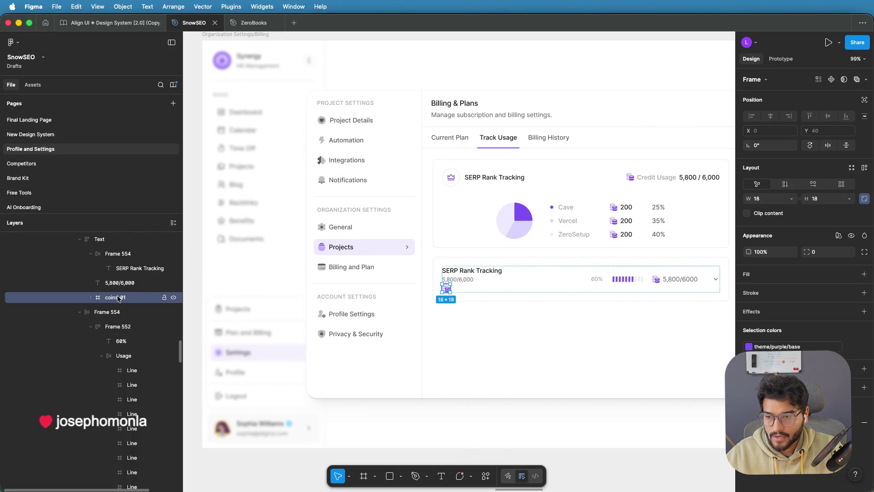
drag(114, 297, 117, 280)
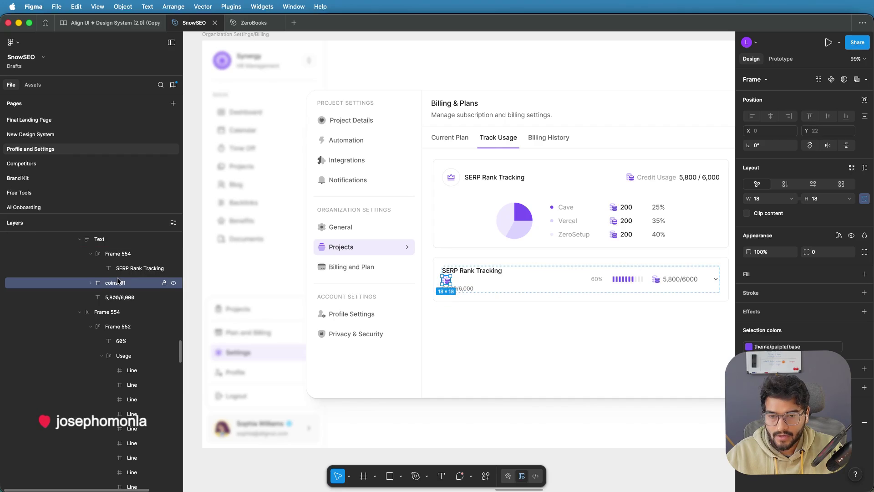
shift+click(120, 299)
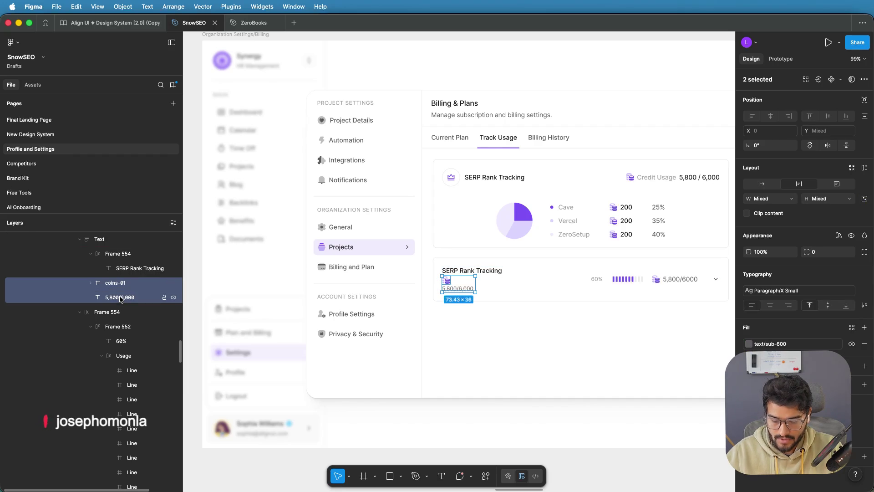
key(super+g)
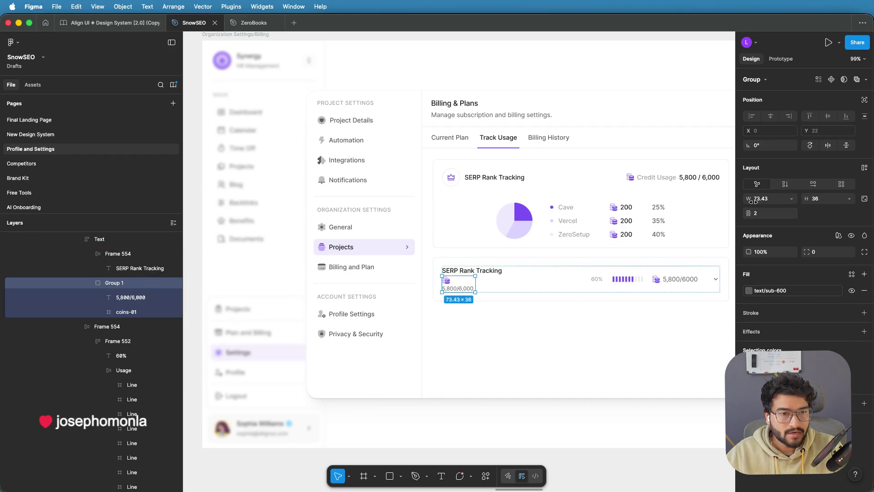
click(811, 187)
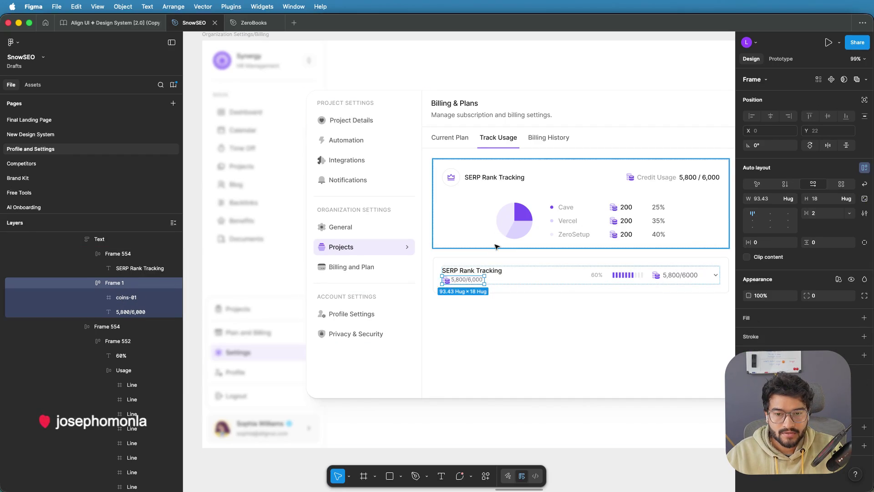
scroll(460, 279, up, 3)
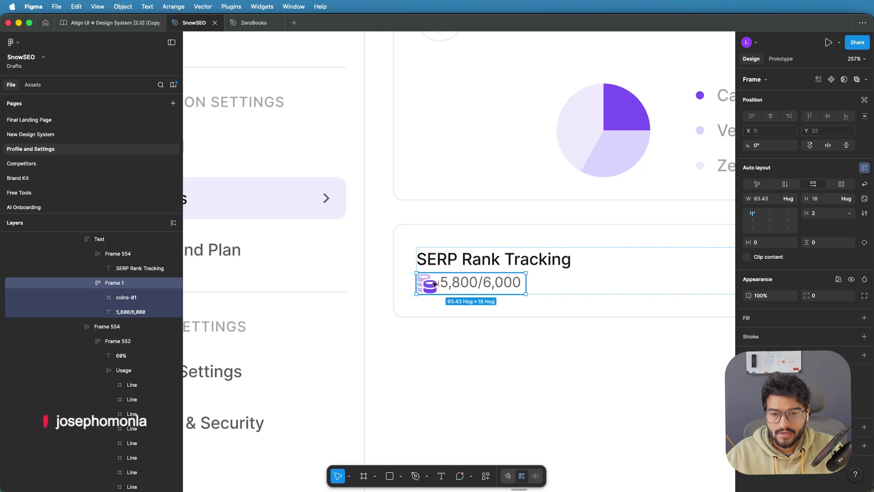
Step: Widen the gap between the coins icon and 5,800/6,000, then select the coins icon
drag(438, 283, 442, 283)
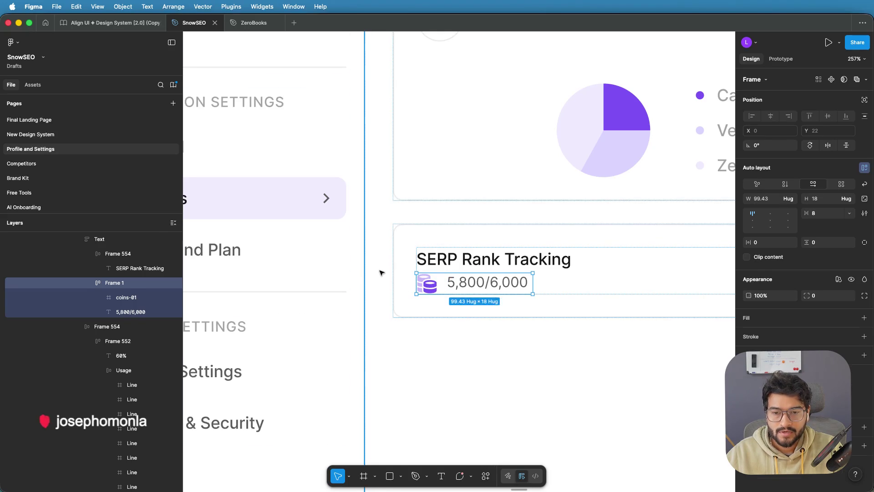
key(Escape)
key(Escape)
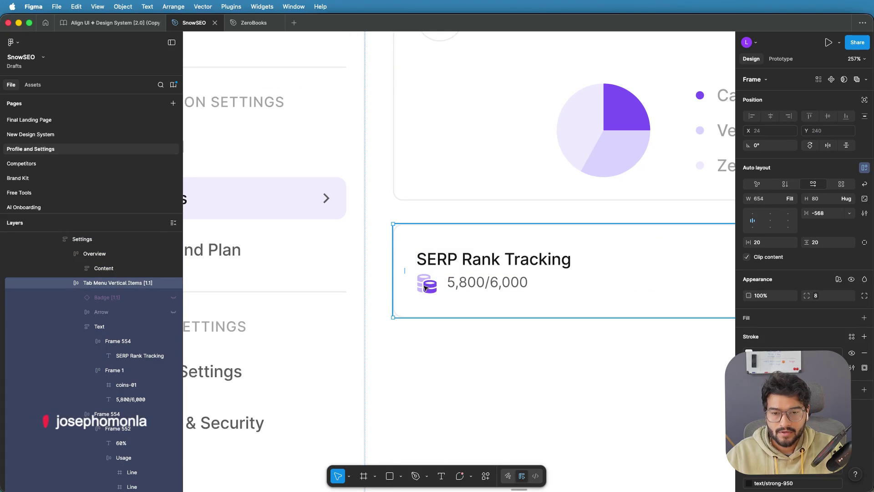
double_click(425, 288)
double_click(427, 286)
double_click(433, 286)
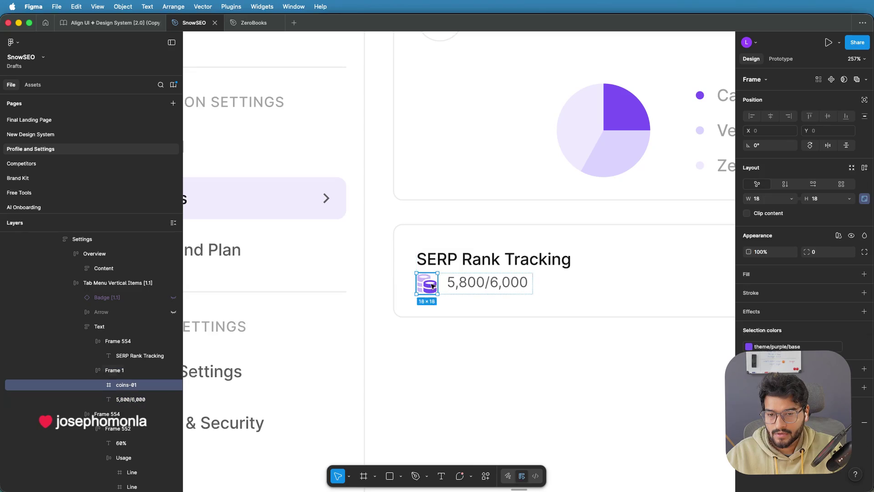
Step: Set the coins icon width to 16 after trying 14
click(771, 201)
text(14)
key(Return)
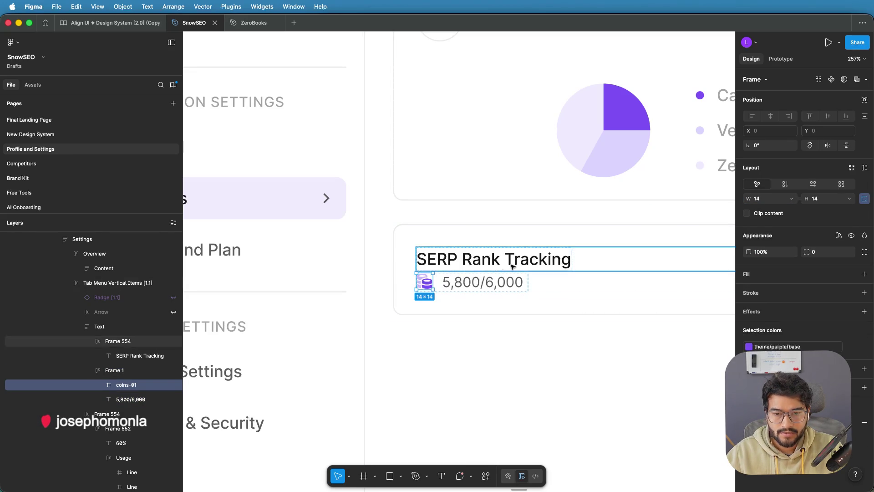
click(773, 203)
text(16)
key(Return)
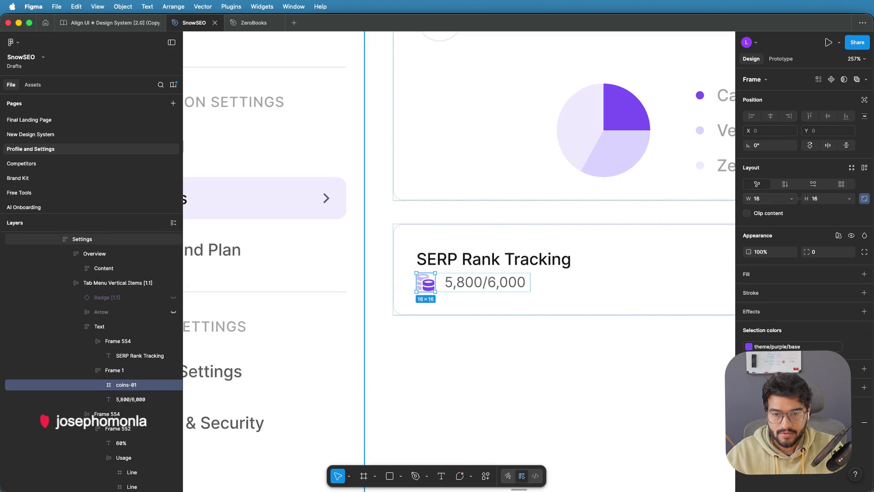
click(383, 267)
scroll(382, 271, down, 10)
click(671, 236)
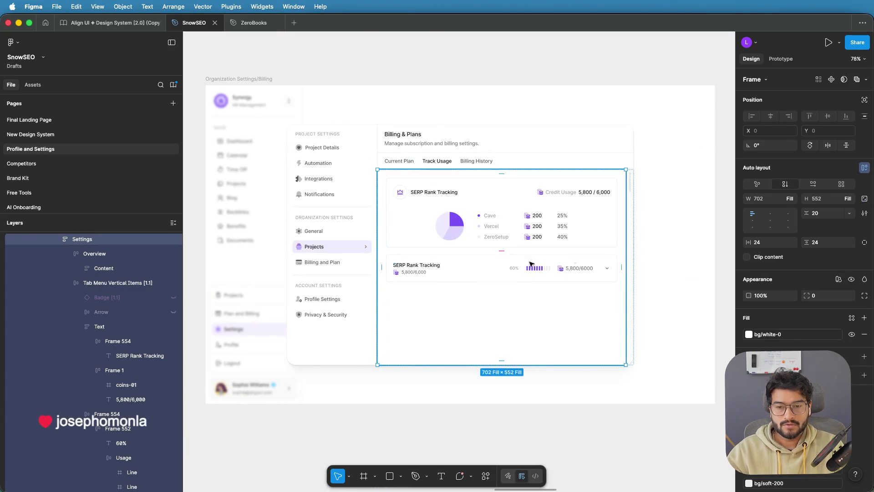
Step: Delete the 5,800/6,000 credit figure from the usage row's right side
double_click(577, 269)
double_click(577, 269)
double_click(577, 269)
double_click(578, 269)
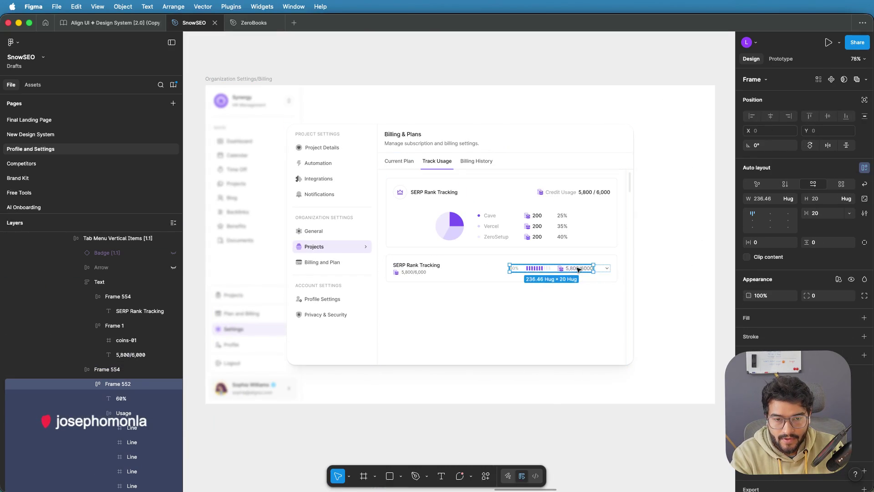
double_click(581, 270)
key(Delete)
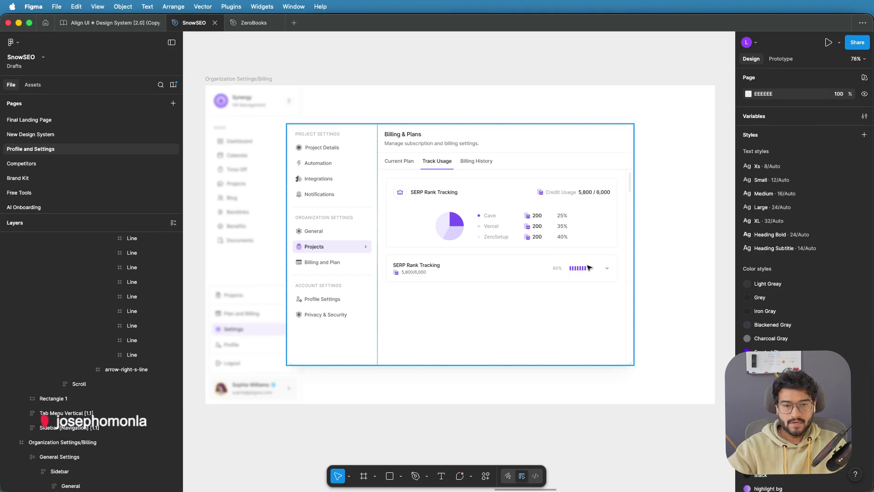
scroll(588, 268, up, 5)
Step: Move the 60% label to the right of the usage bars
click(536, 272)
double_click(537, 272)
double_click(538, 271)
double_click(538, 271)
double_click(539, 271)
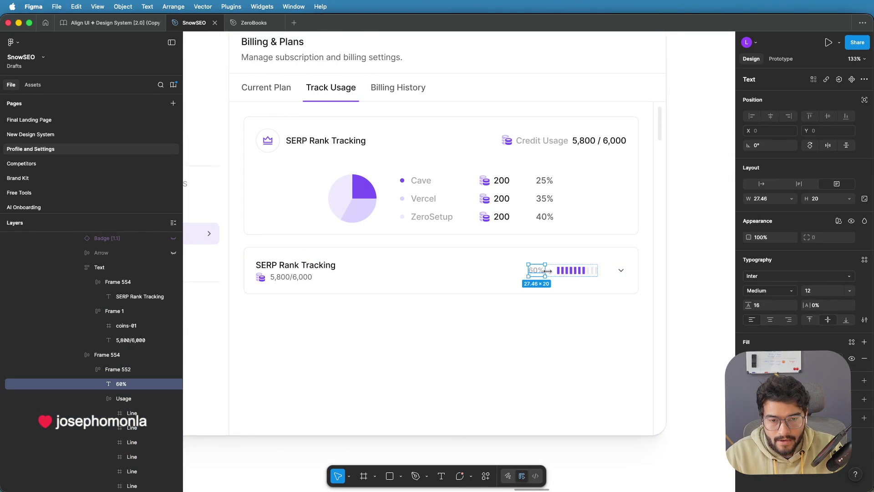
scroll(547, 270, up, 1)
drag(540, 271, 587, 270)
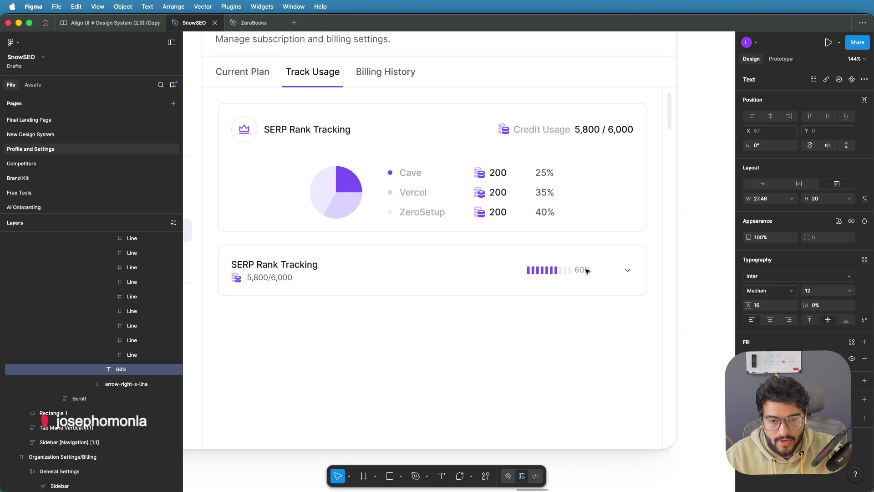
Step: Reduce the spacing between the usage bars and 60% from 20 to 11
scroll(587, 269, up, 3)
click(573, 270)
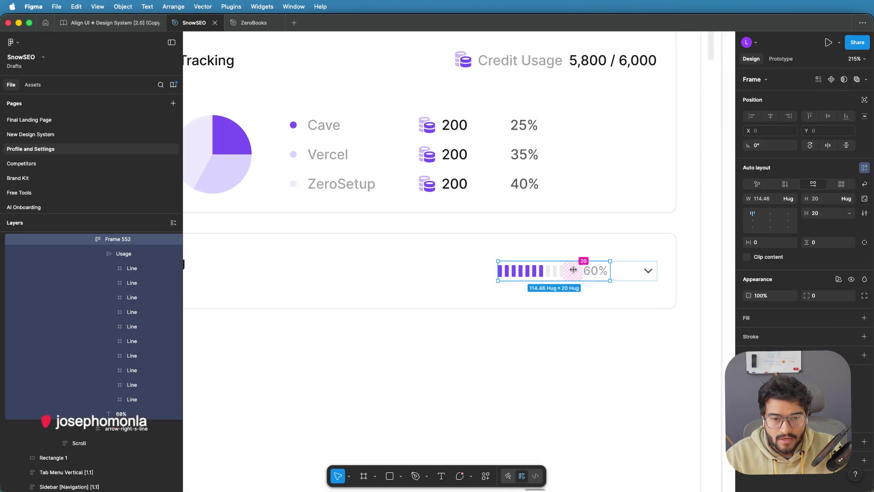
scroll(573, 269, up, 3)
drag(573, 269, 567, 268)
click(599, 307)
scroll(599, 306, down, 5)
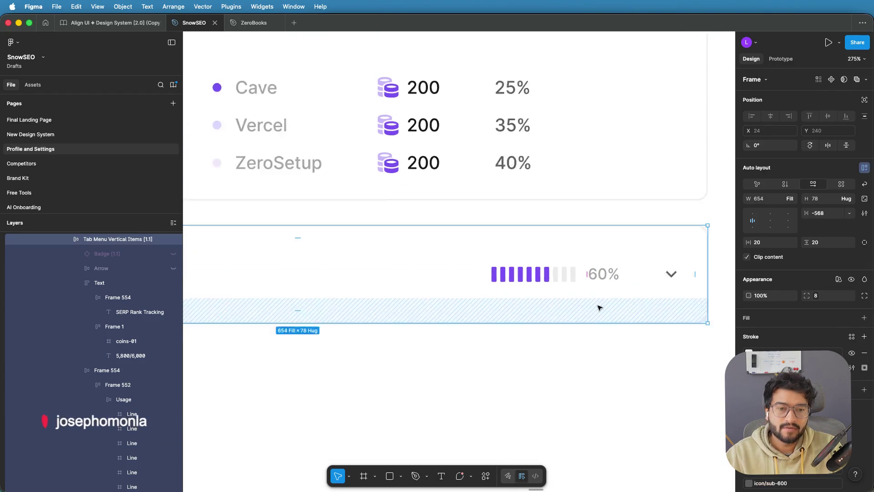
scroll(629, 286, down, 3)
click(673, 267)
scroll(673, 267, down, 3)
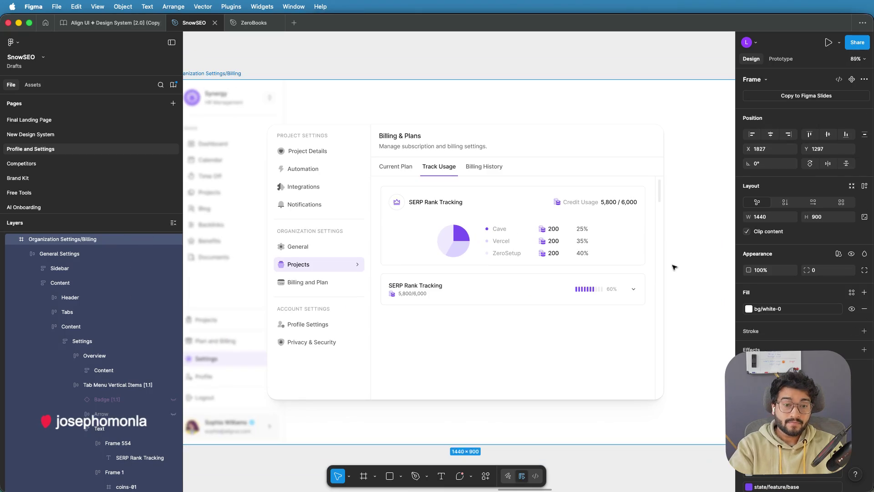
scroll(677, 258, down, 2)
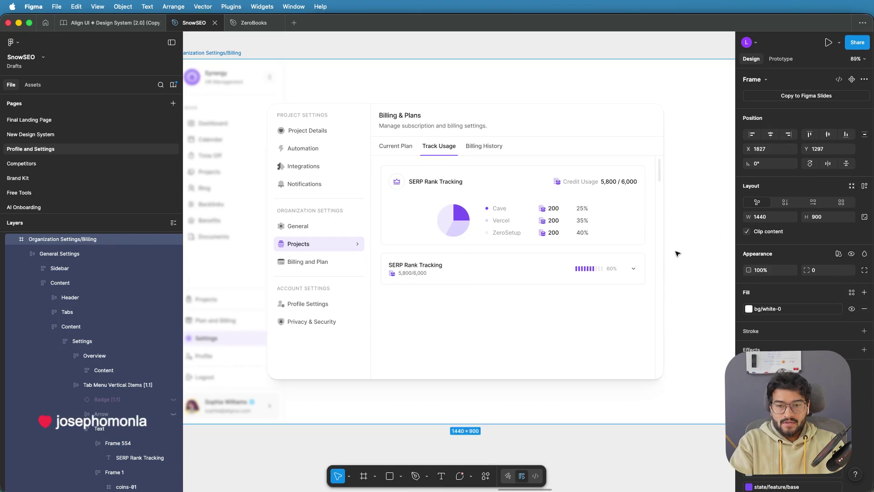
scroll(676, 250, down, 3)
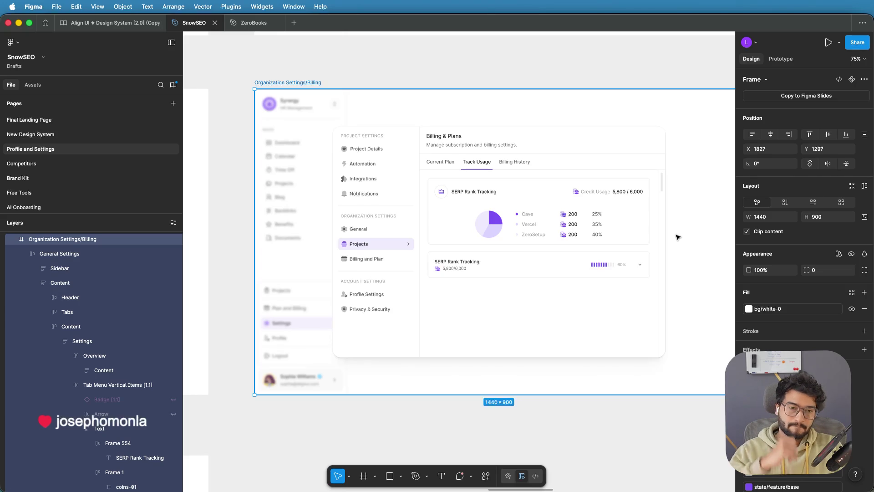
scroll(678, 238, down, 2)
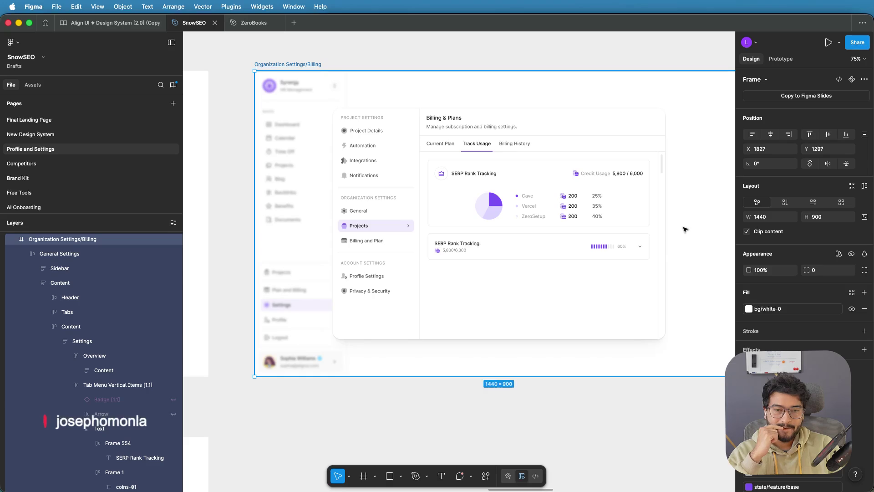
scroll(558, 234, down, 3)
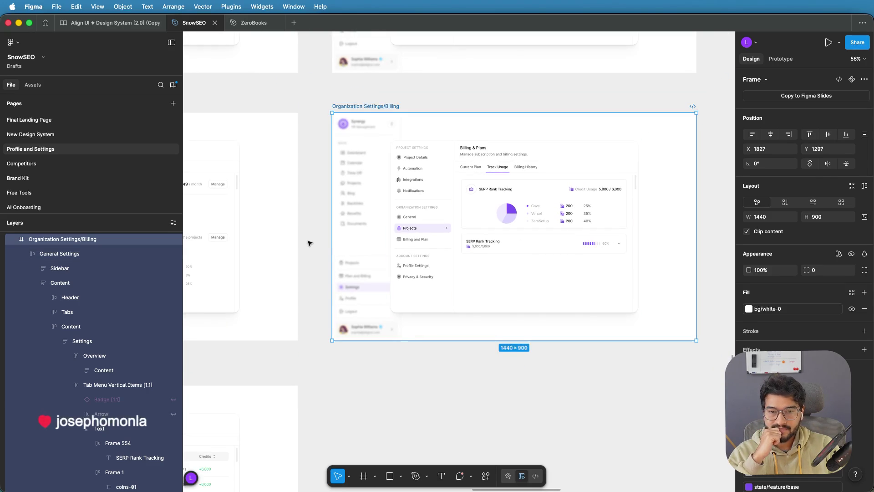
scroll(309, 243, left, 5)
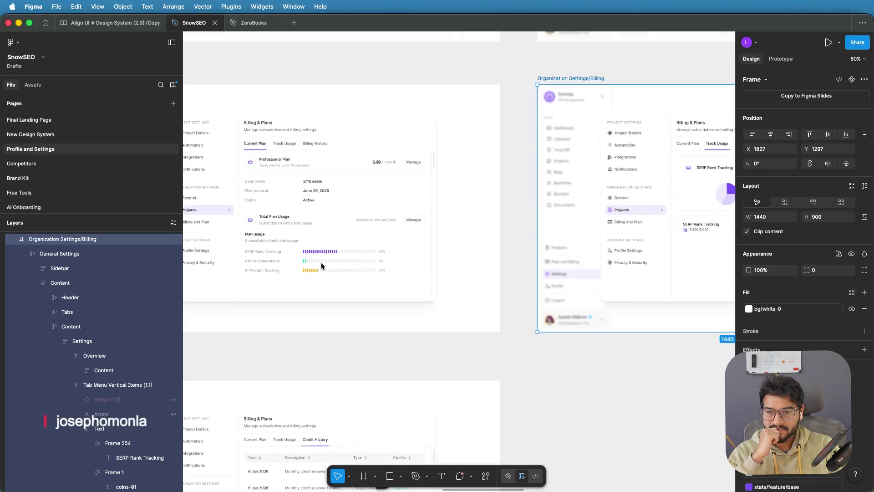
scroll(505, 245, right, 5)
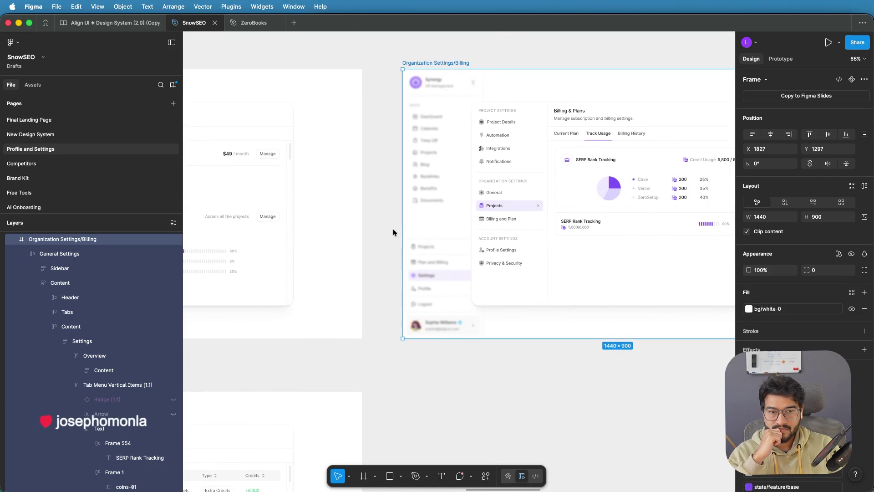
scroll(394, 232, right, 4)
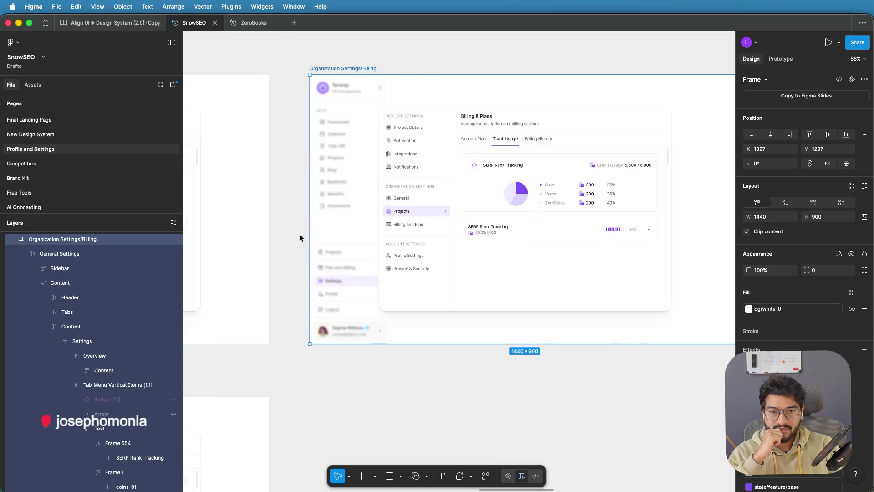
double_click(521, 169)
double_click(520, 169)
double_click(521, 169)
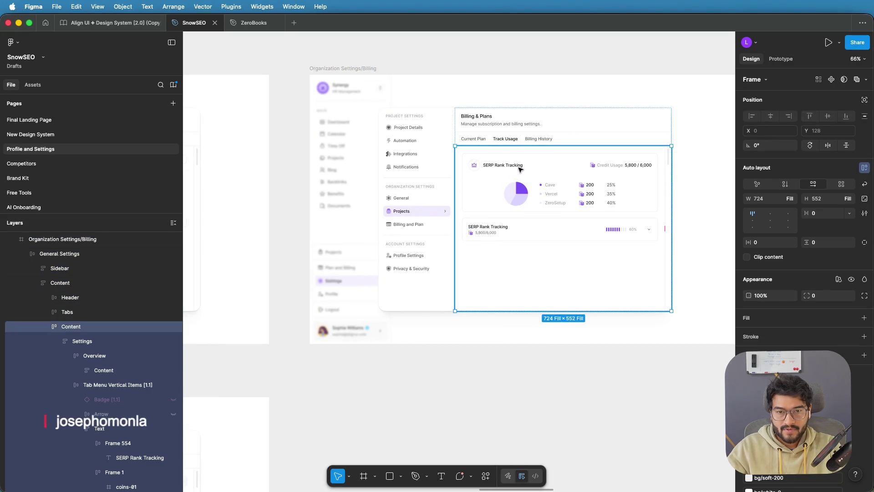
double_click(520, 169)
double_click(520, 169)
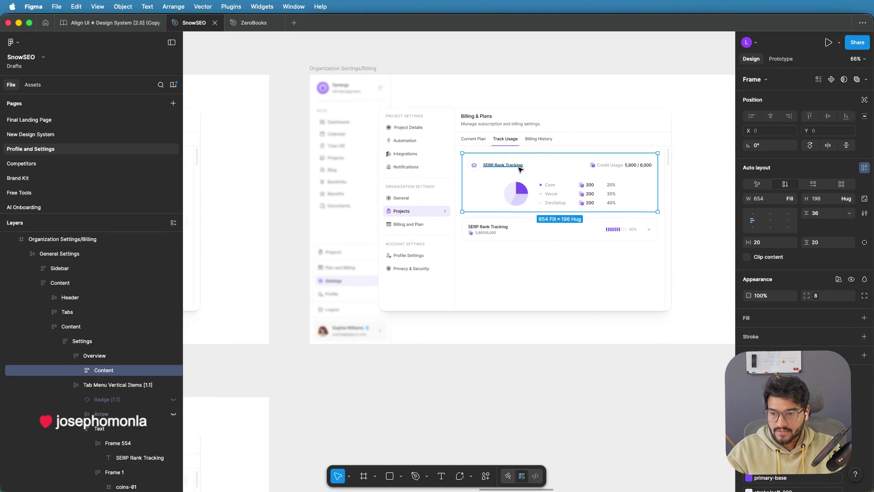
Step: Paste a duplicate chart card below the first in the Overview container
click(105, 356)
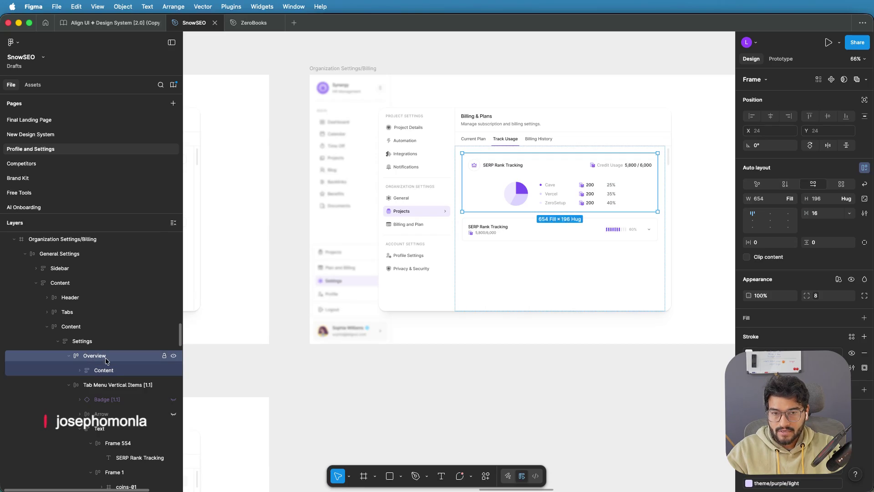
key(super+v)
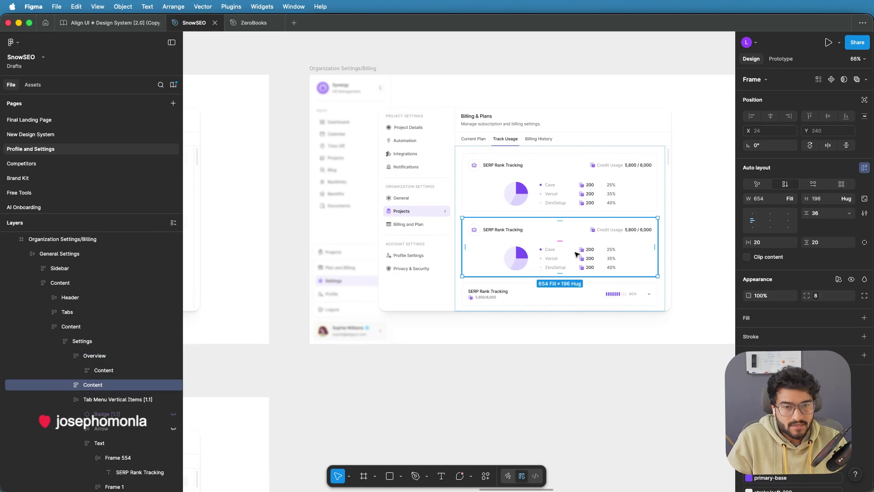
scroll(626, 255, up, 3)
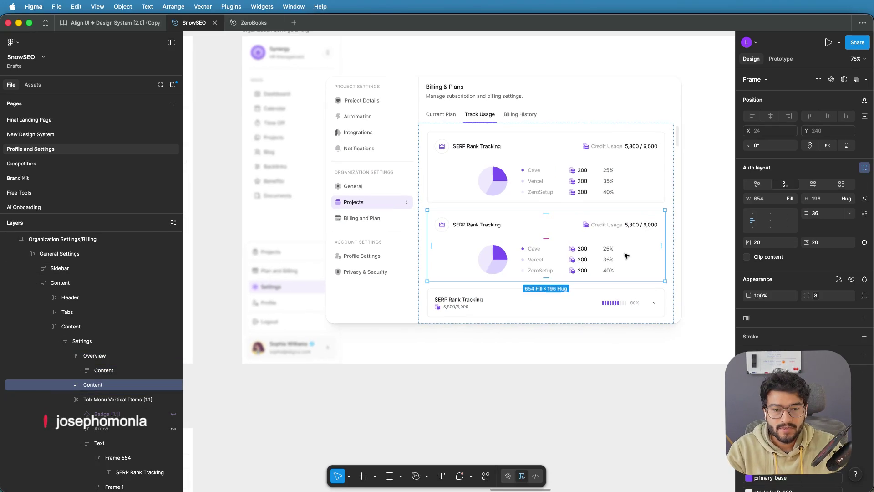
scroll(626, 255, up, 2)
Step: Copy the SERP Rank Tracking 5,800/6,000 title row to the top of the second card
click(452, 306)
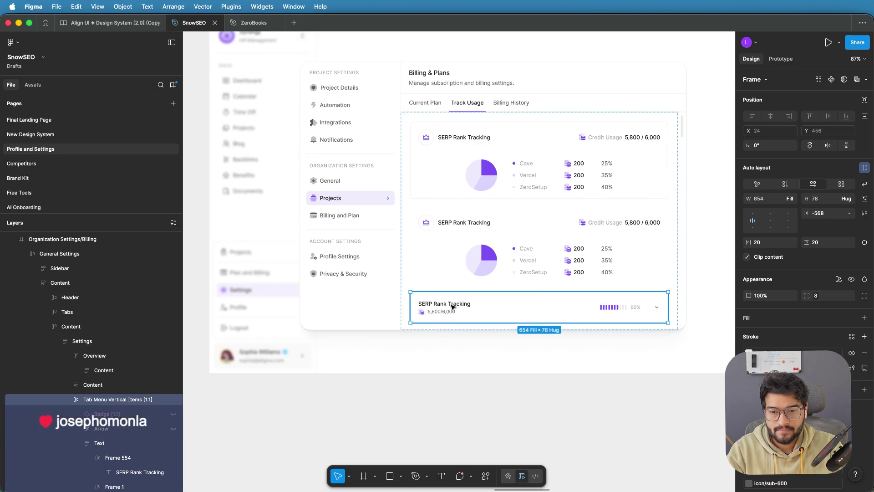
click(452, 307)
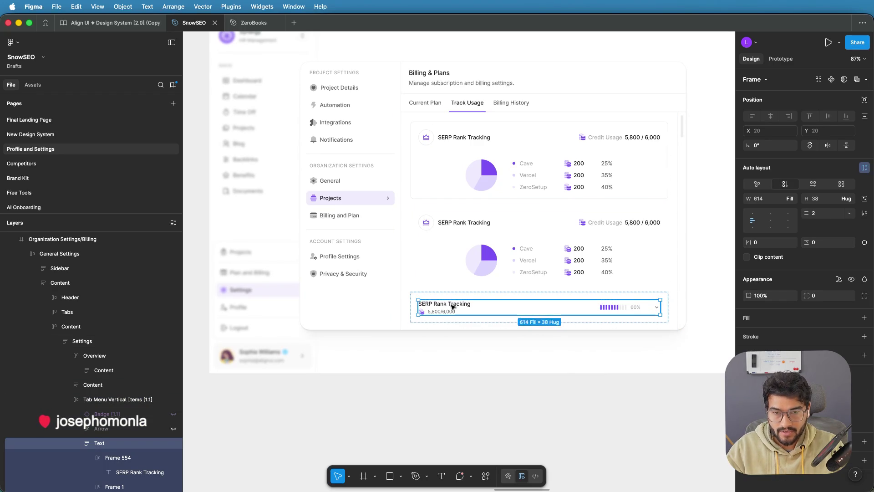
click(464, 223)
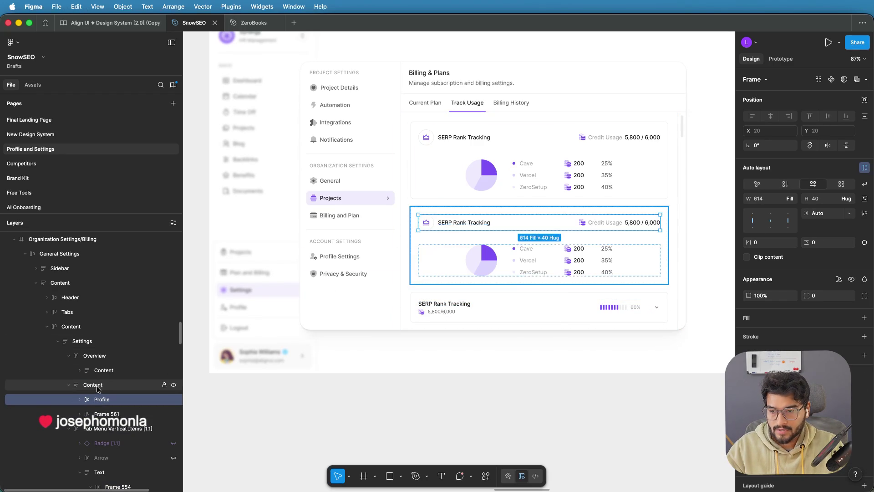
key(ctrl+v)
mouse_move(421, 297)
mouse_down()
mouse_move(425, 269)
mouse_move(473, 223)
mouse_up()
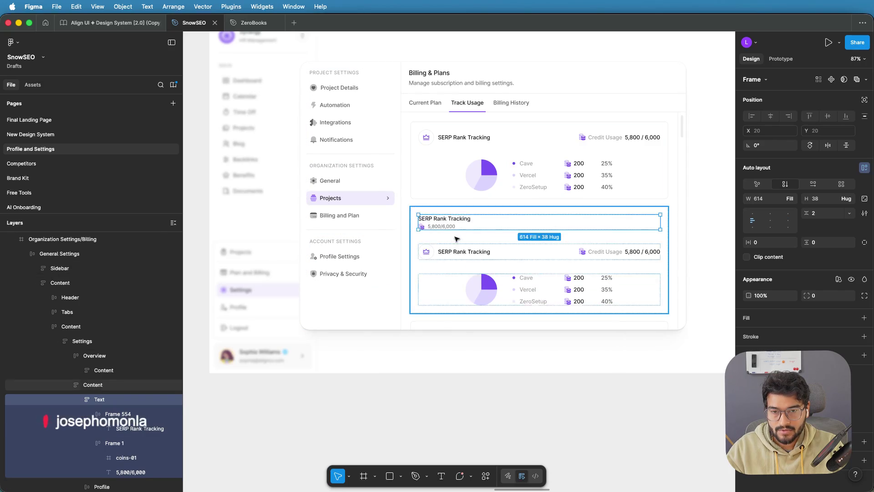
click(444, 252)
key(Delete)
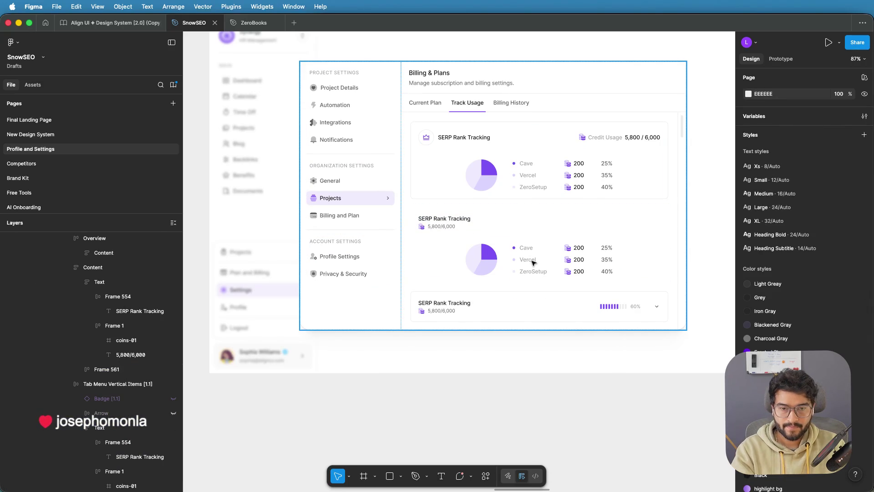
key(ctrl+z)
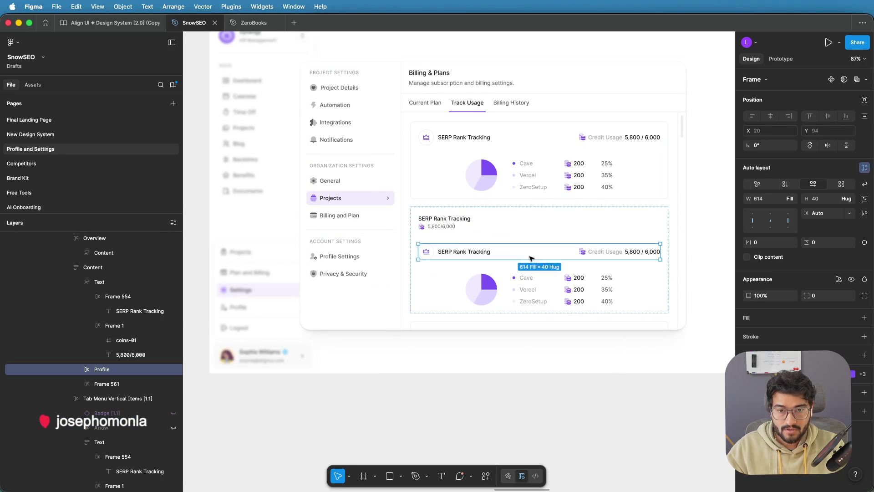
Step: Remove the loose copied title row from the card
click(529, 228)
key(Down)
key(Down)
scroll(524, 230, down, 3)
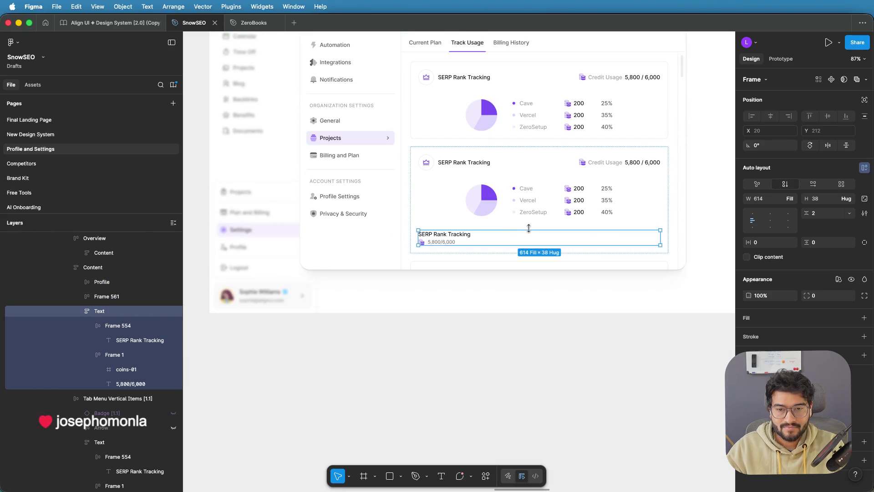
key(ctrl+z)
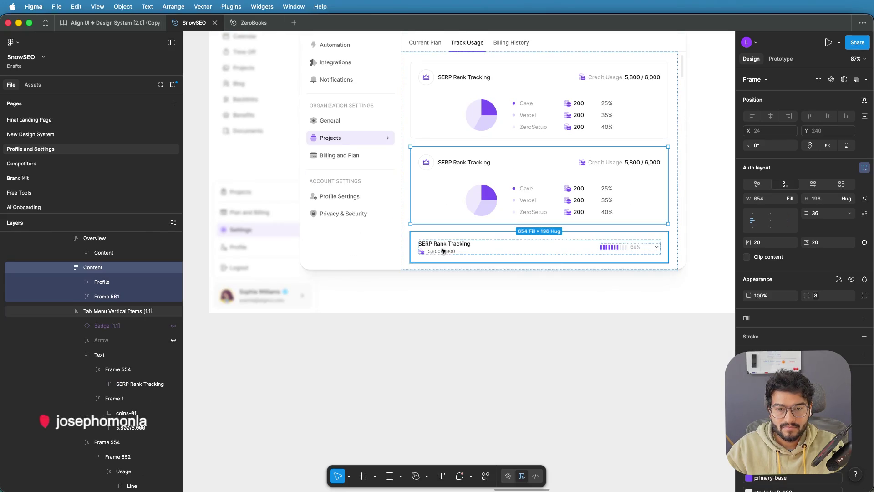
Step: Group the collapsed project row's title and progress content, then select the row for copying
click(443, 250)
click(433, 250)
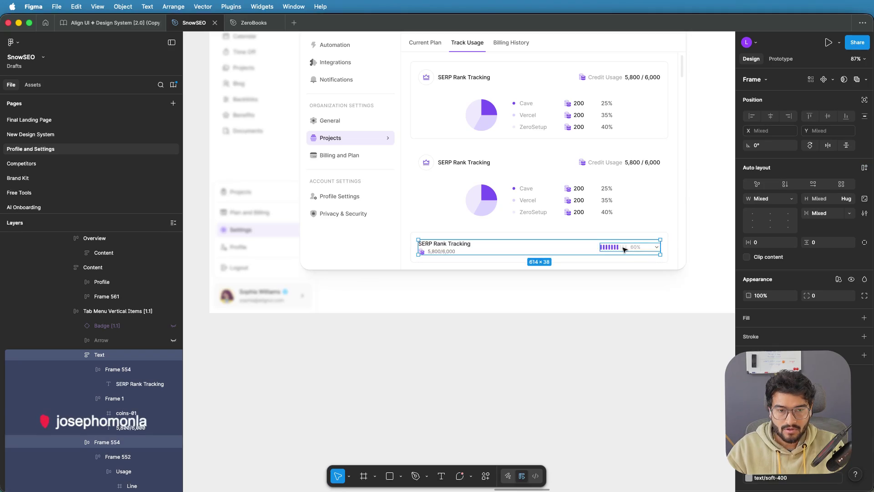
key(super+g)
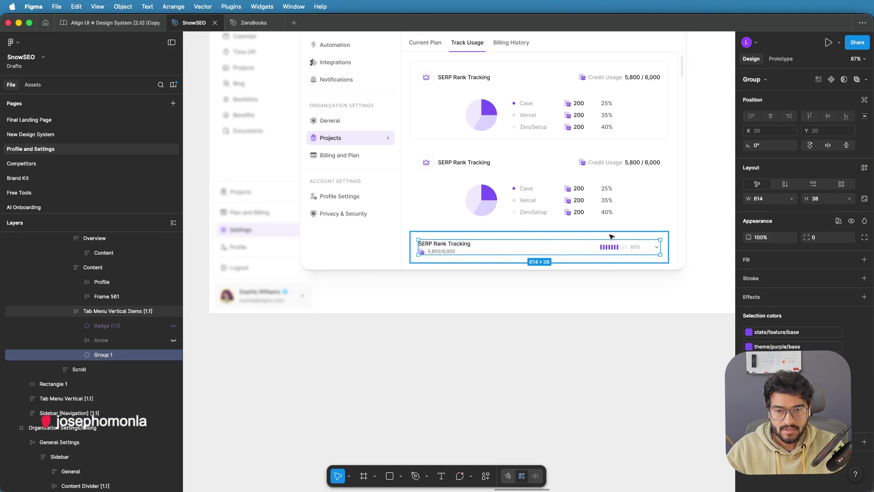
click(611, 236)
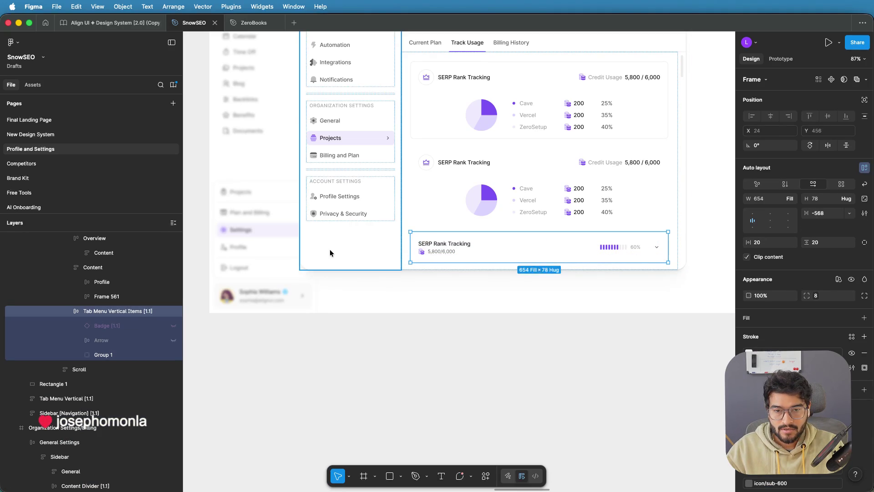
click(99, 270)
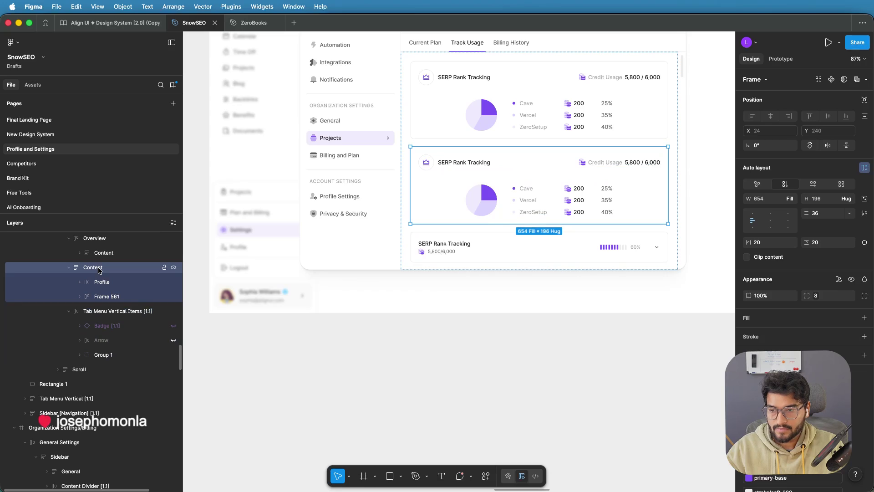
click(95, 311)
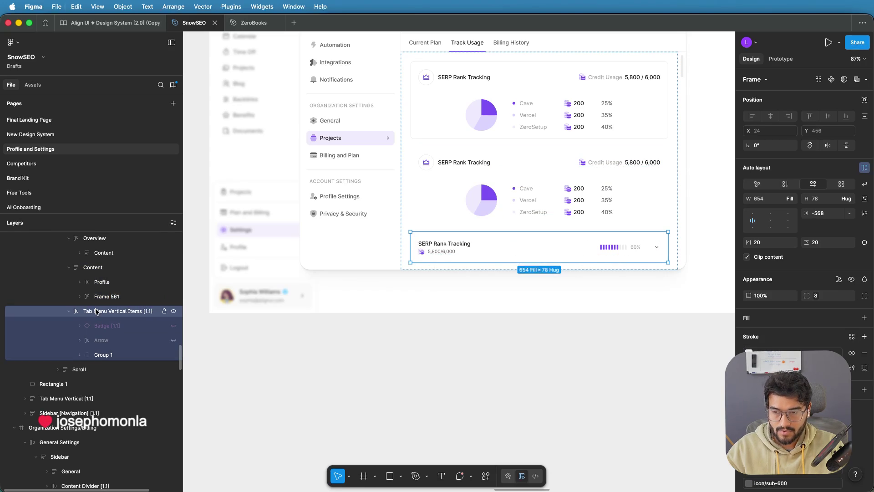
Step: Paste the project row into the middle usage card, above its pie chart
click(502, 167)
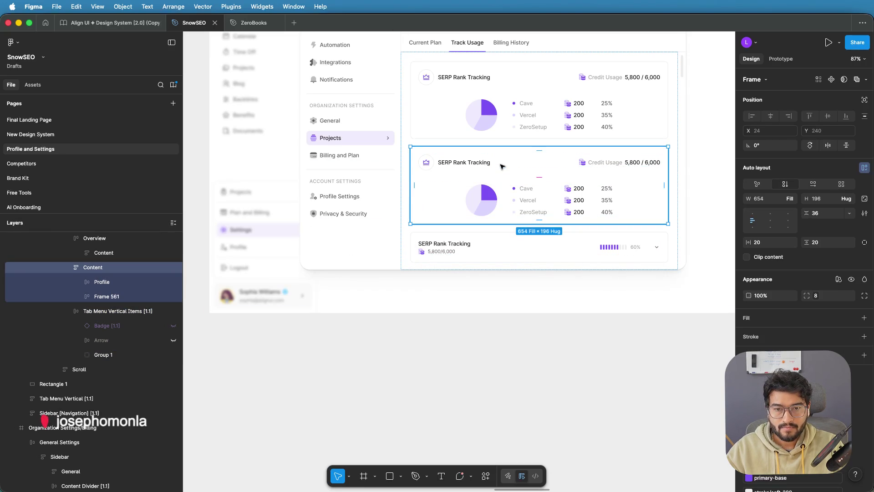
key(ctrl+v)
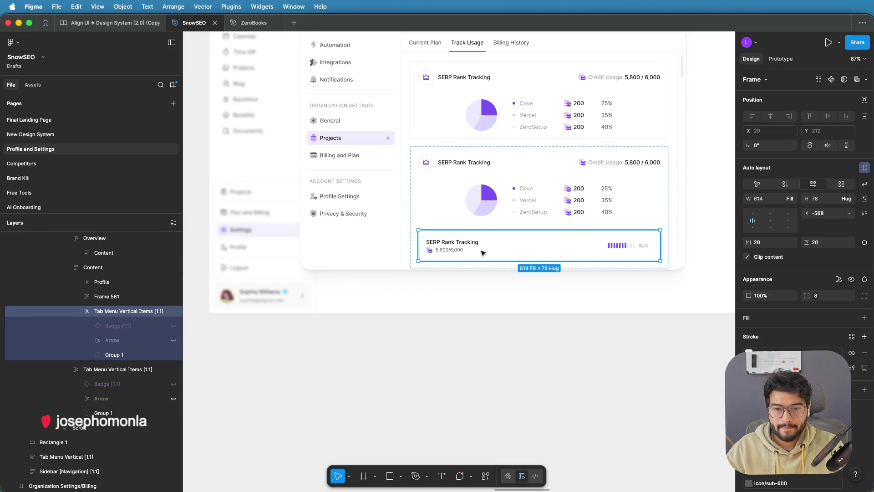
drag(485, 232, 482, 192)
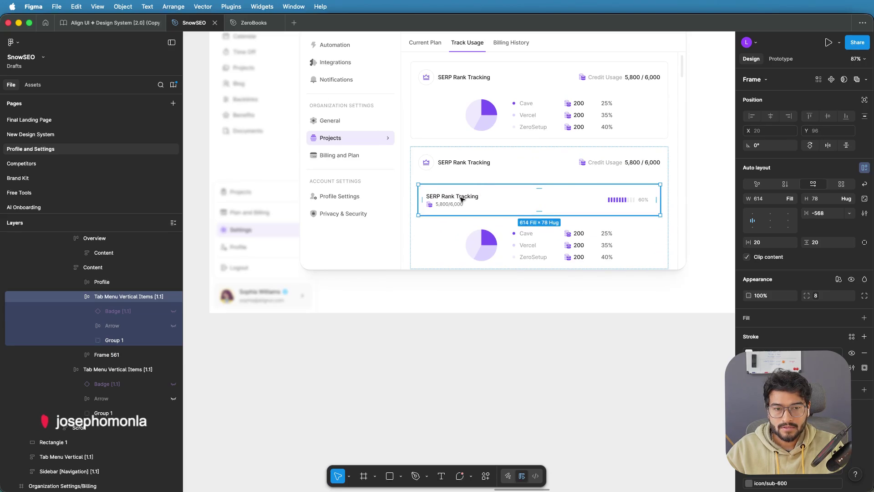
Step: Narrow the pasted row's grouped content to 574 wide and check its expand arrow icon
double_click(461, 199)
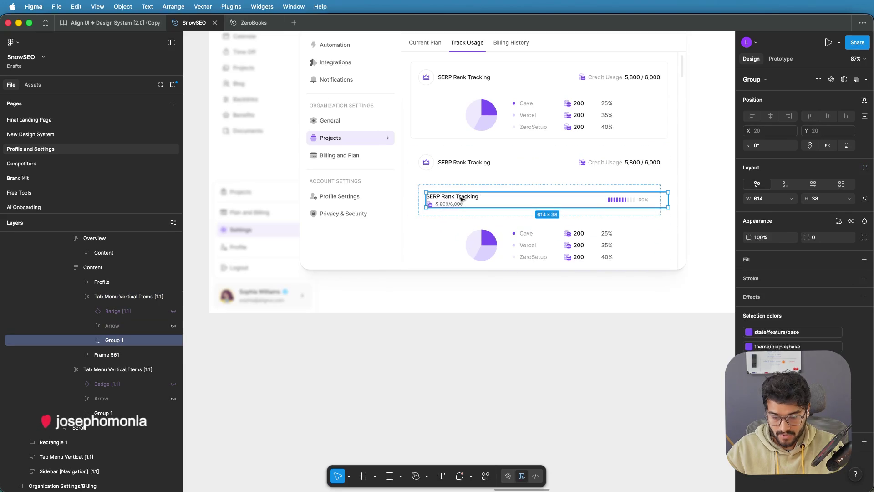
drag(668, 198, 661, 198)
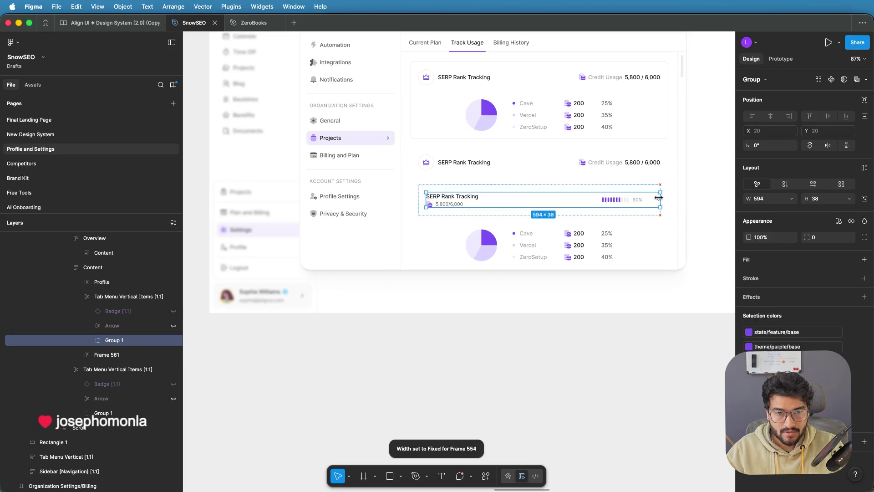
drag(660, 199, 650, 199)
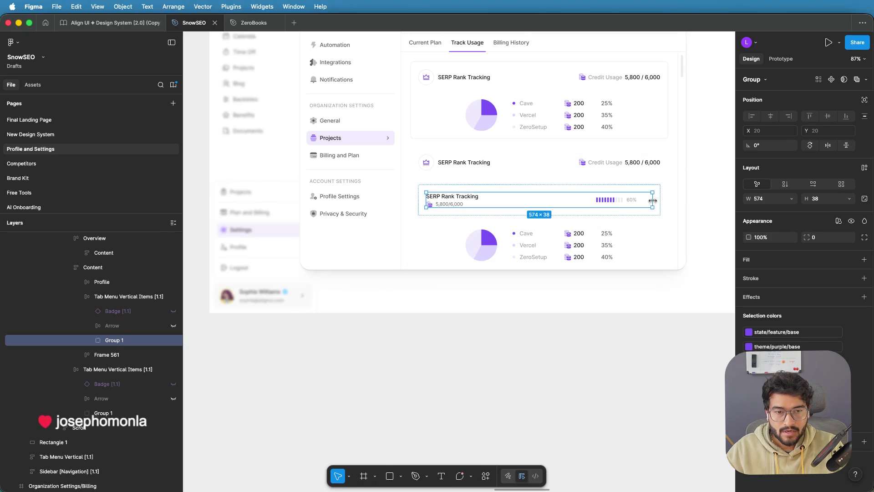
scroll(653, 200, up, 5)
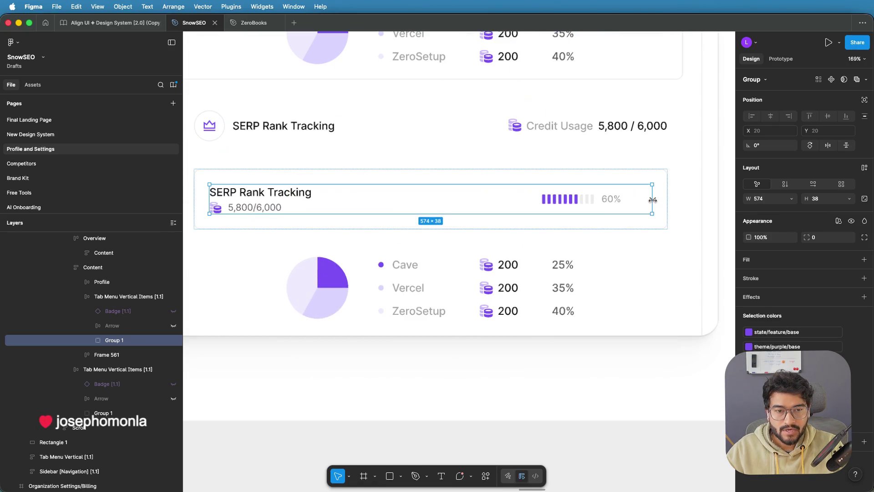
double_click(621, 201)
double_click(658, 200)
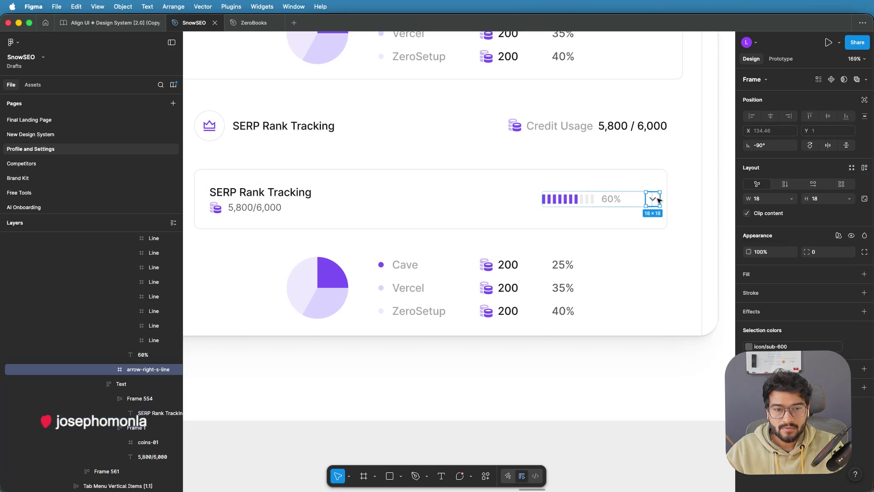
key(Escape)
scroll(657, 199, down, 5)
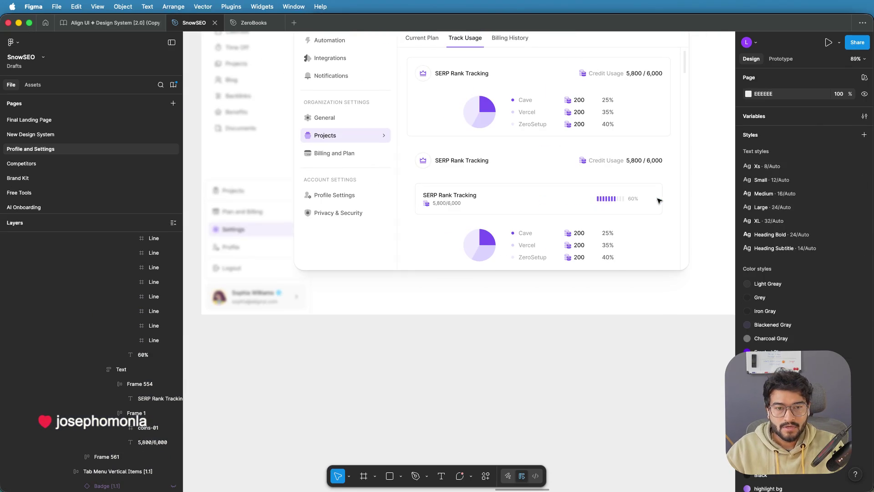
Step: Move the project row above the empty frame and delete the leftover empty frame
click(628, 200)
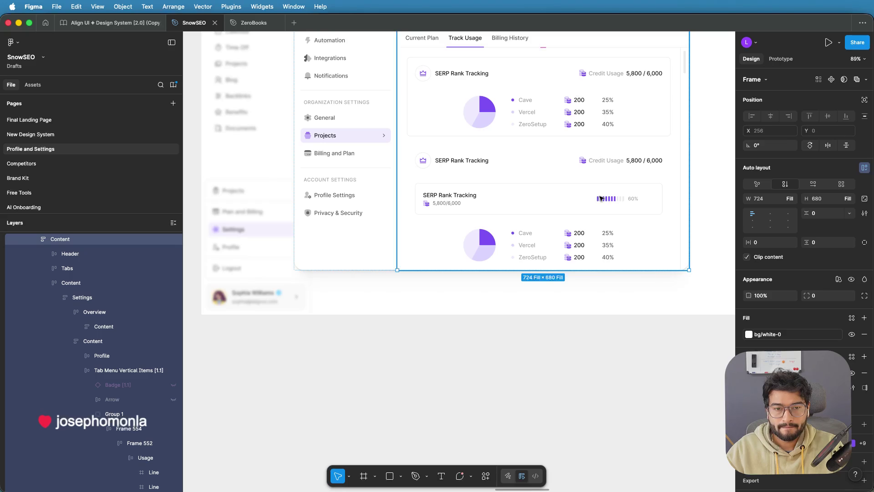
click(610, 194)
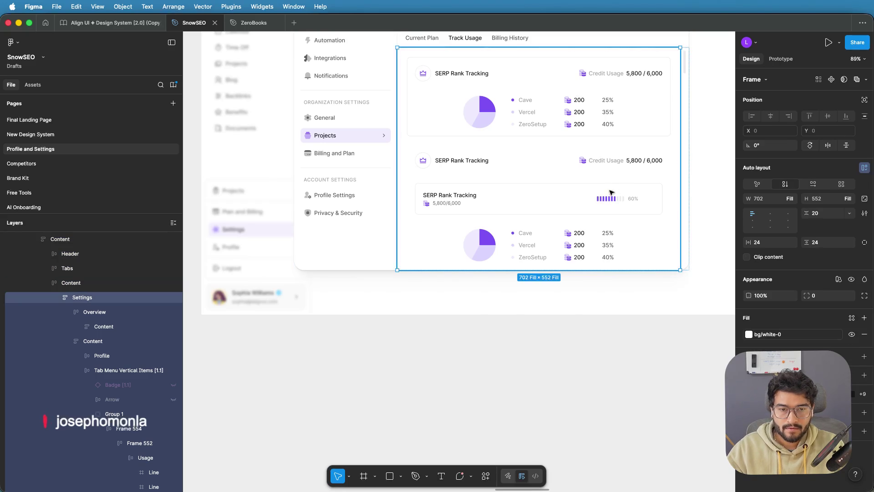
click(606, 198)
double_click(606, 199)
mouse_move(448, 199)
mouse_down()
mouse_move(453, 171)
mouse_move(458, 189)
mouse_up()
click(452, 218)
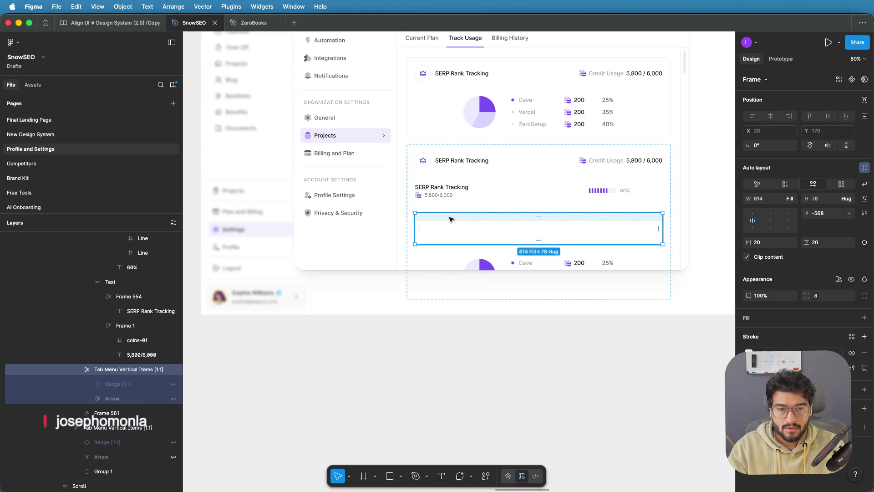
key(Delete)
Step: Reselect the middle usage card's project row and the billing page frame
click(600, 193)
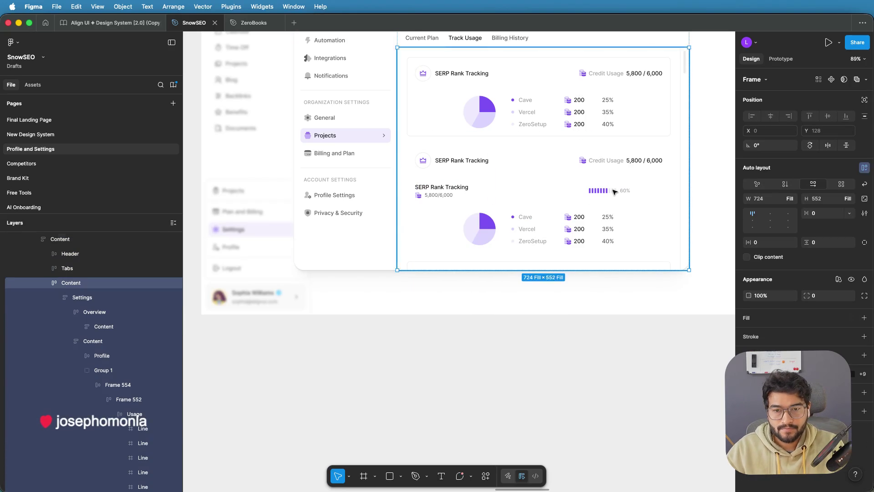
click(610, 191)
click(607, 193)
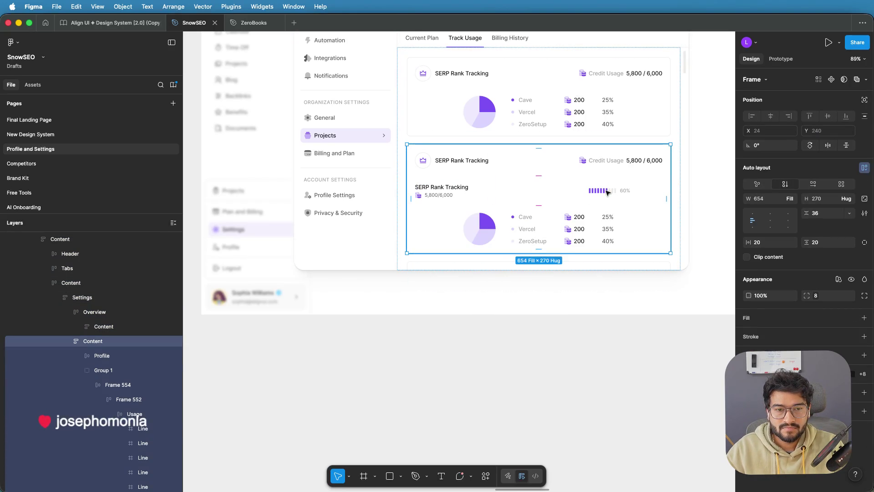
click(608, 192)
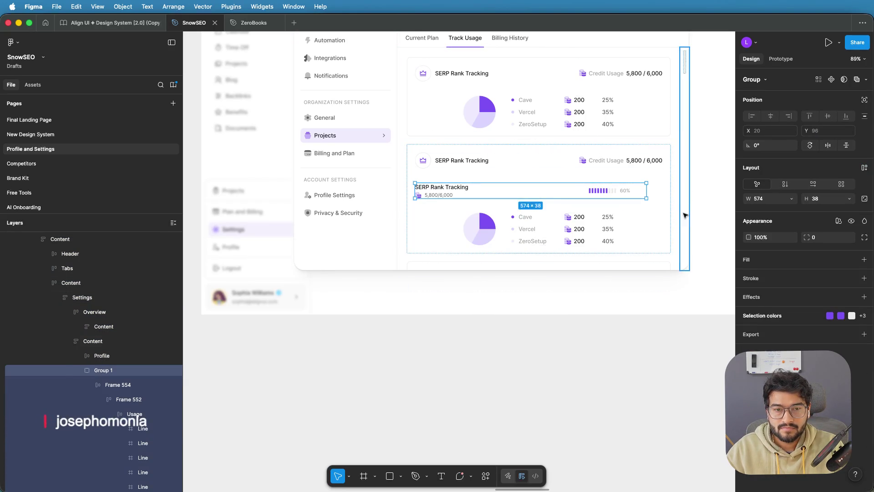
click(702, 193)
scroll(703, 193, down, 2)
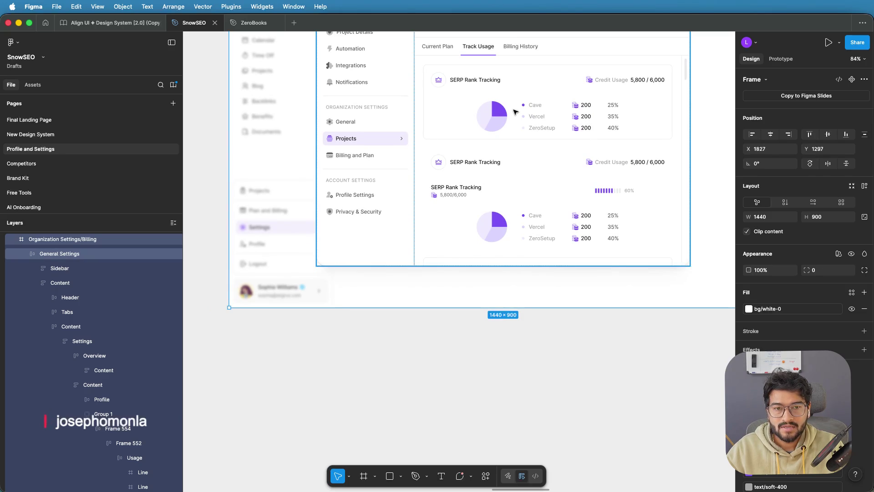
Step: Select the project row group and undo the move, returning the collapsed row to the list bottom
click(491, 98)
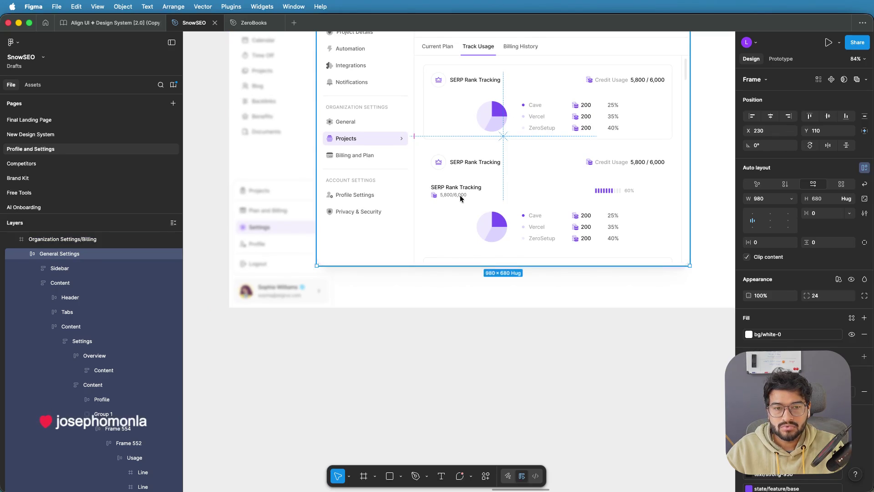
double_click(475, 162)
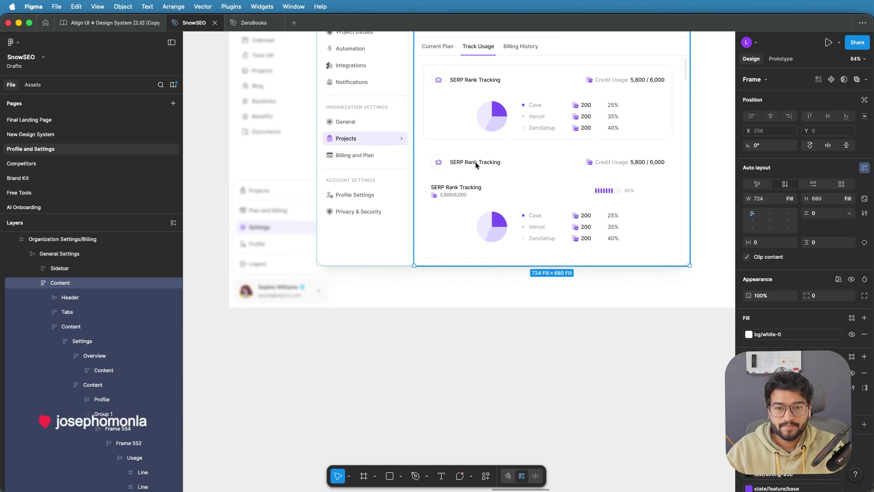
double_click(475, 162)
double_click(475, 162)
double_click(475, 162)
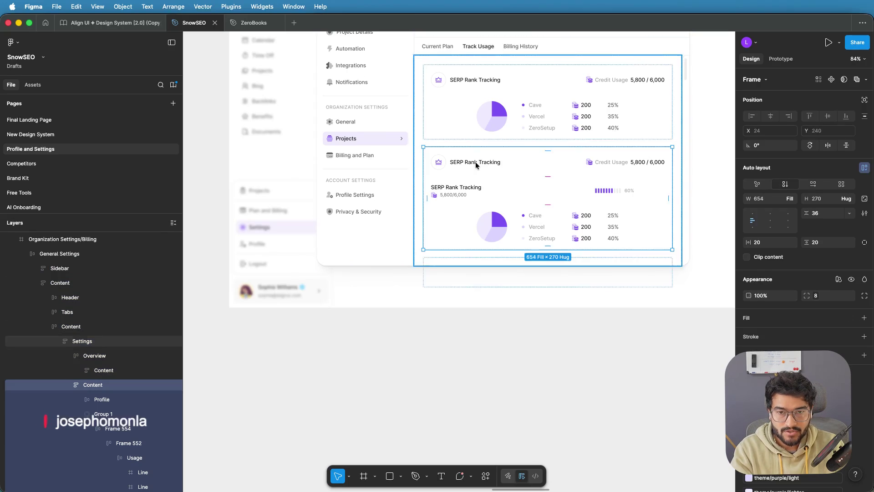
click(464, 191)
key(ctrl+z)
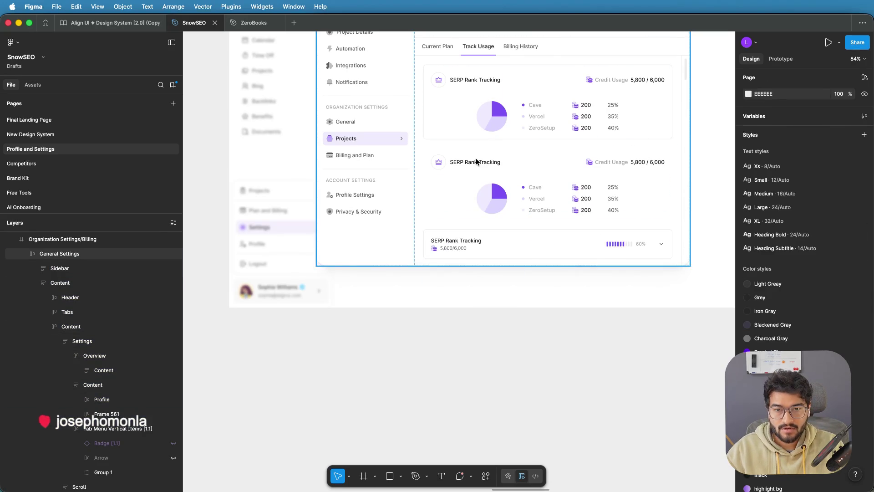
Step: Delete the second SERP Rank Tracking chart card
click(476, 161)
double_click(477, 162)
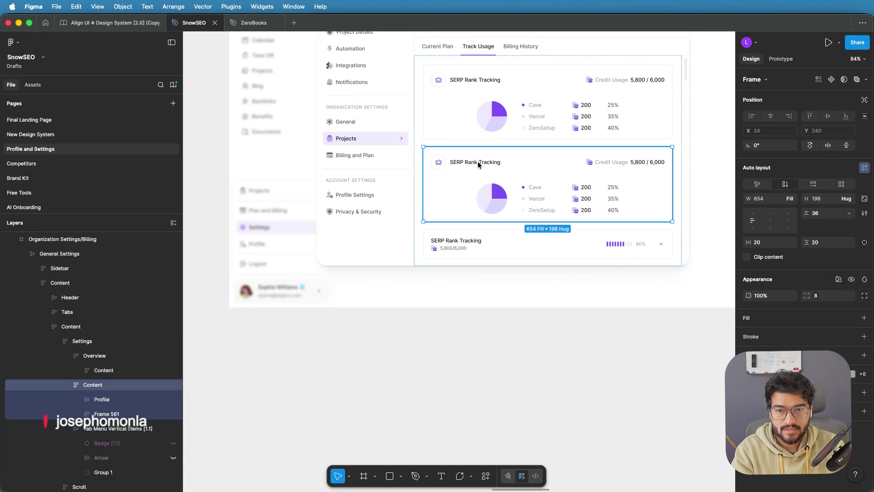
key(Delete)
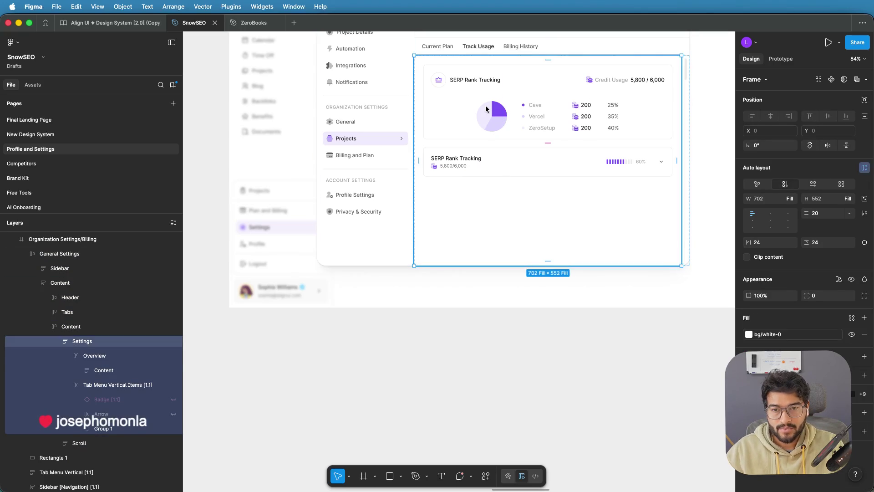
Step: Duplicate the first SERP chart card, then undo the duplication
click(485, 105)
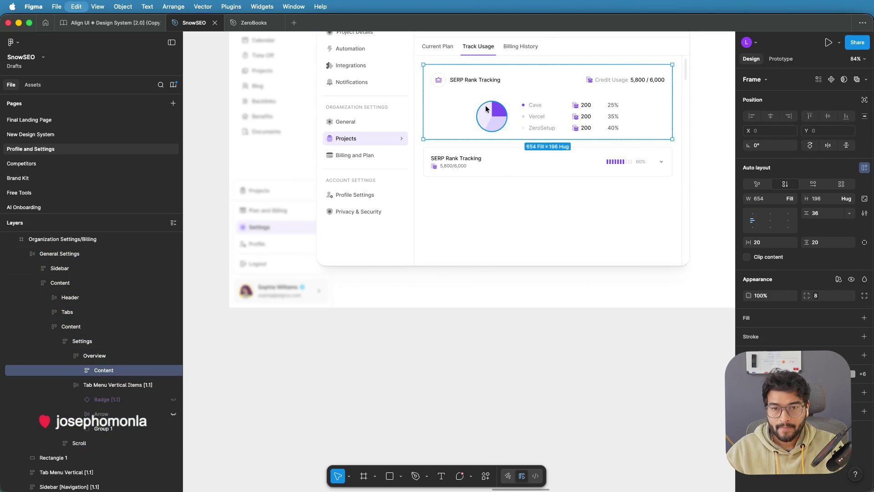
key(cmd+d)
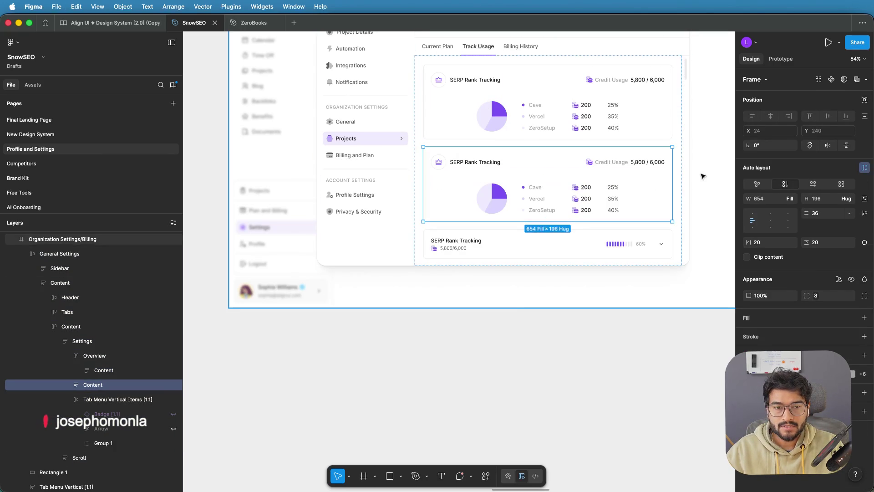
click(623, 171)
key(super+z)
key(super+z)
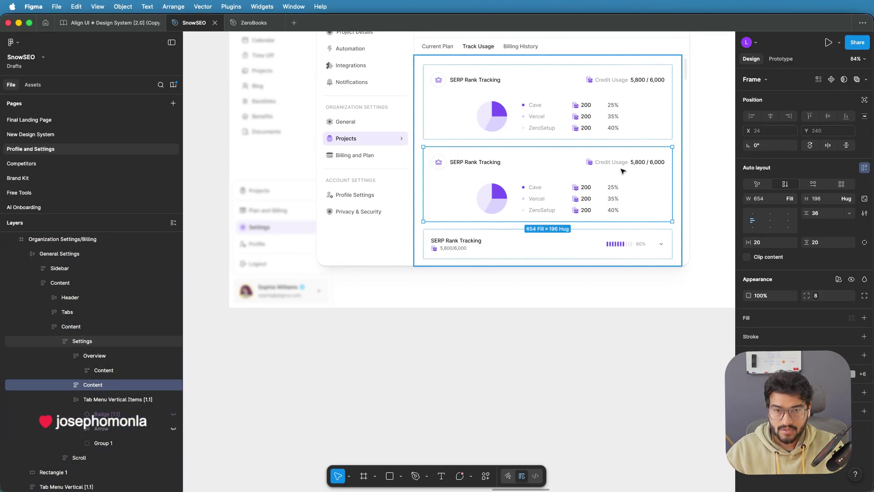
Step: Paste a copy of the SERP chart card at the end of the Settings list, undoing stray extra pastes
click(99, 345)
key(super+v)
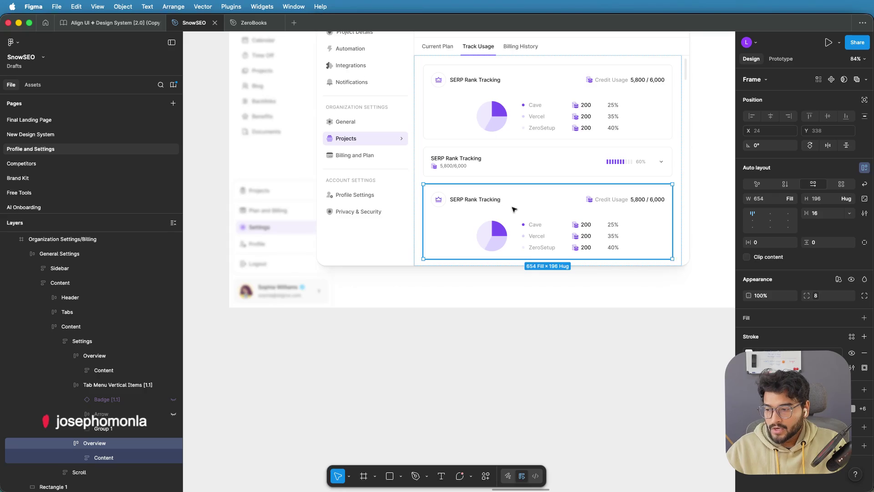
double_click(604, 202)
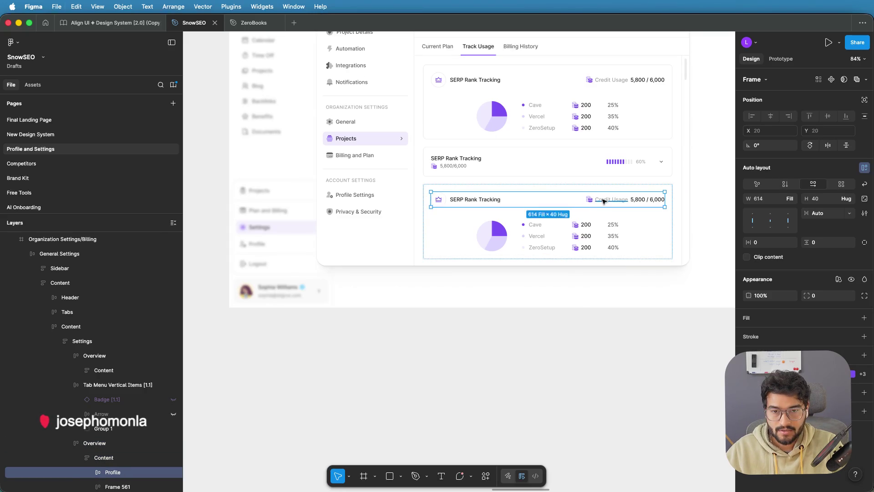
key(super+v)
key(super+z)
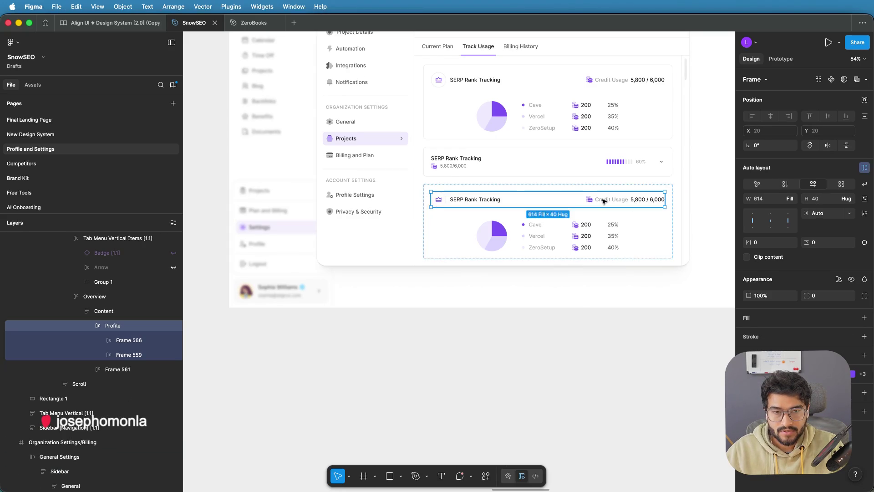
click(608, 242)
key(Escape)
key(Escape)
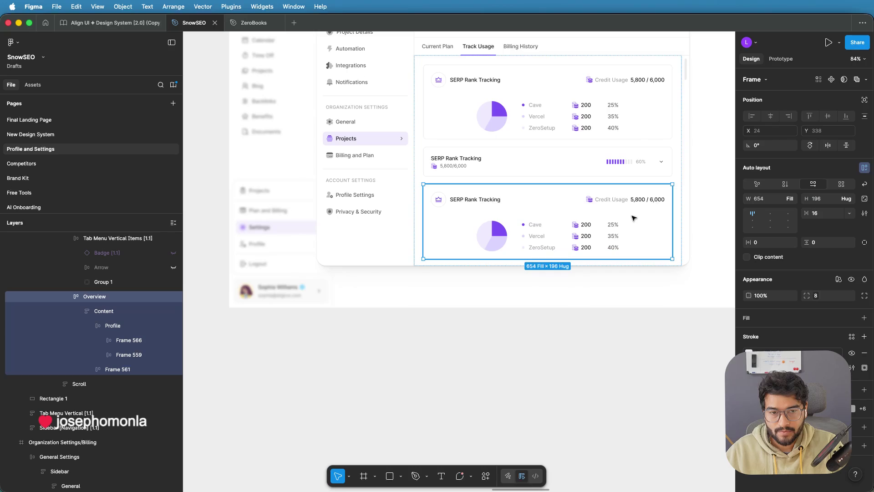
key(super+d)
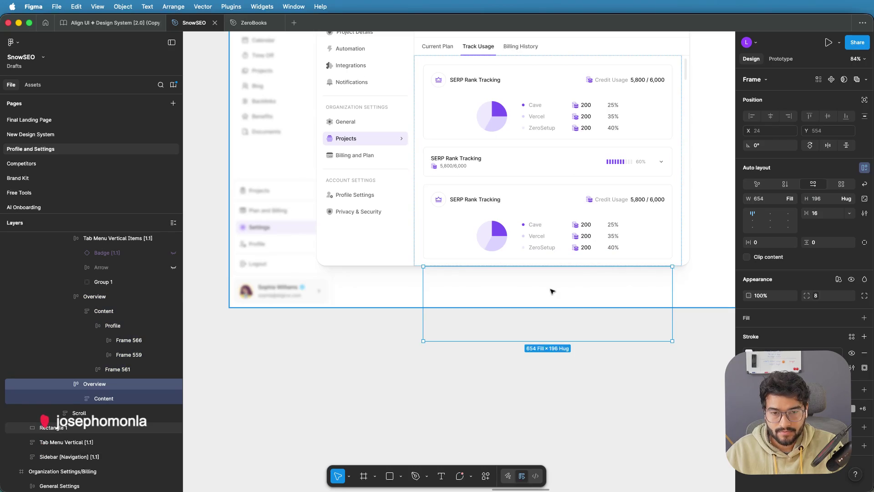
key(super+z)
Step: Paste the copied row text from Paste's clipboard history, then delete the stray text block
key(super+c)
key(shift+super+v)
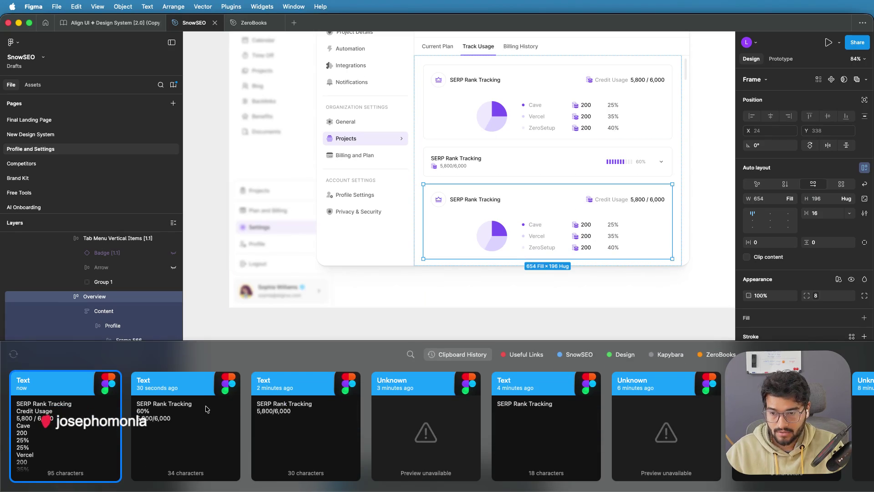
key(Escape)
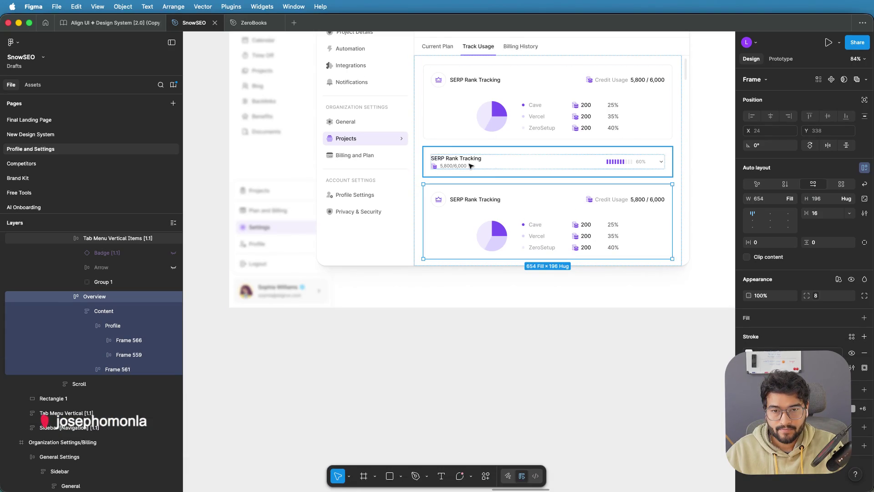
key(shift+super+v)
key(Return)
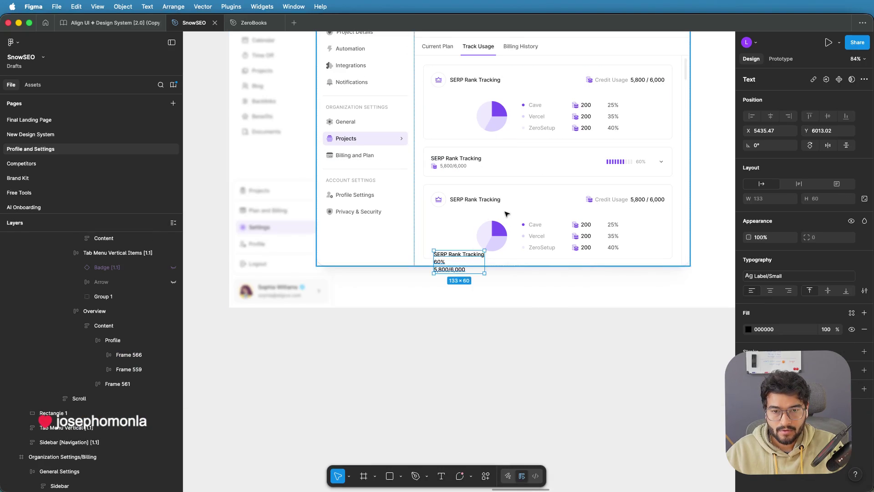
drag(460, 256, 481, 213)
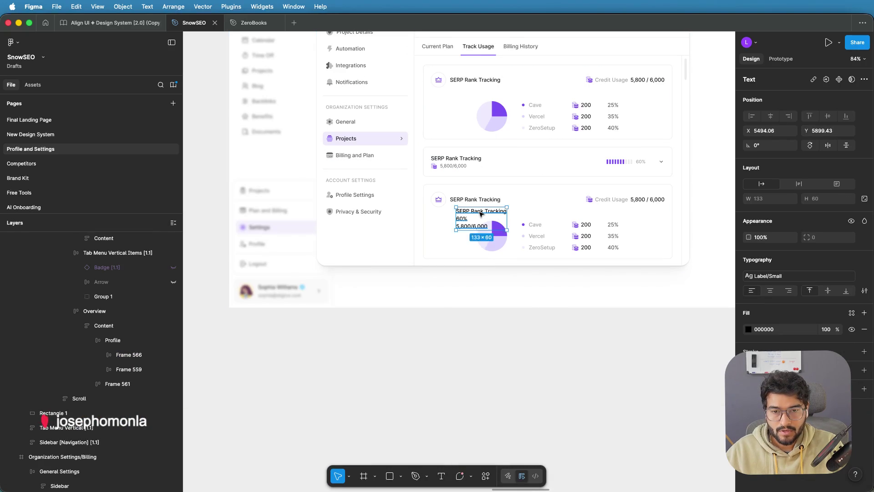
key(Delete)
Step: Paste a copy of the collapsed SERP row (5,800/6,000, 60%) below the first row
click(482, 168)
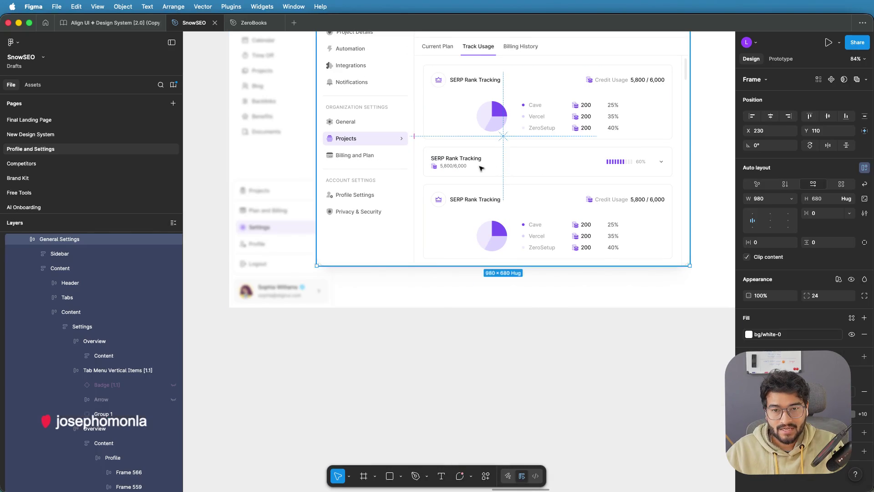
click(472, 165)
click(472, 164)
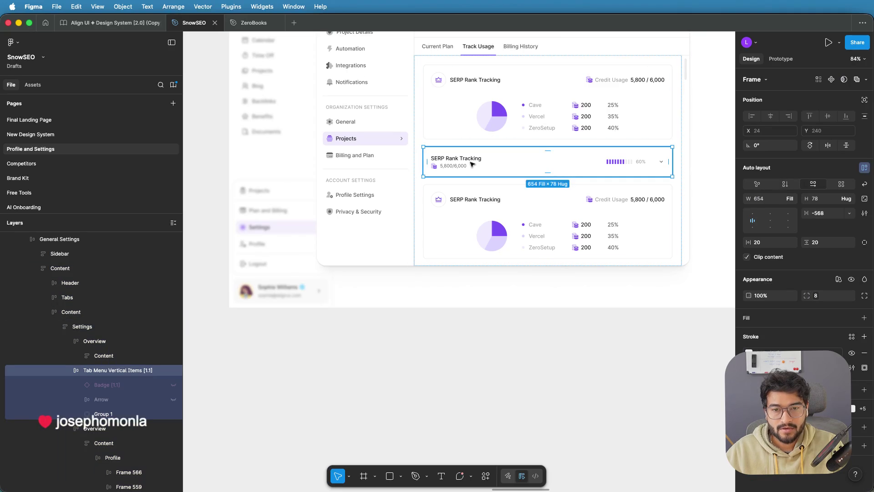
click(469, 162)
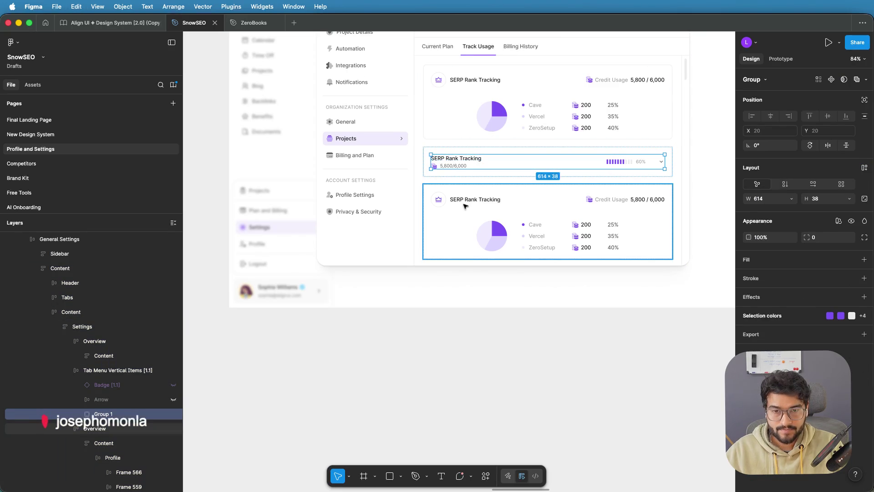
click(484, 206)
key(super+v)
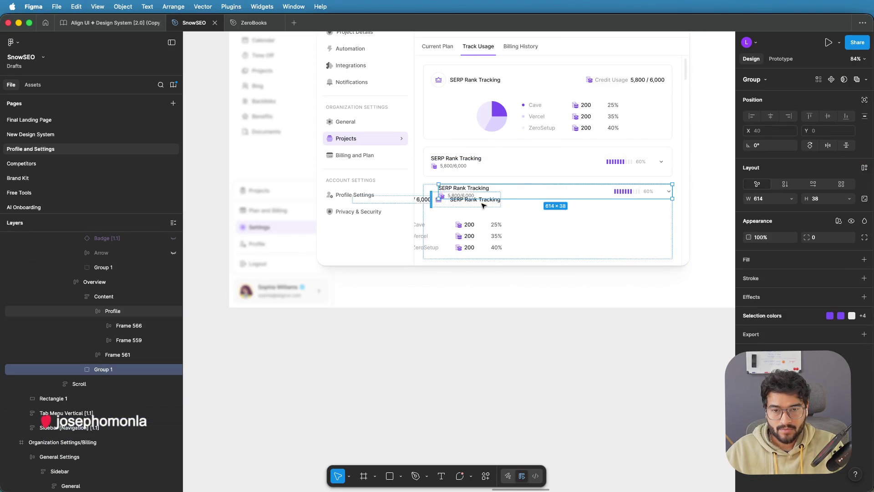
drag(469, 195, 468, 221)
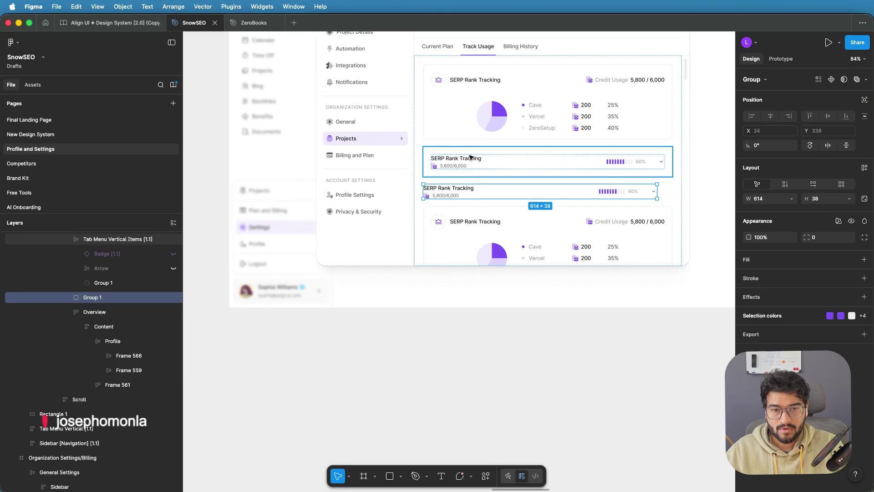
click(500, 326)
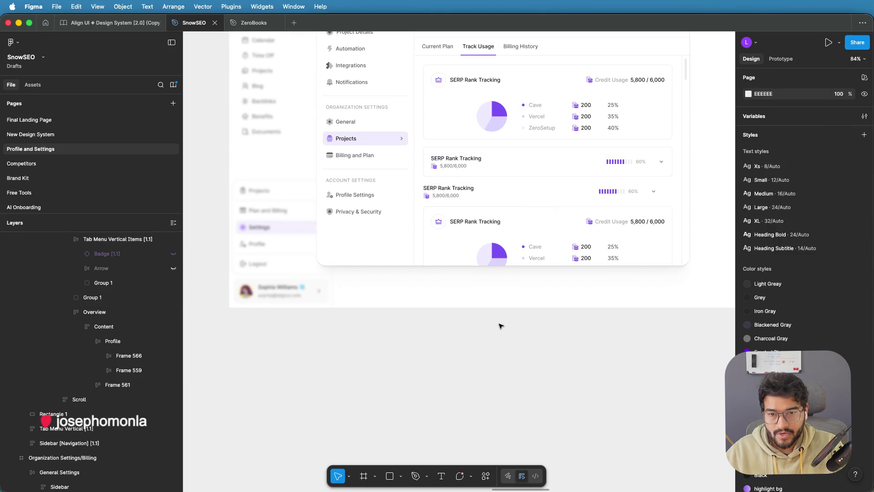
click(450, 196)
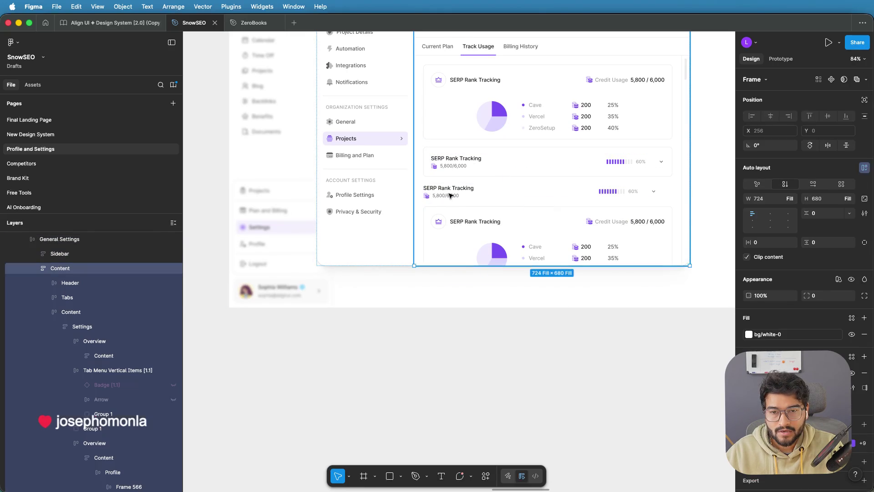
Step: Put the collapsed row under the lower chart card's header and delete the old Credit Usage header row
click(446, 192)
mouse_move(447, 192)
mouse_down()
mouse_move(461, 241)
mouse_move(462, 209)
mouse_move(472, 250)
mouse_move(471, 227)
mouse_move(473, 273)
mouse_move(513, 204)
mouse_up()
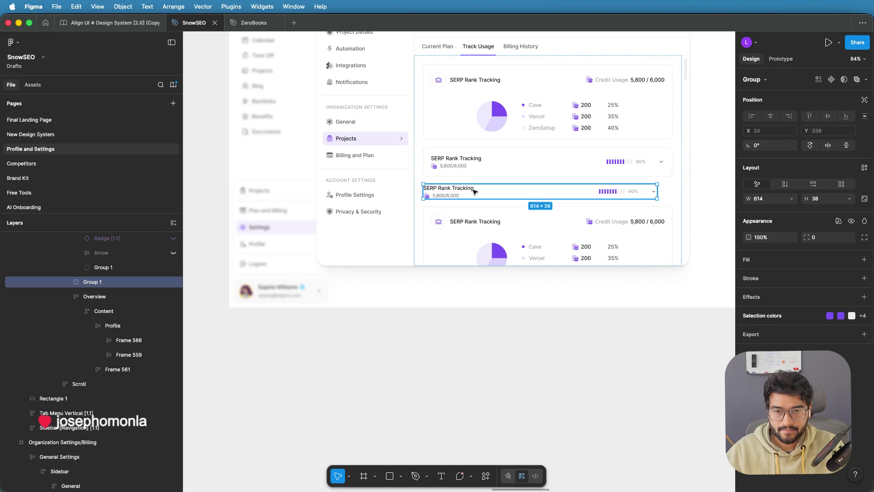
key(Delete)
click(478, 204)
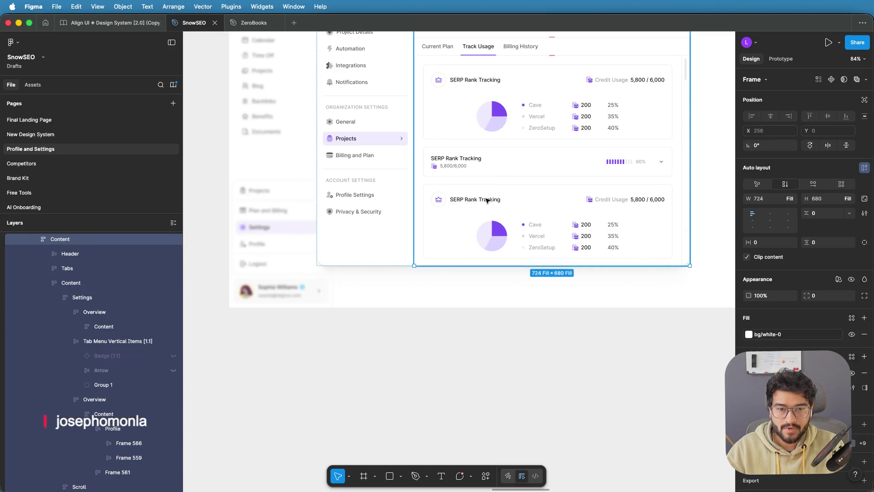
double_click(487, 201)
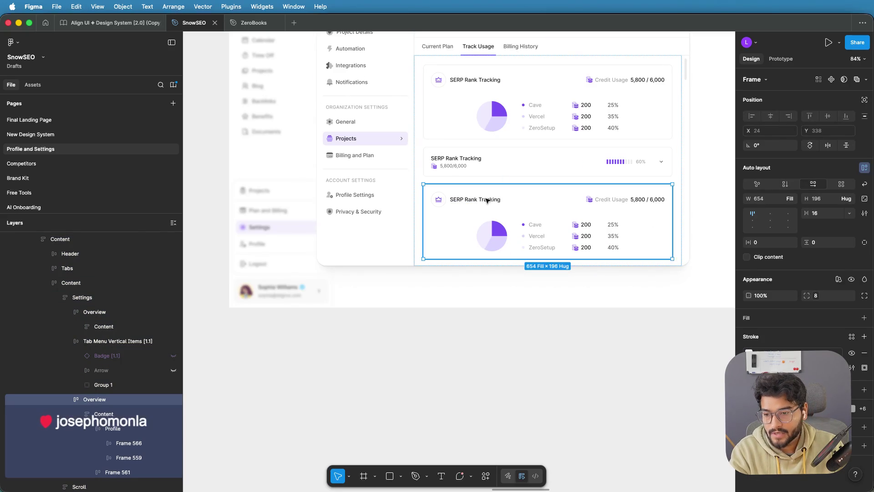
double_click(487, 200)
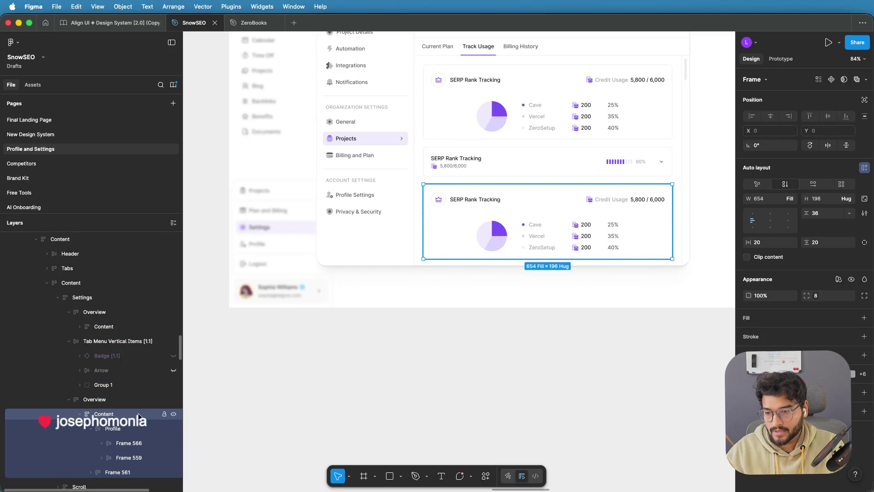
key(ctrl+v)
drag(474, 256, 474, 214)
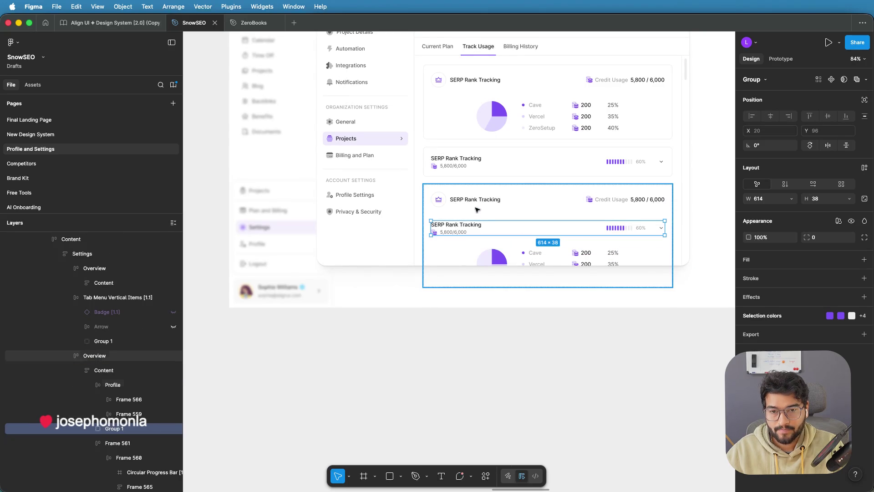
click(479, 204)
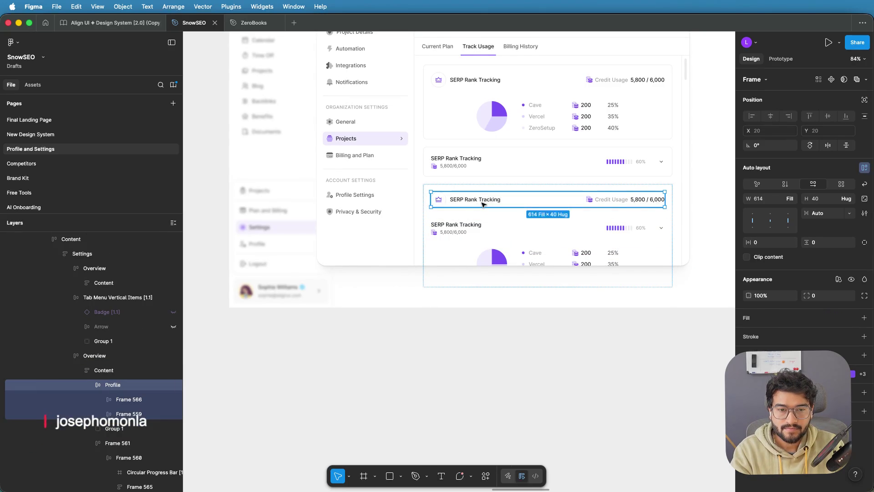
key(Delete)
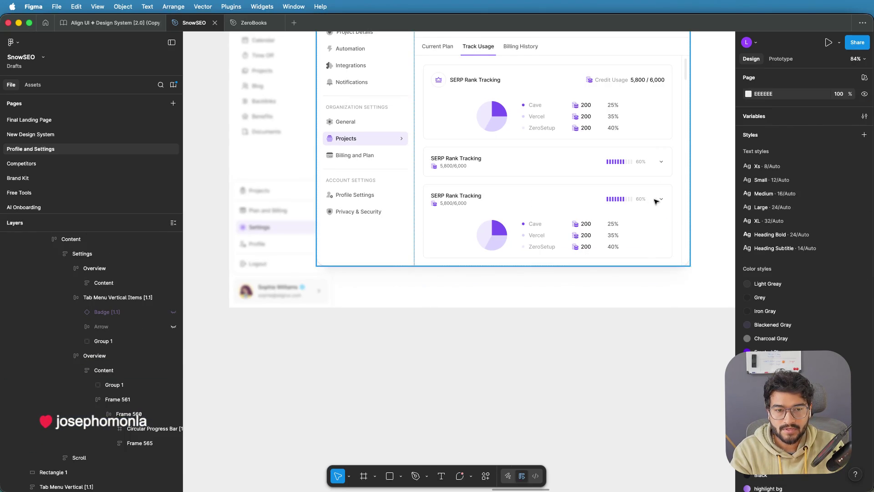
Step: Add the expand arrow to the third card and delete its pie-chart section
click(662, 201)
double_click(662, 200)
double_click(662, 201)
double_click(662, 201)
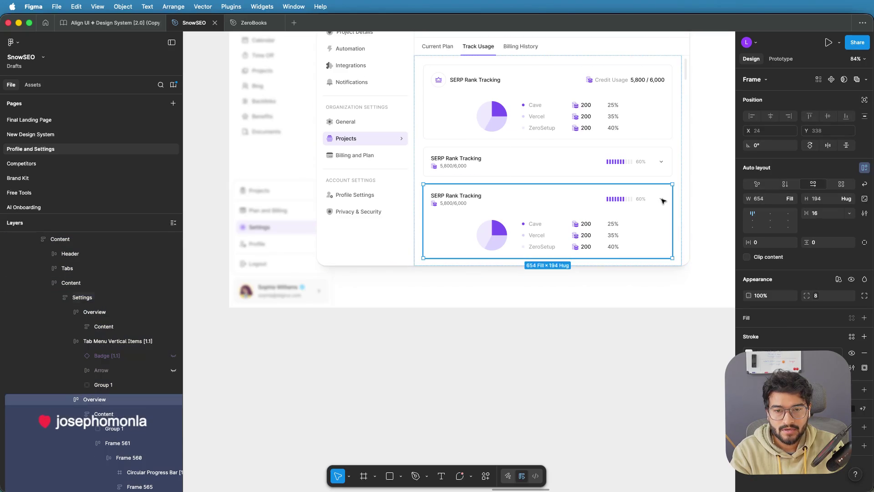
double_click(662, 201)
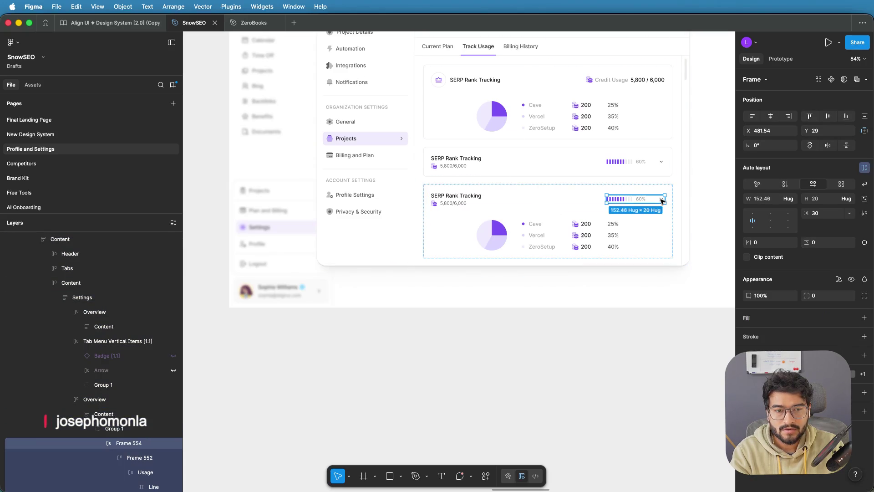
double_click(663, 201)
key(Escape)
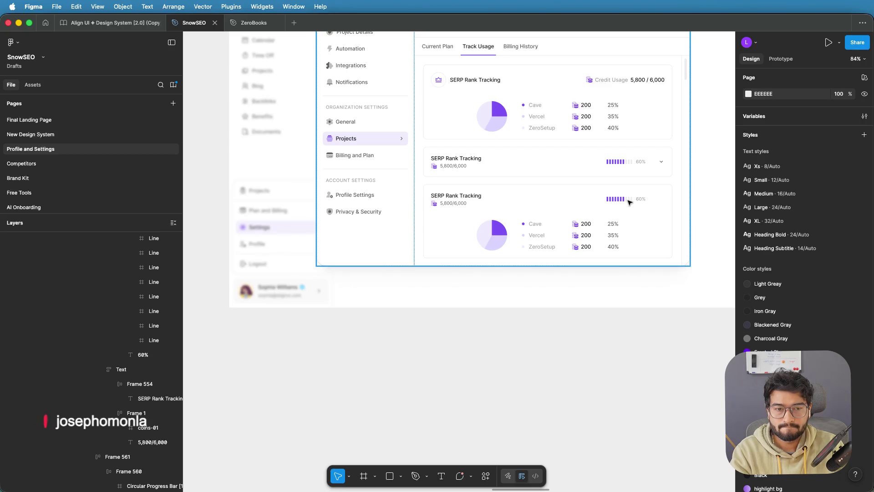
key(Tab)
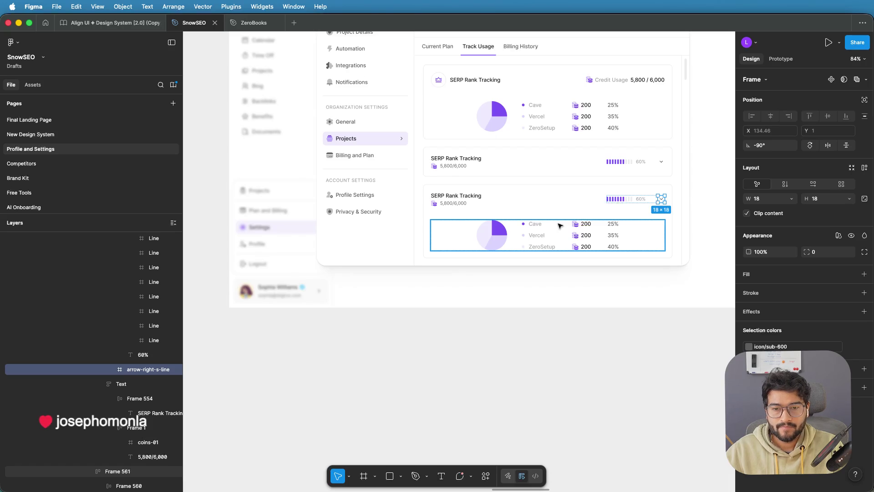
click(560, 225)
key(Delete)
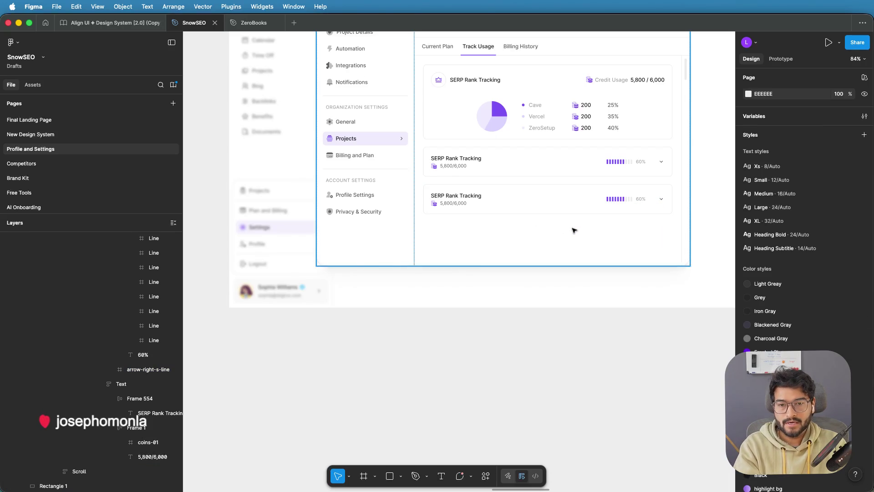
scroll(573, 230, down, 5)
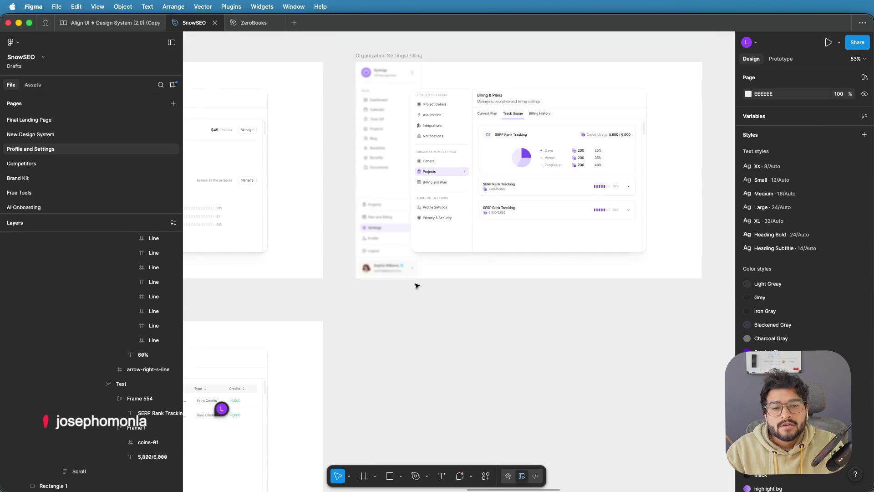
scroll(583, 226, up, 2)
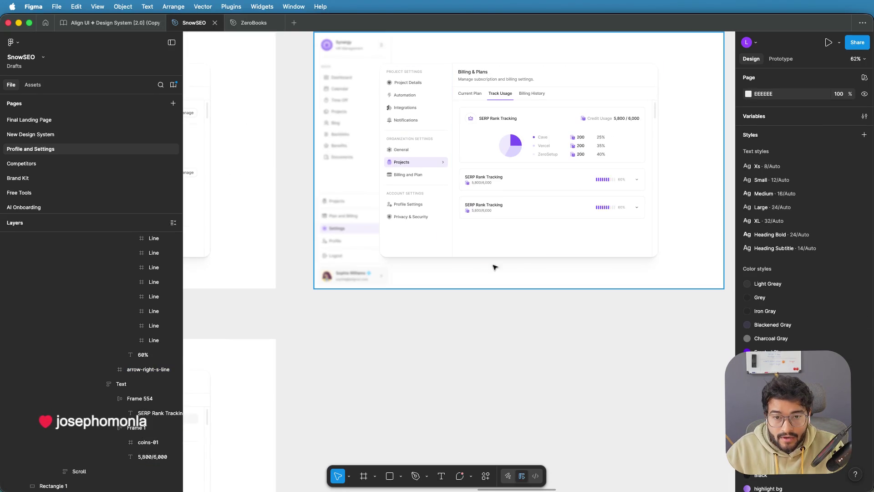
scroll(615, 280, left, 5)
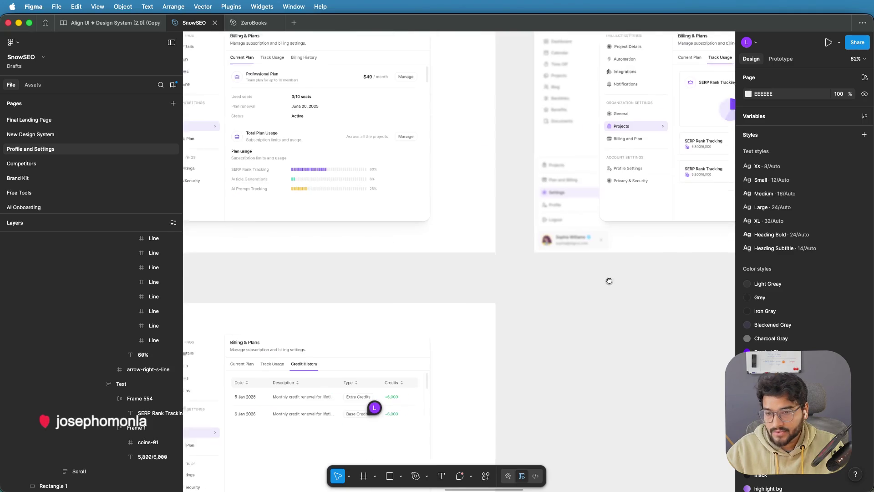
click(332, 174)
key(shift+Return)
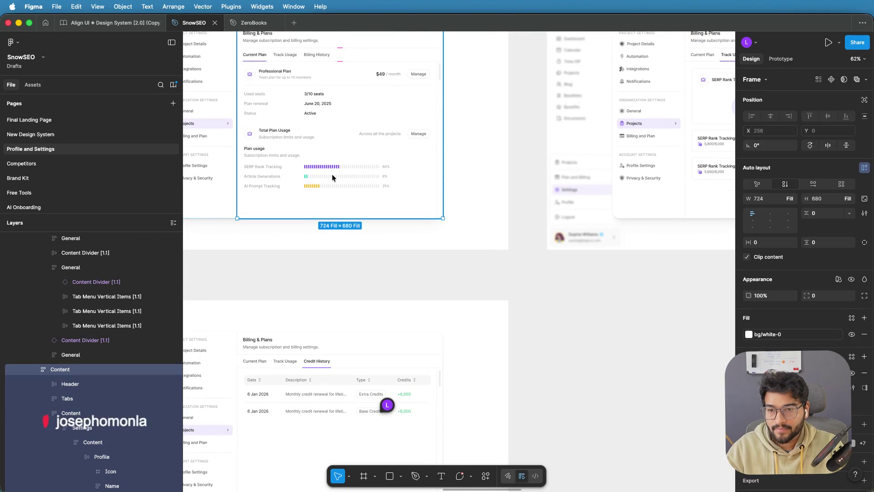
key(shift+Return)
click(332, 174)
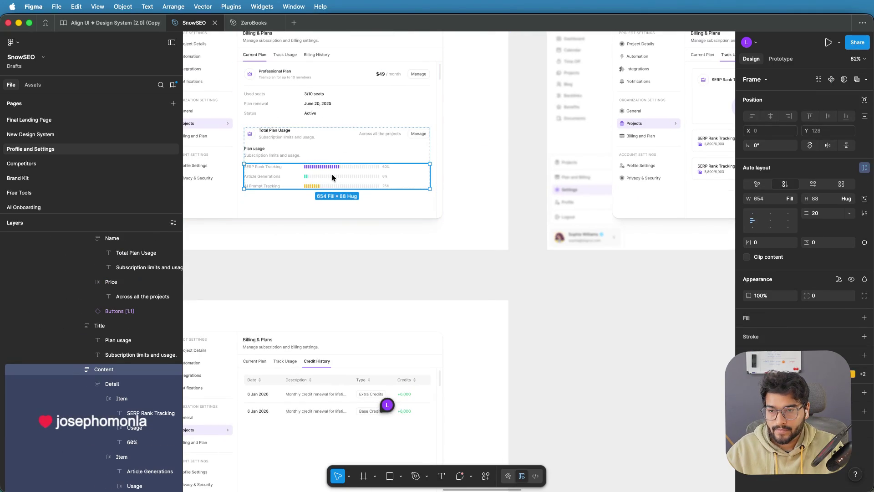
scroll(612, 273, right, 6)
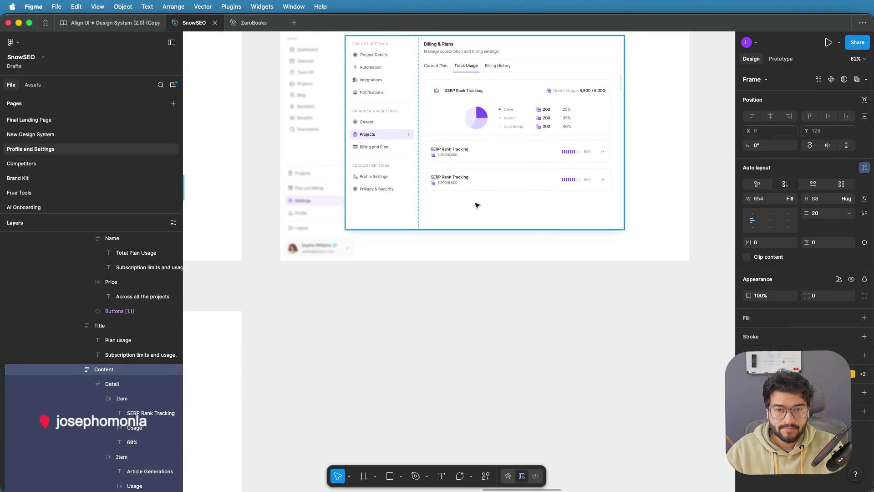
scroll(524, 153, up, 3)
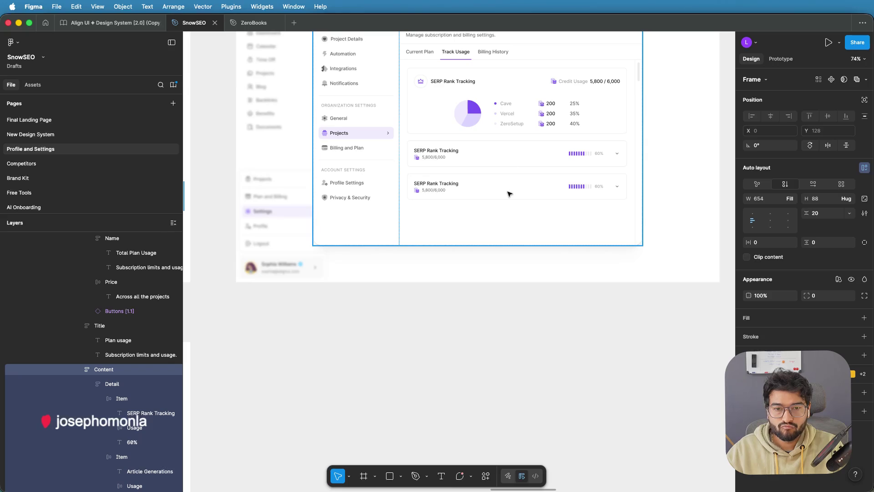
key(Escape)
key(Escape)
click(502, 194)
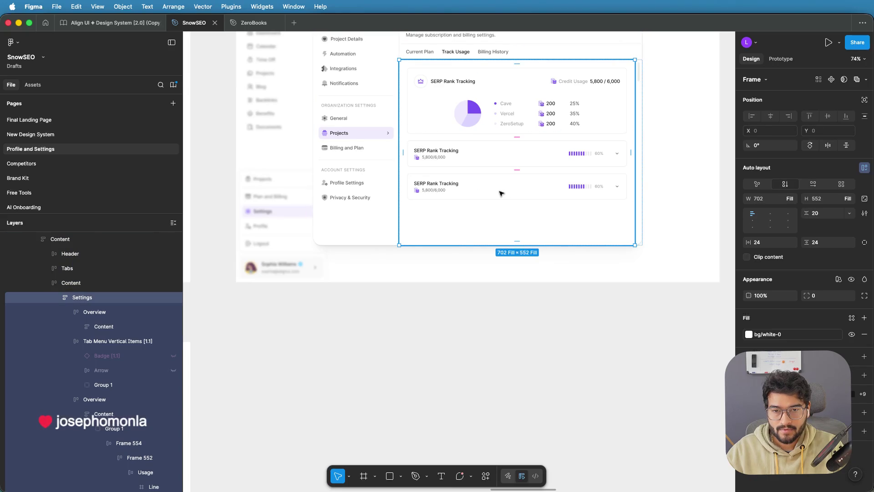
Step: Paste the copied usage bars into the third SERP Rank Tracking card
click(501, 194)
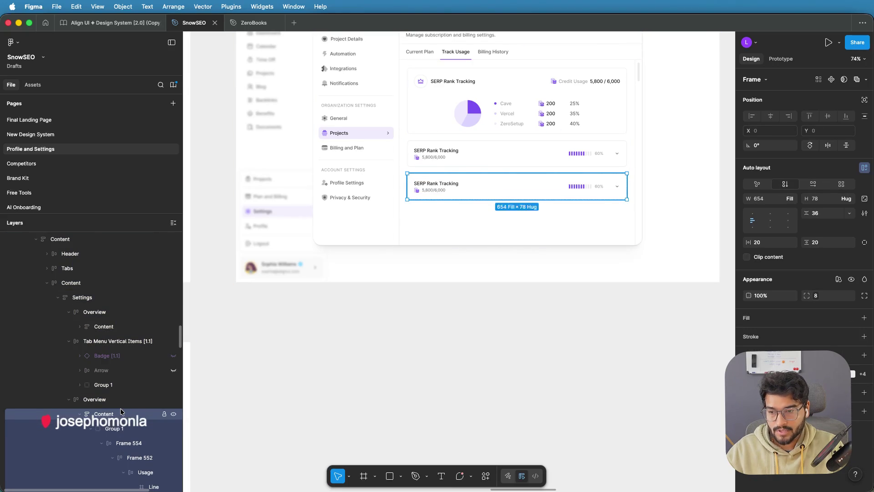
click(611, 330)
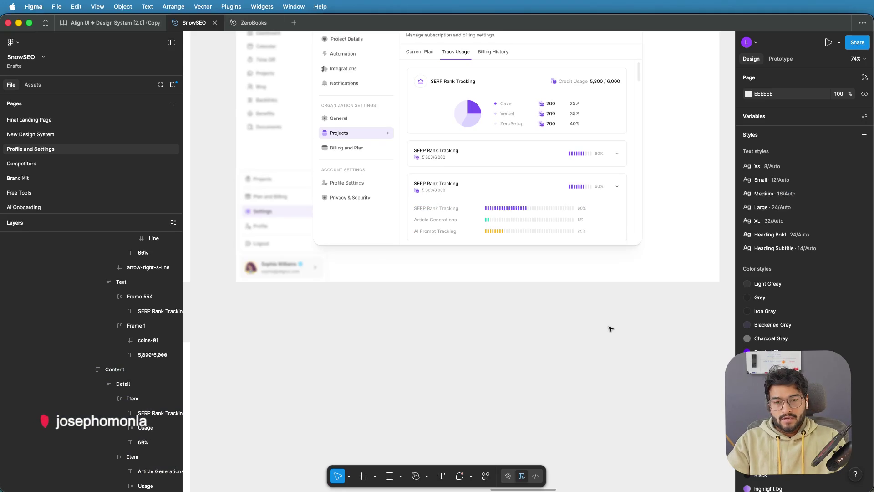
scroll(451, 212, up, 2)
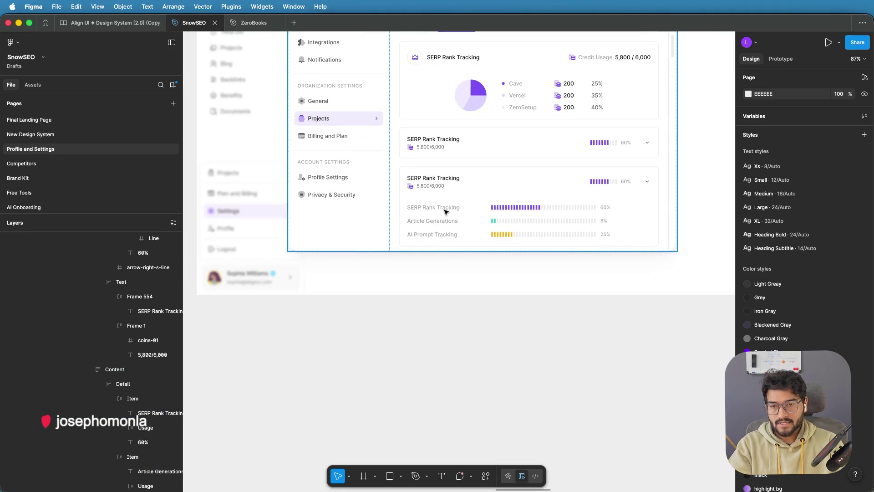
Step: Relabel the three usage rows as Cave Finance, Vercel and ZeroSetup
click(446, 209)
double_click(445, 209)
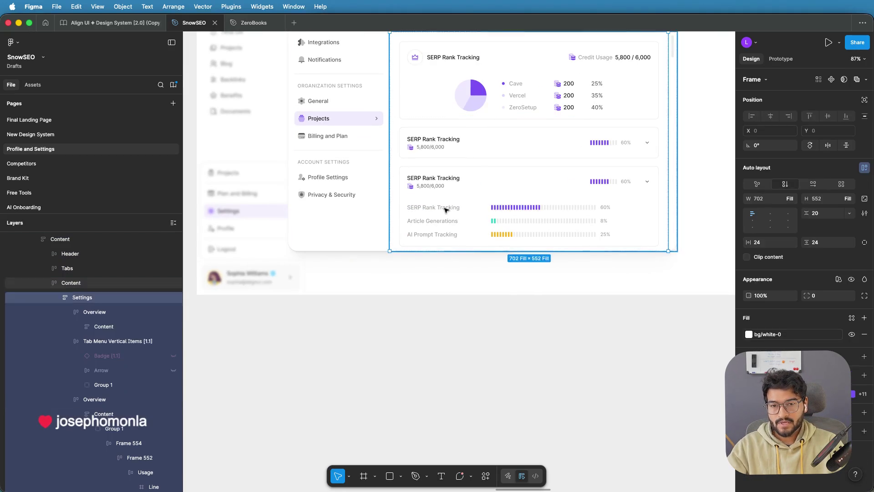
double_click(446, 209)
double_click(446, 209)
double_click(445, 208)
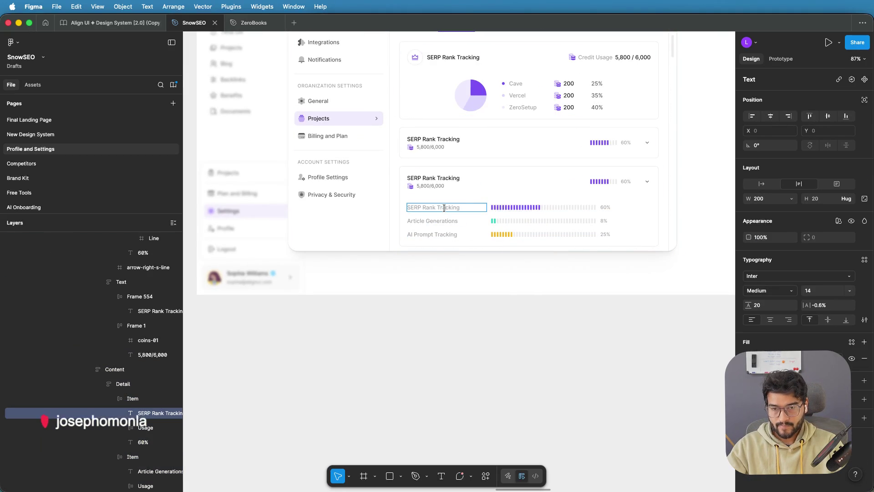
text(Cave Finance)
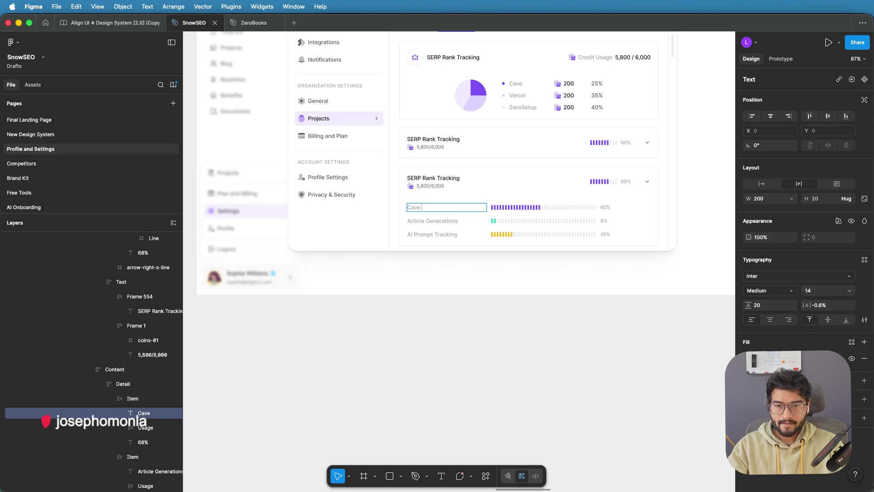
double_click(442, 223)
text(Vercel)
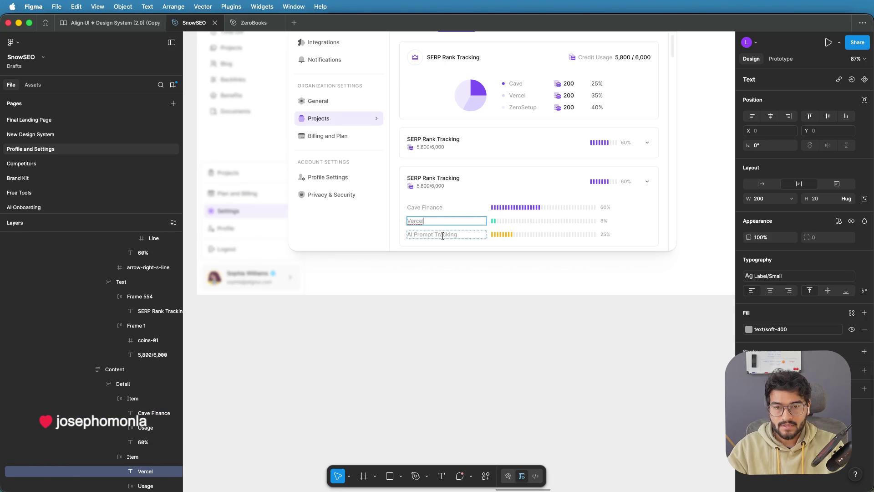
double_click(444, 234)
text(ZeroSetup)
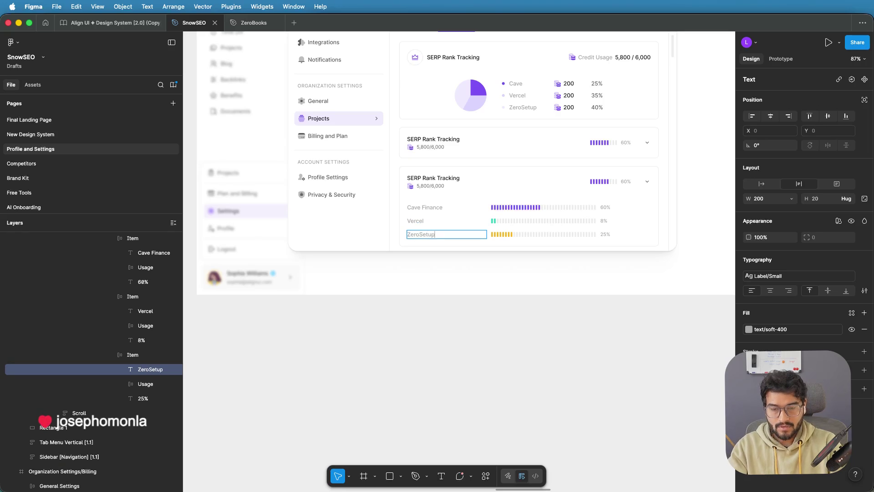
click(537, 331)
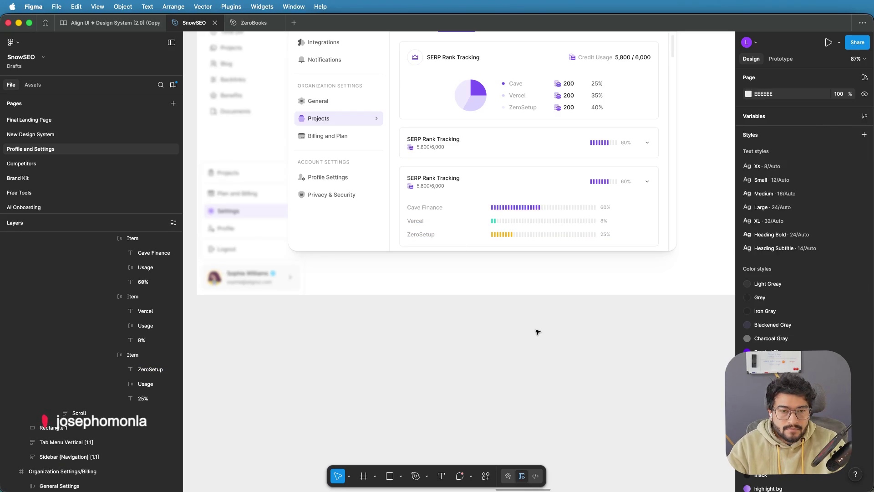
click(560, 211)
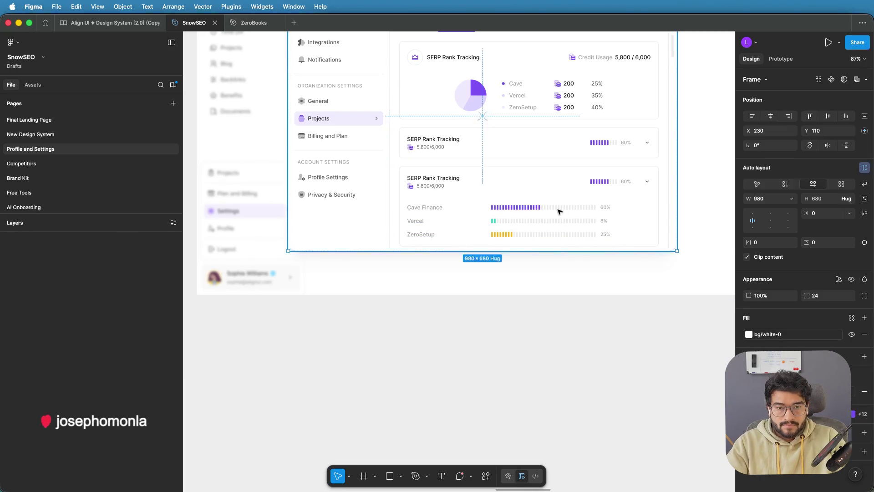
click(503, 210)
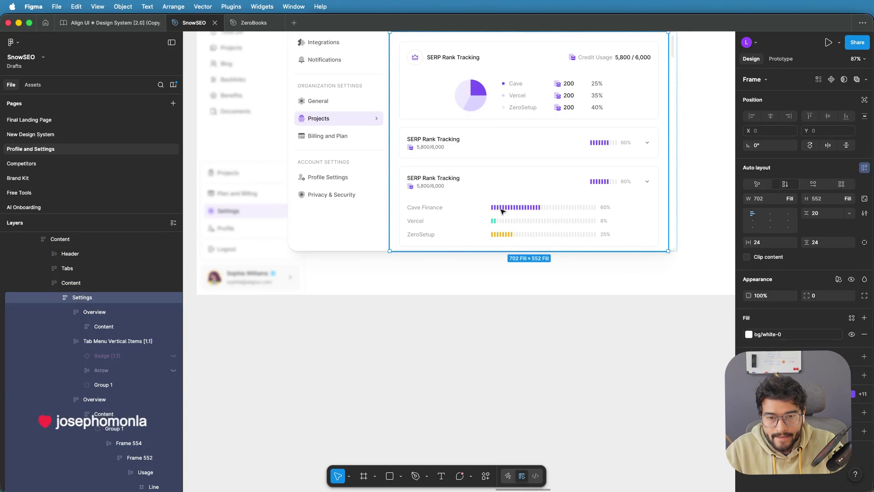
click(492, 215)
click(513, 209)
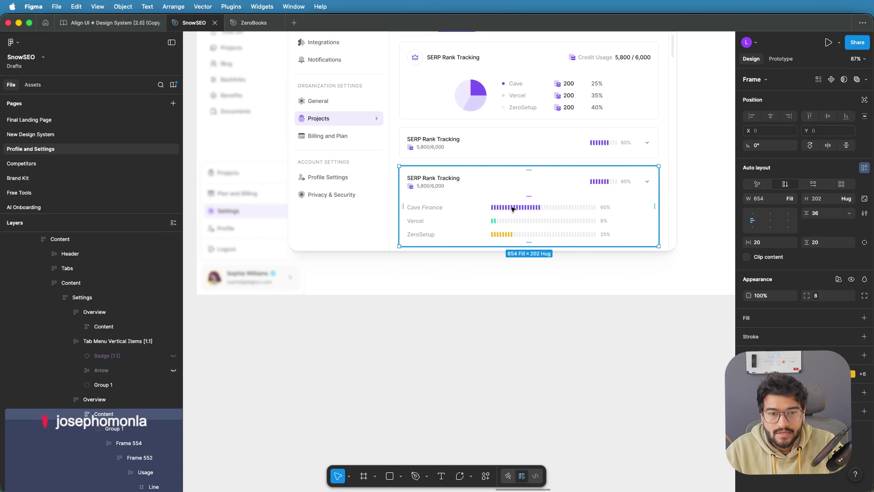
click(474, 219)
click(474, 219)
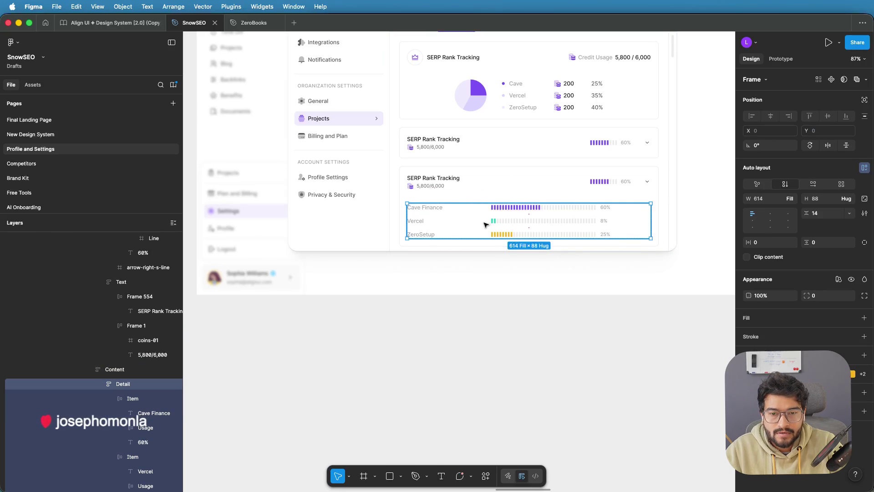
click(484, 221)
click(504, 207)
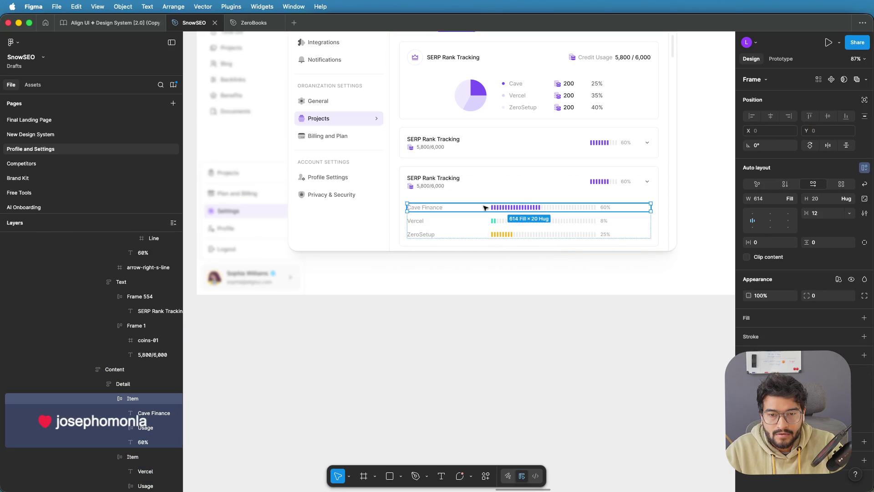
ctrl+scroll(484, 207, up, 5)
scroll(520, 211, down, 3)
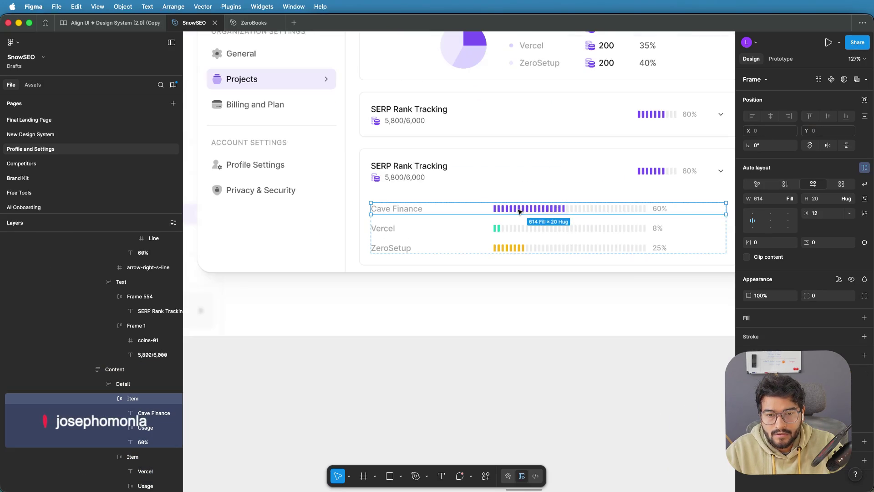
double_click(481, 211)
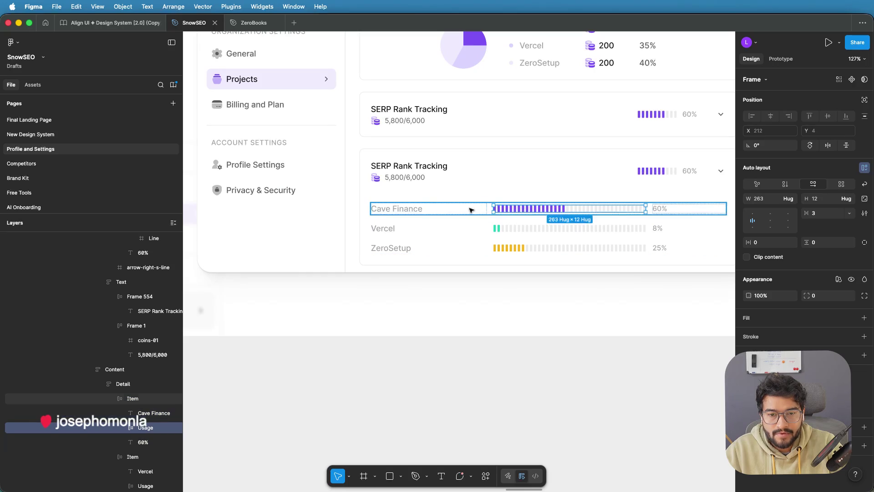
key(Escape)
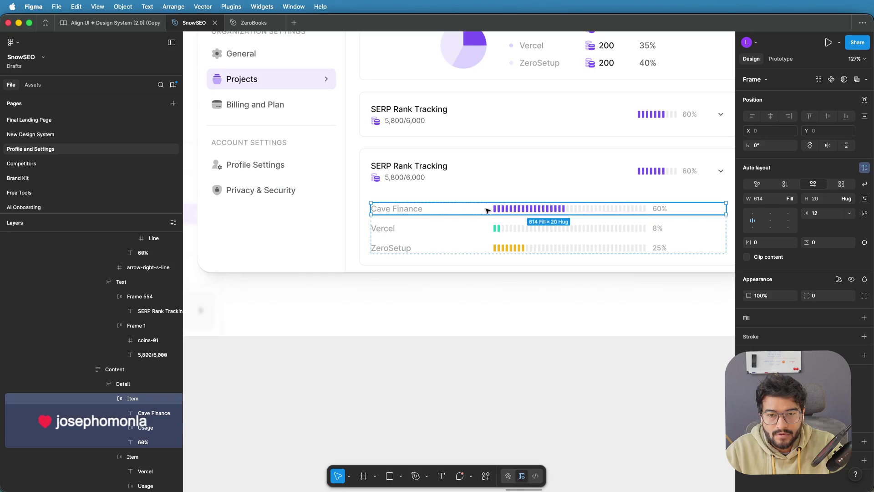
scroll(496, 210, up, 2)
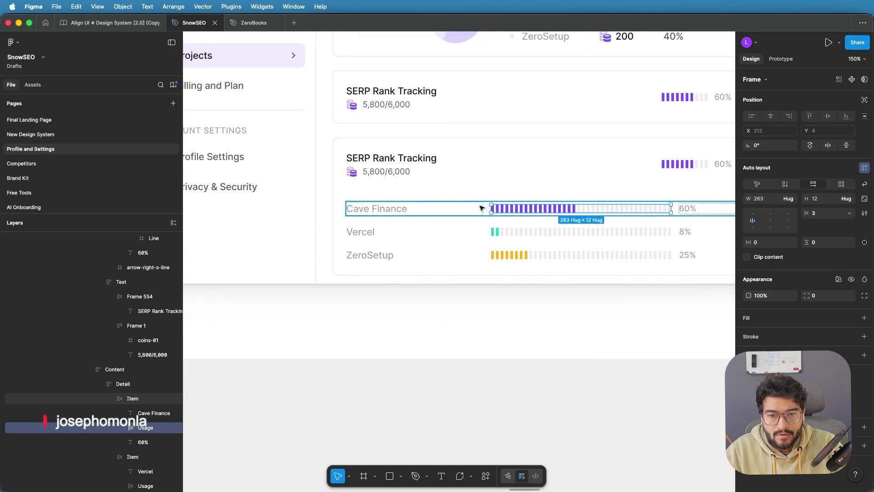
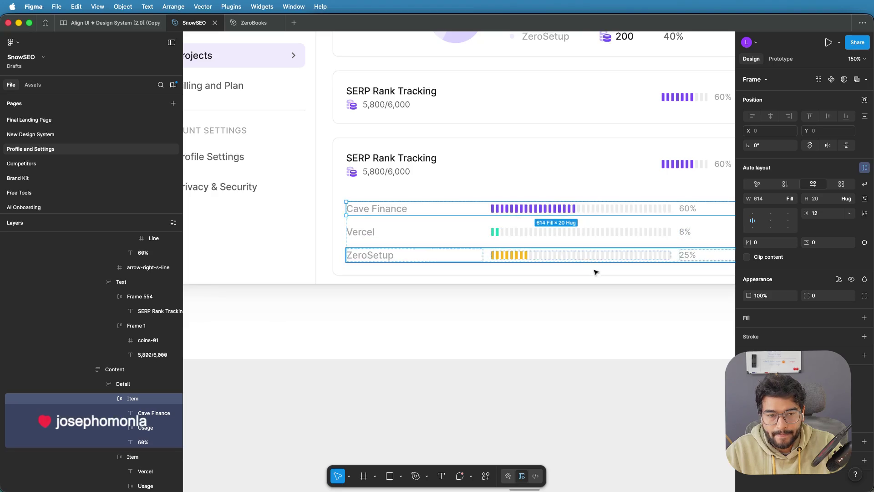
Step: Widen the Cave Finance row's item spacing by dragging its gap
scroll(595, 280, right, 3)
scroll(347, 221, down, 2)
scroll(347, 220, up, 5)
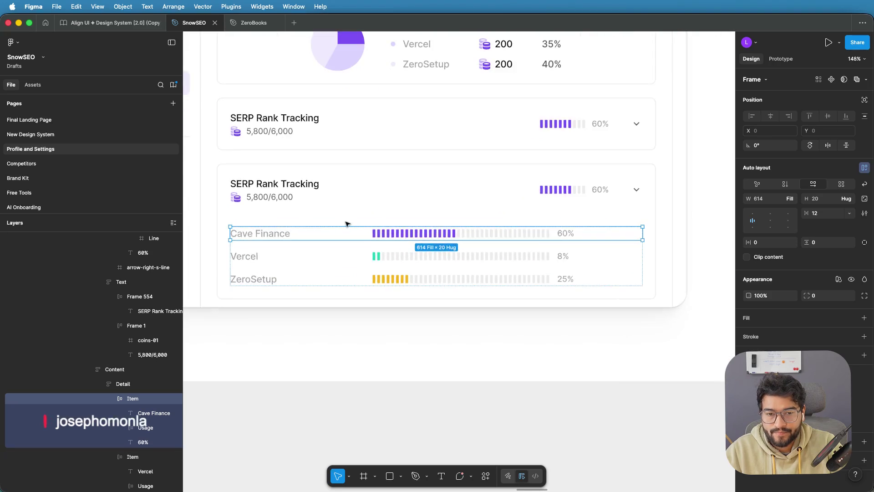
drag(376, 237, 396, 237)
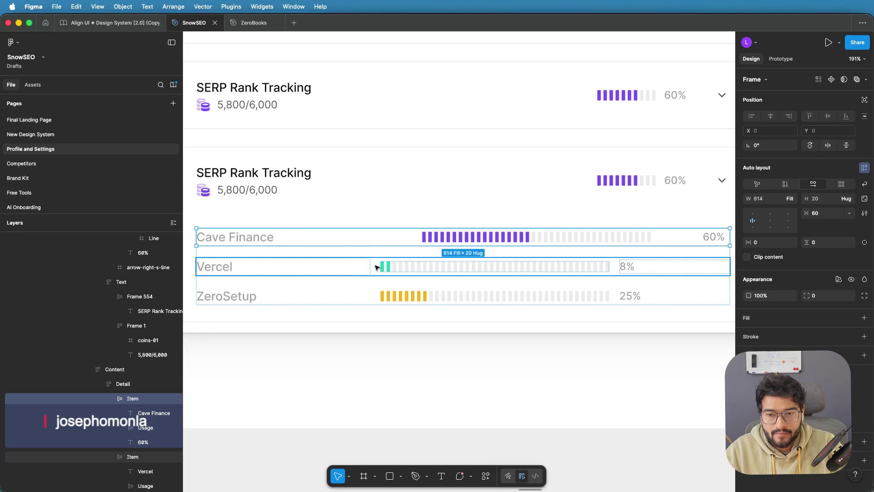
Step: Set the Vercel and ZeroSetup rows' item spacing to 60
click(372, 266)
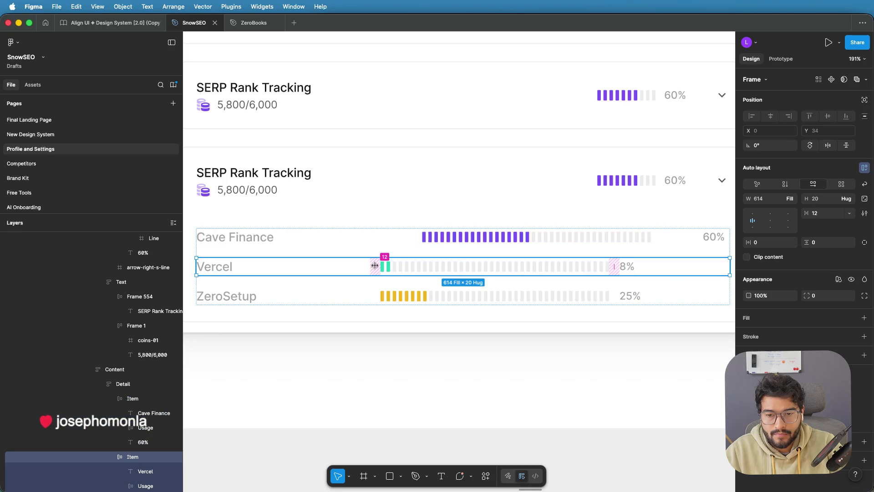
click(375, 265)
text(60)
key(Return)
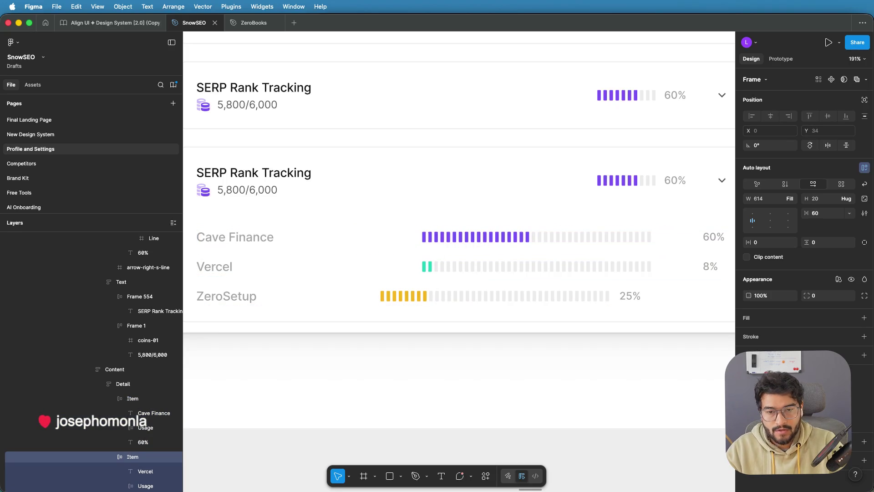
click(380, 296)
click(375, 296)
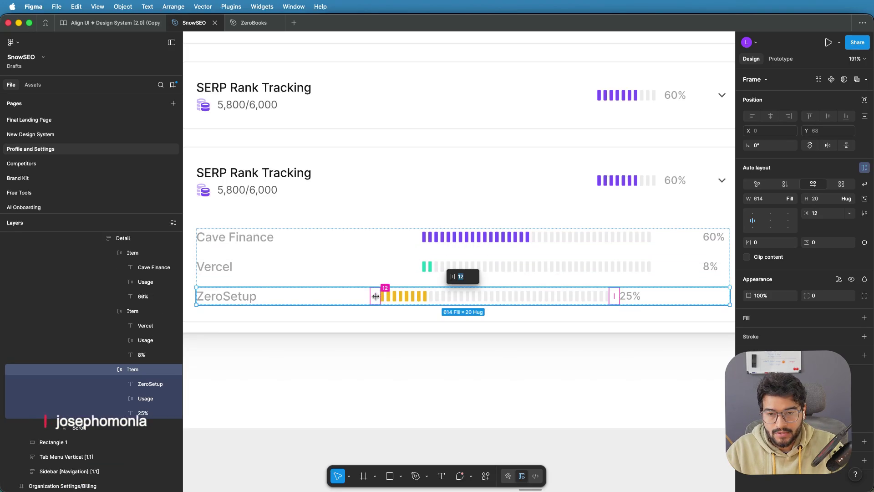
text(60)
key(Return)
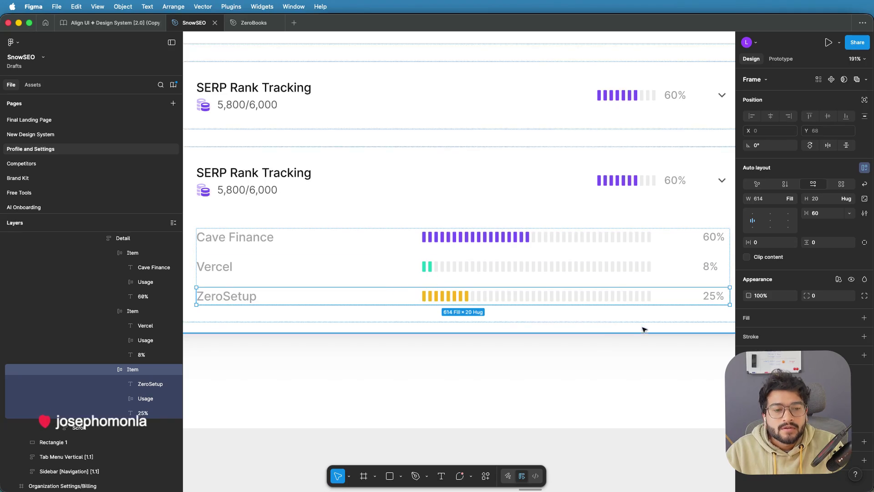
Step: Check the Cave Finance row's spacing value without changing it
click(660, 238)
click(676, 239)
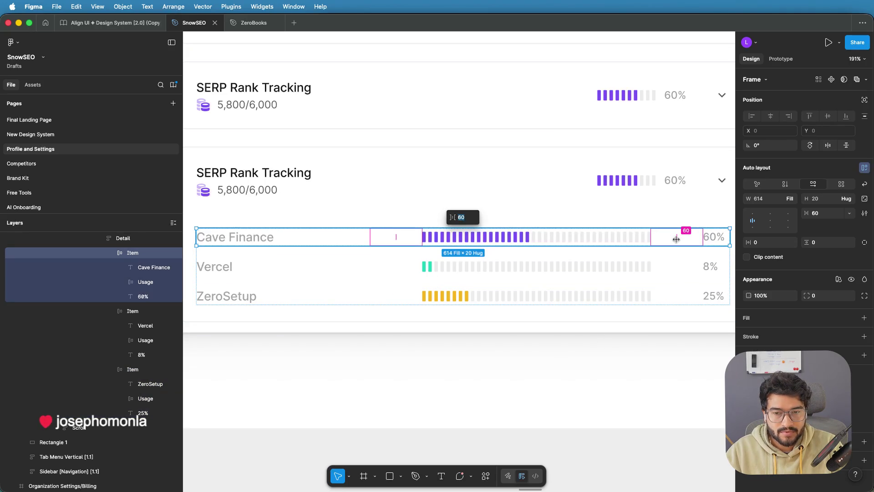
key(Escape)
key(Escape)
key(Escape)
scroll(595, 355, down, 8)
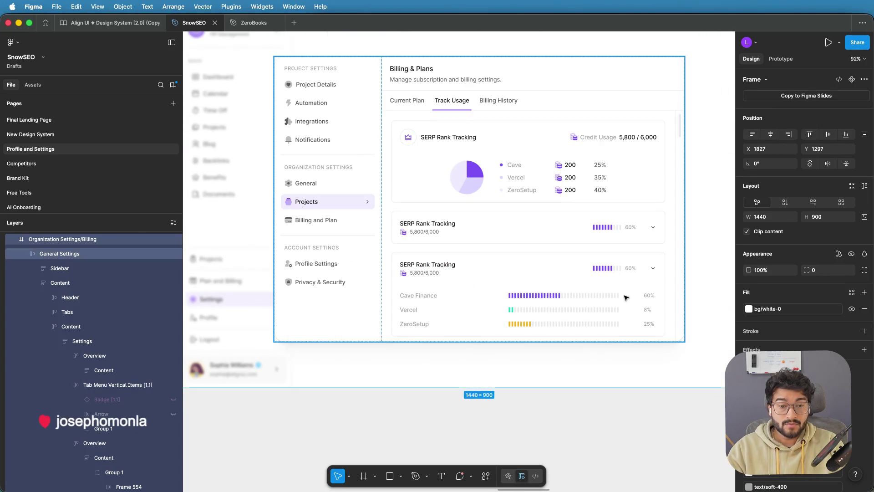
Step: Drill down through the SERP Rank Tracking card's nested frames to the Cave Finance row
scroll(637, 296, up, 5)
click(633, 295)
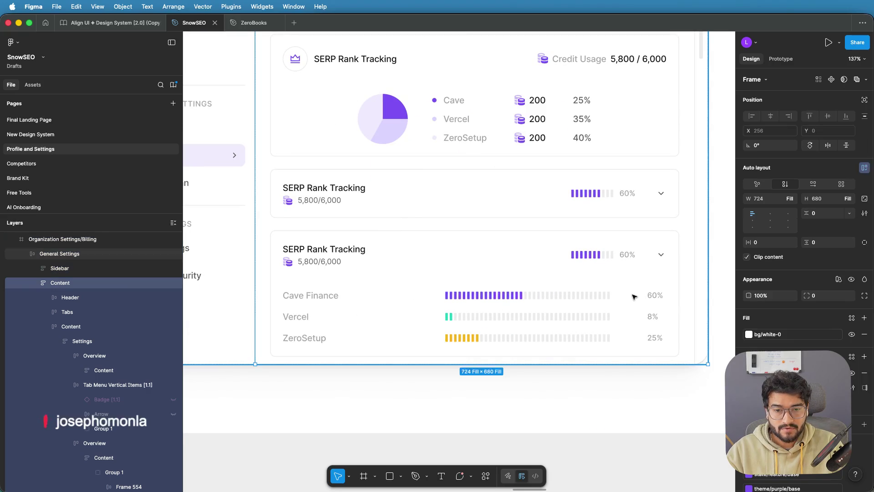
double_click(648, 299)
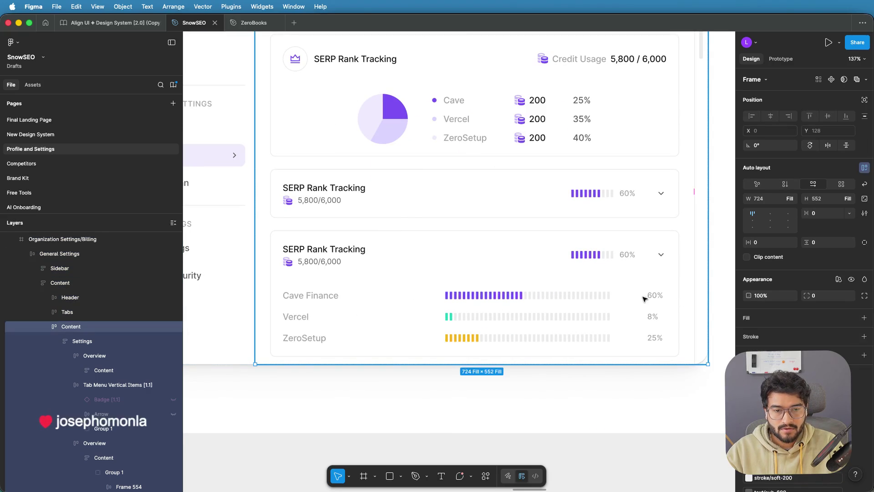
double_click(638, 298)
double_click(630, 298)
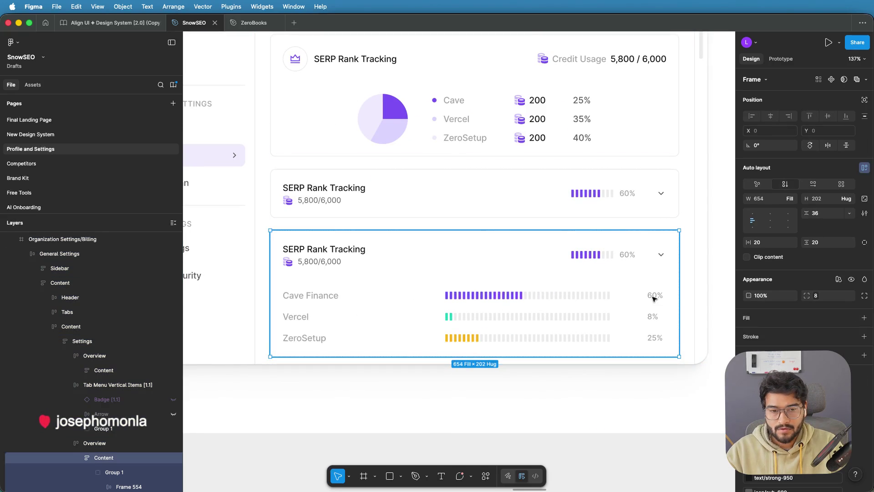
double_click(652, 298)
double_click(654, 297)
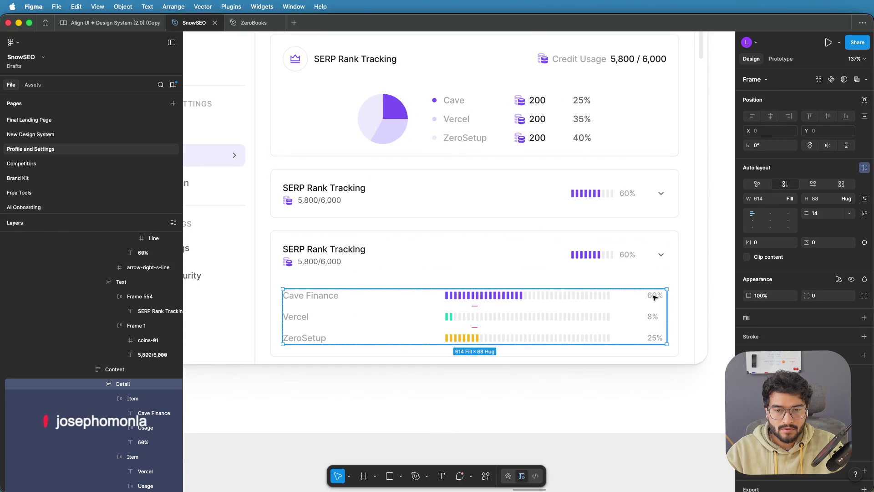
double_click(654, 297)
double_click(656, 298)
click(626, 297)
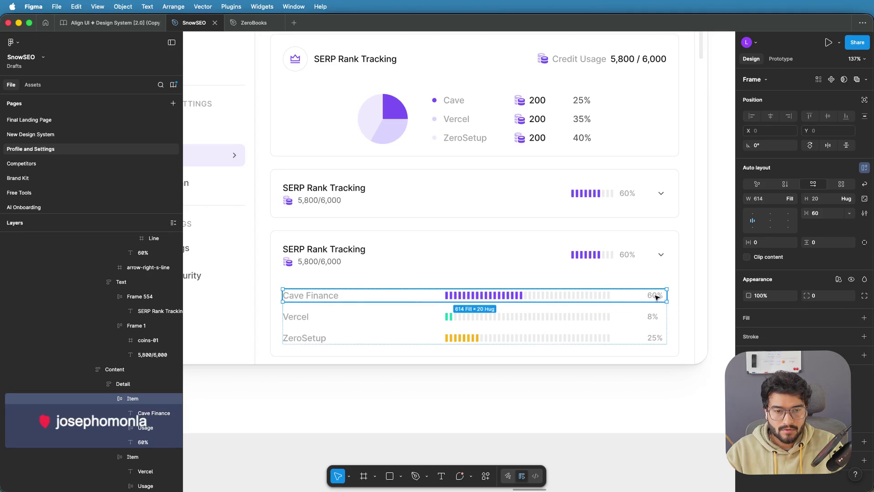
Step: Select the Cave Finance usage bar and 60% label in Layers and group them
click(136, 441)
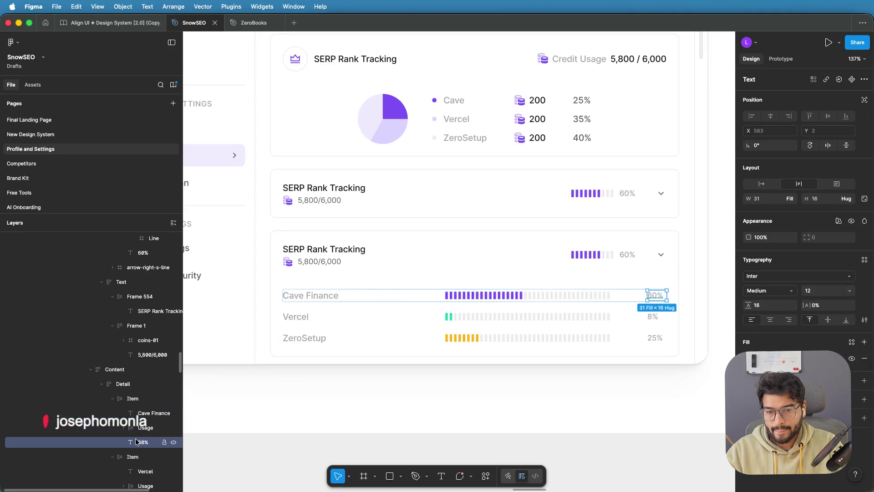
click(150, 413)
shift+click(140, 429)
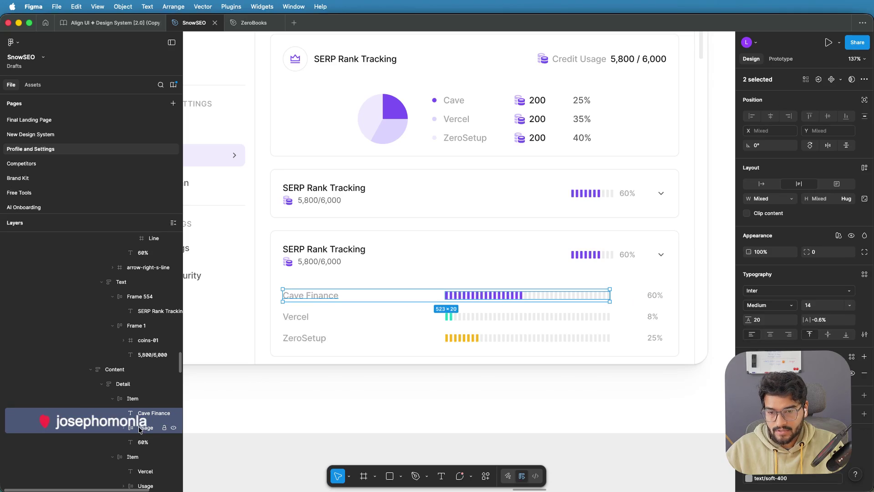
click(141, 432)
shift+click(142, 439)
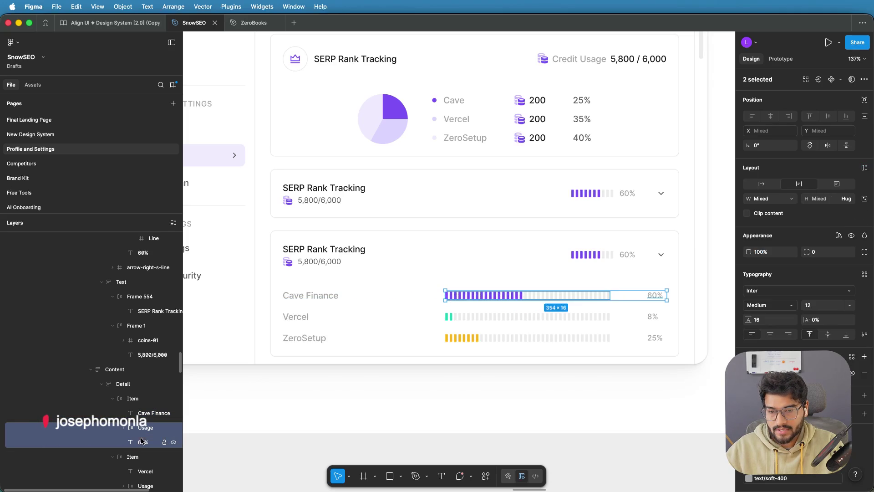
key(super+g)
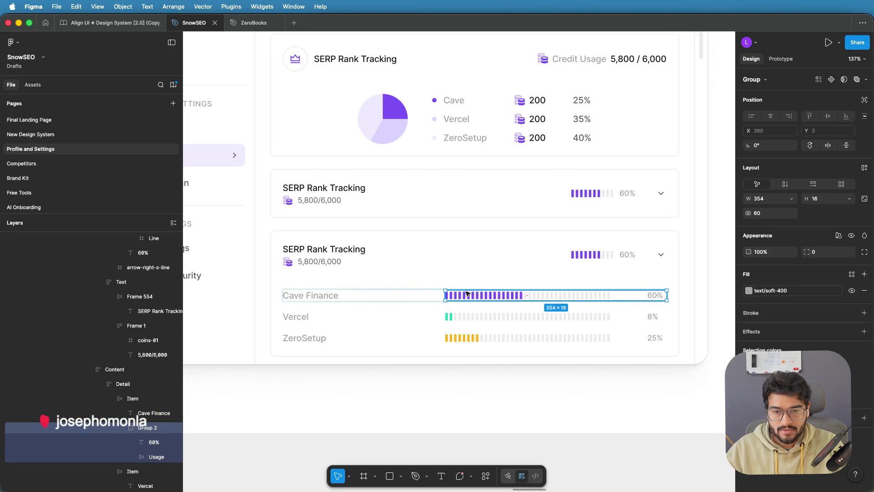
click(339, 296)
Step: Widen the Cave Finance row spacing slightly and inspect its bar-and-60% group
drag(352, 295, 381, 295)
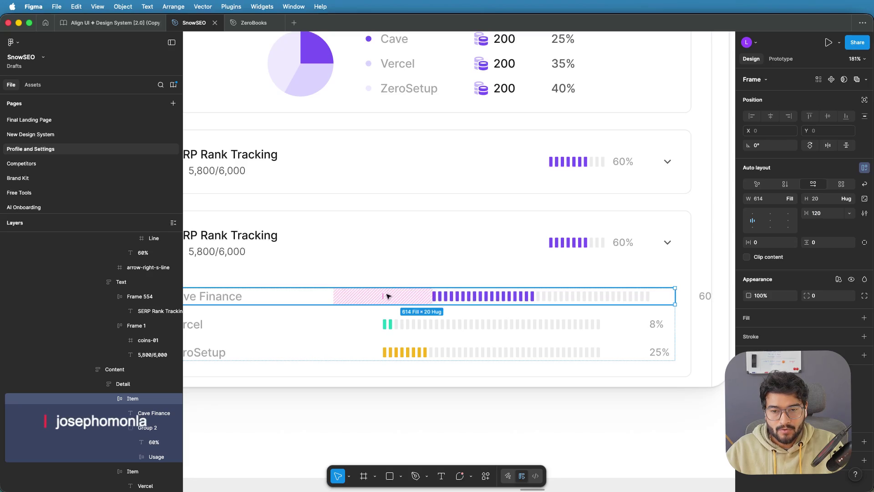
click(703, 297)
double_click(703, 297)
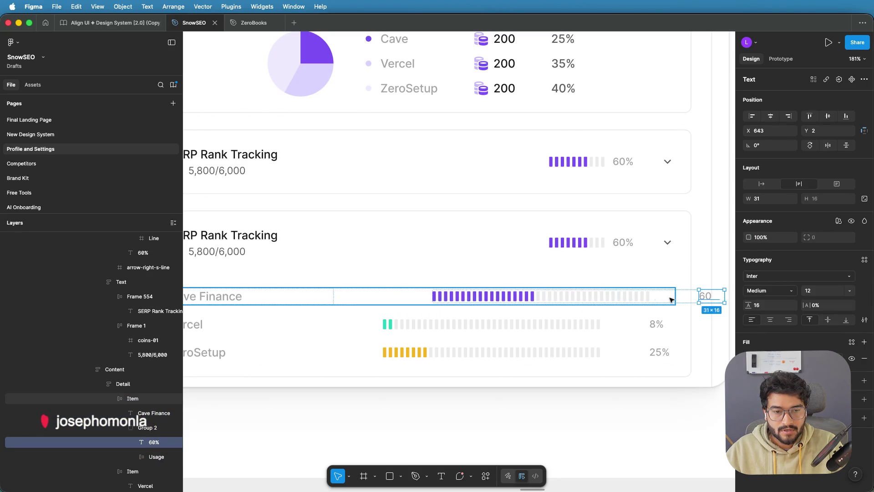
click(628, 298)
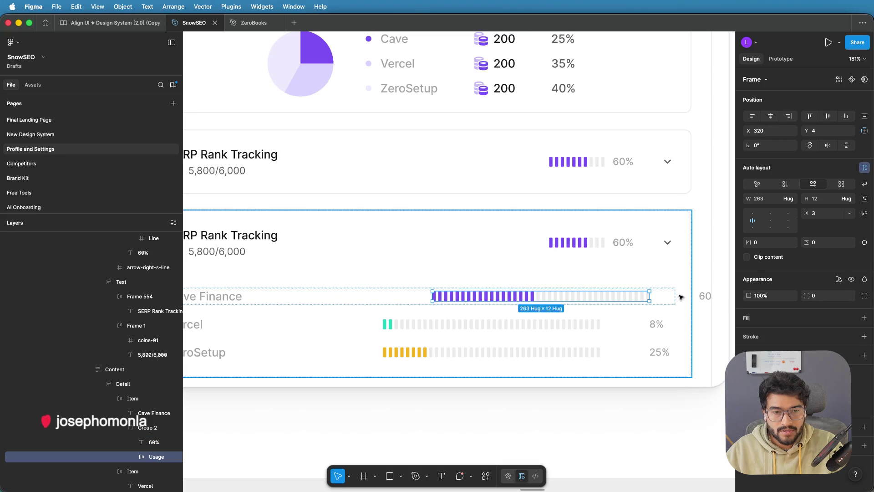
key(Escape)
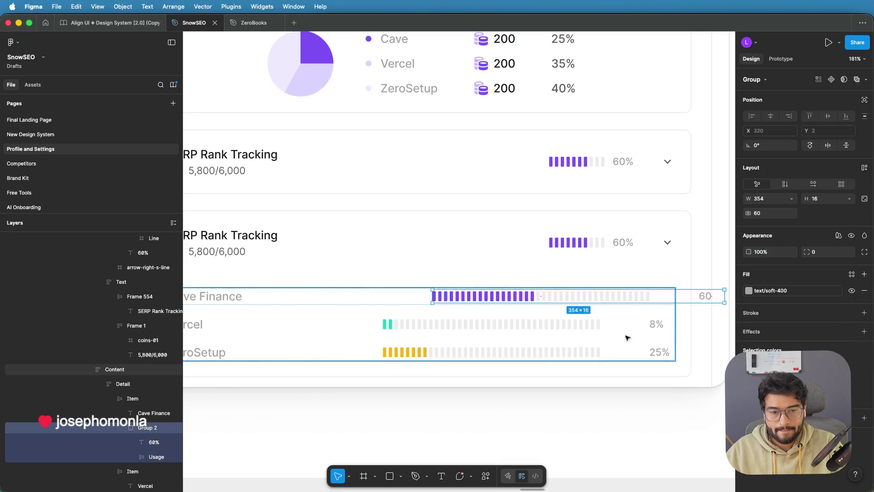
Step: Tighten the gap between the Cave Finance usage bar and its 60% label
scroll(624, 290, up, 3)
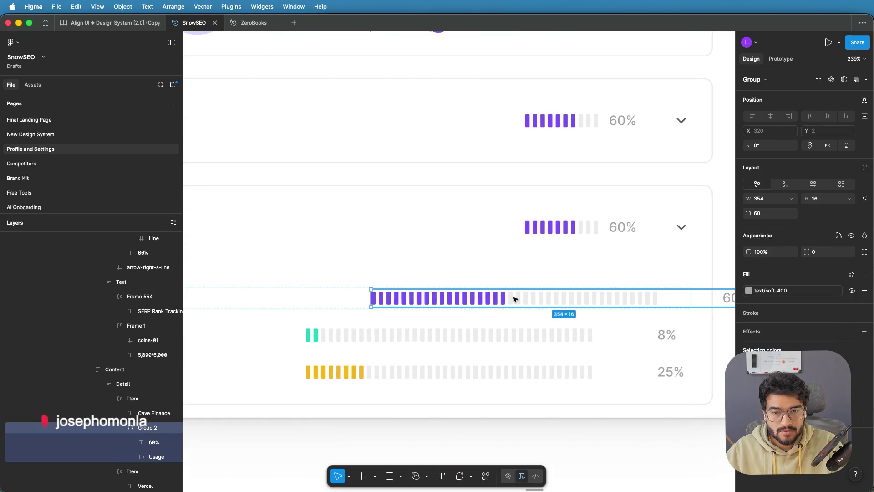
scroll(669, 312, right, 5)
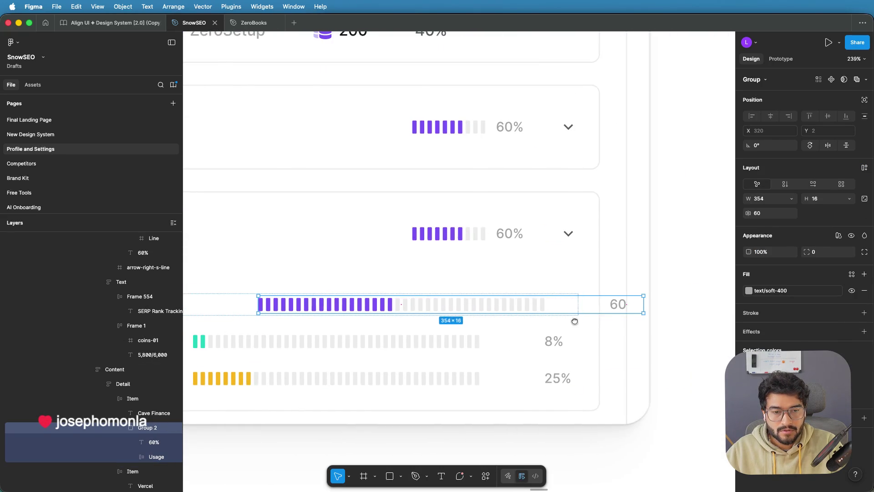
double_click(624, 306)
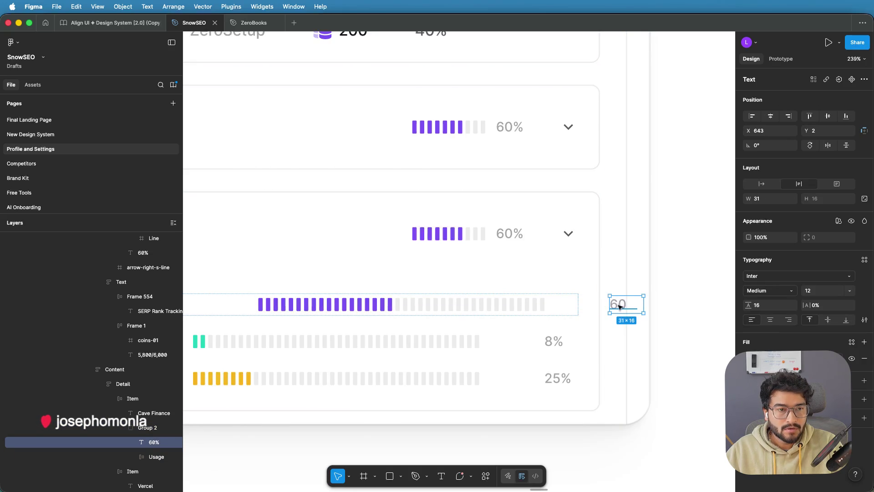
click(533, 307)
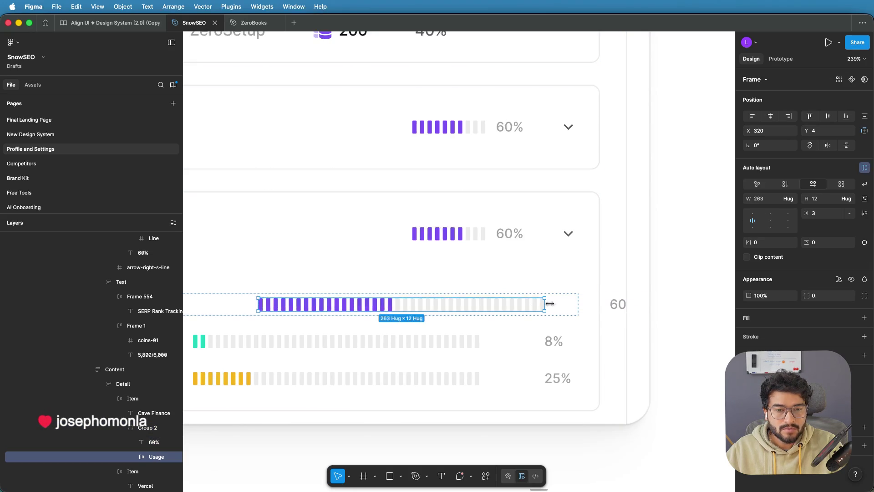
click(143, 428)
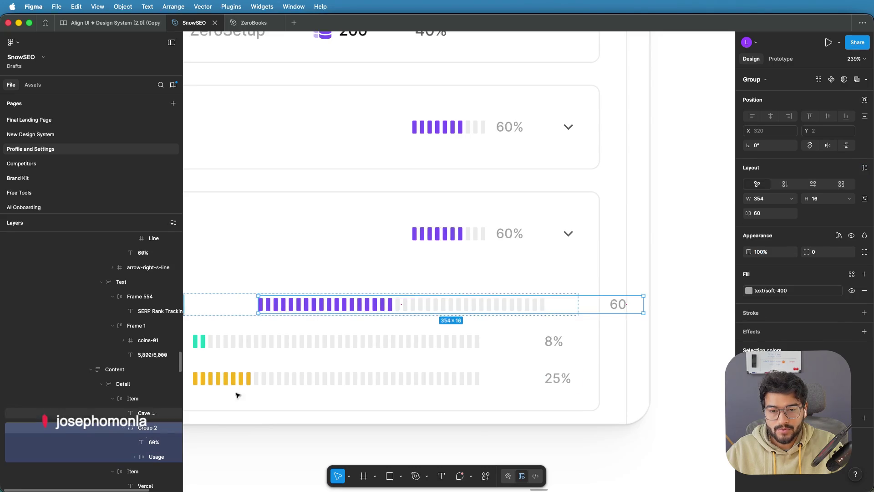
scroll(594, 310, up, 5)
scroll(576, 303, up, 4)
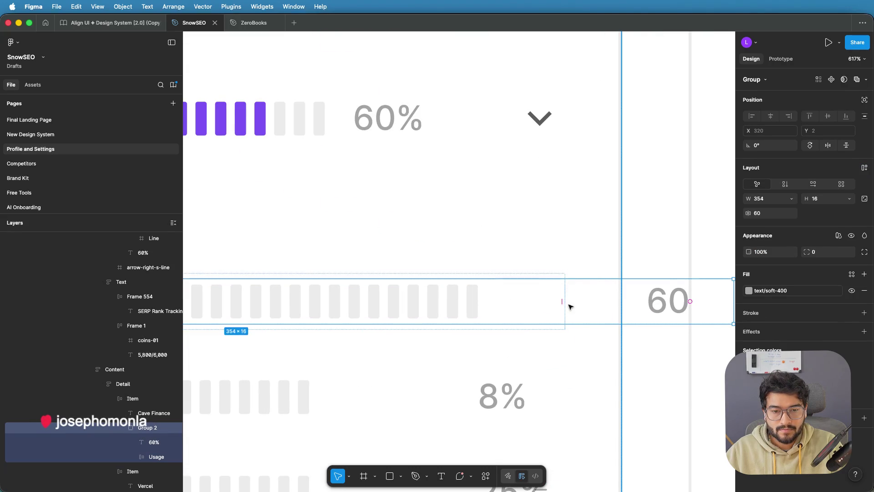
drag(567, 302, 484, 302)
Step: Zoom out and select the page's whole content frame
scroll(488, 300, down, 8)
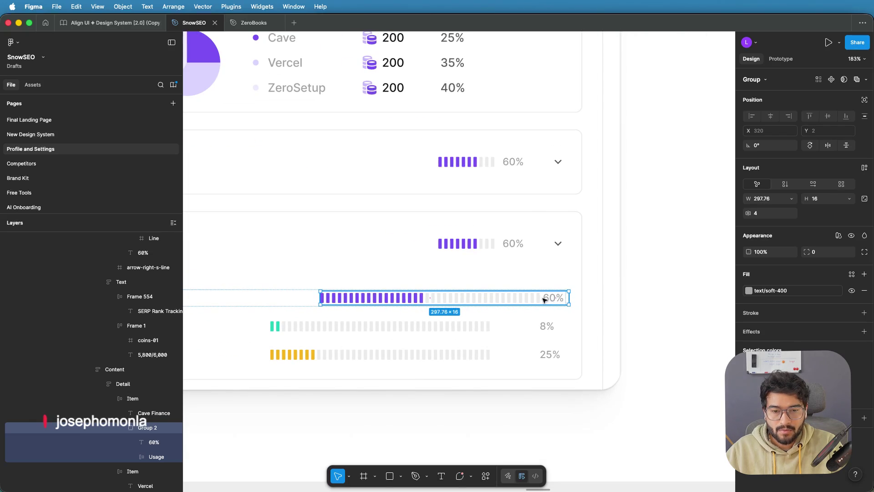
scroll(351, 296, left, 4)
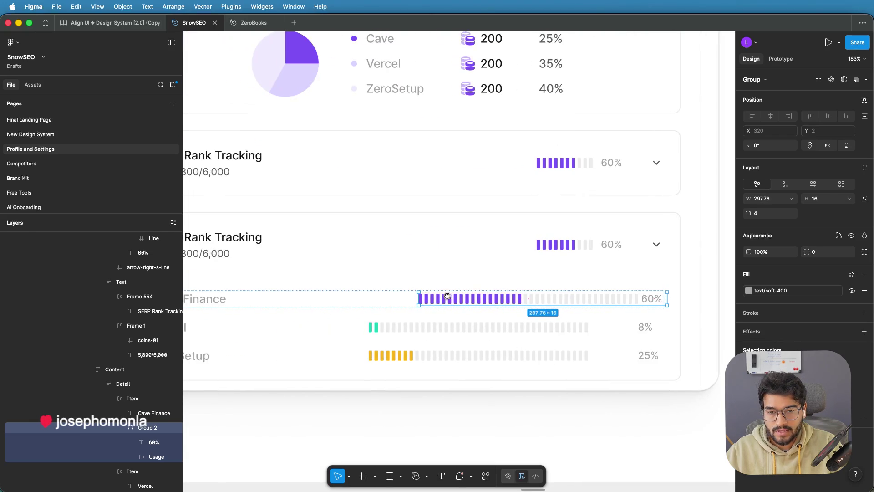
scroll(619, 320, down, 3)
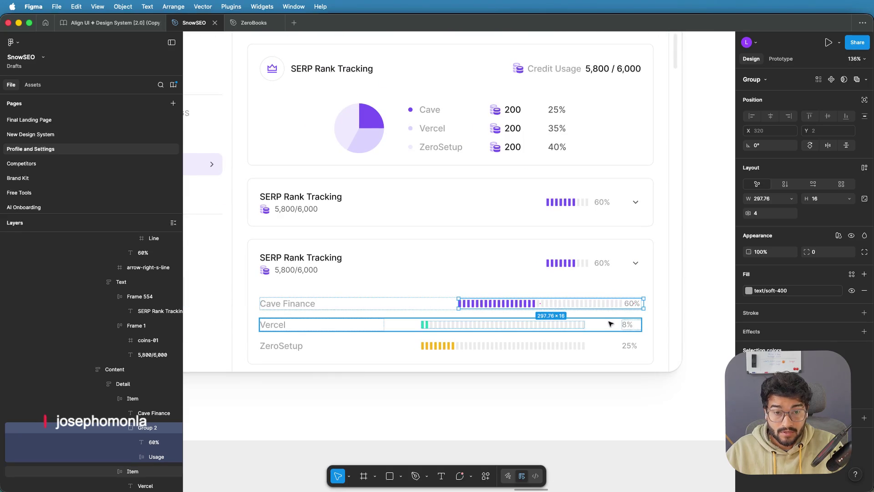
click(532, 397)
click(471, 304)
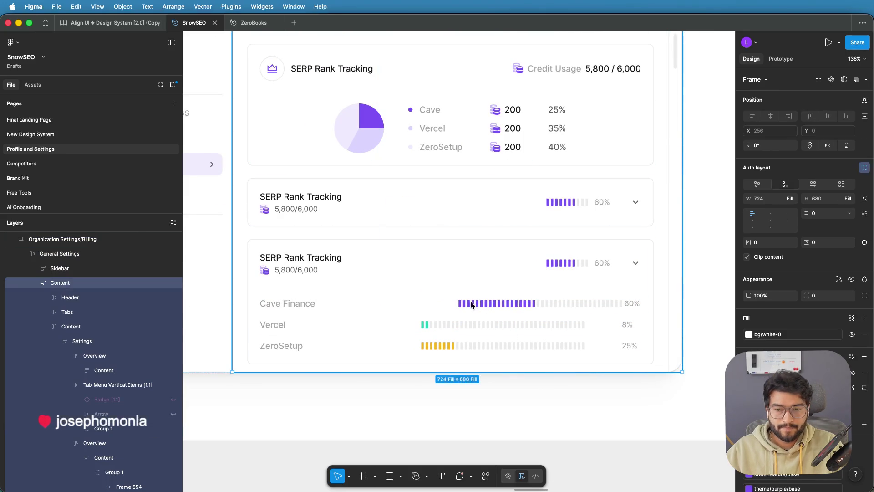
Step: Drill down to the Cave Finance row and its bar-and-60% group
click(466, 304)
click(466, 304)
click(465, 304)
click(465, 304)
click(465, 304)
scroll(464, 304, up, 5)
click(464, 304)
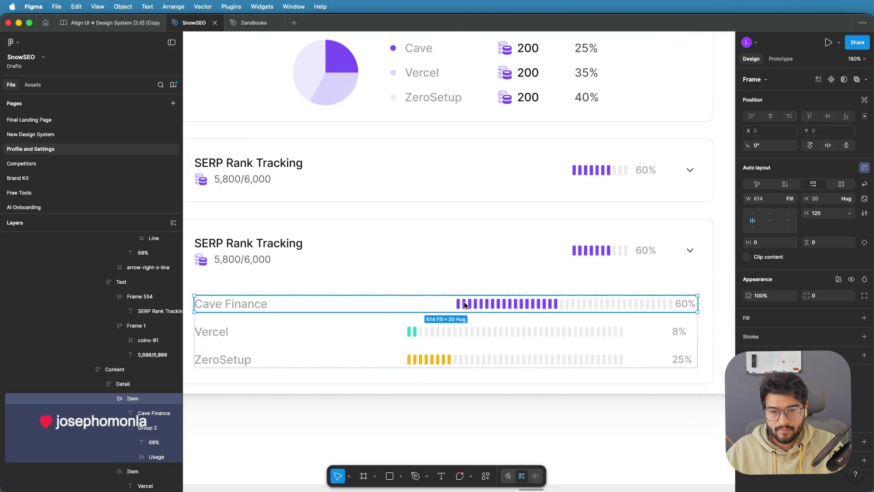
click(470, 304)
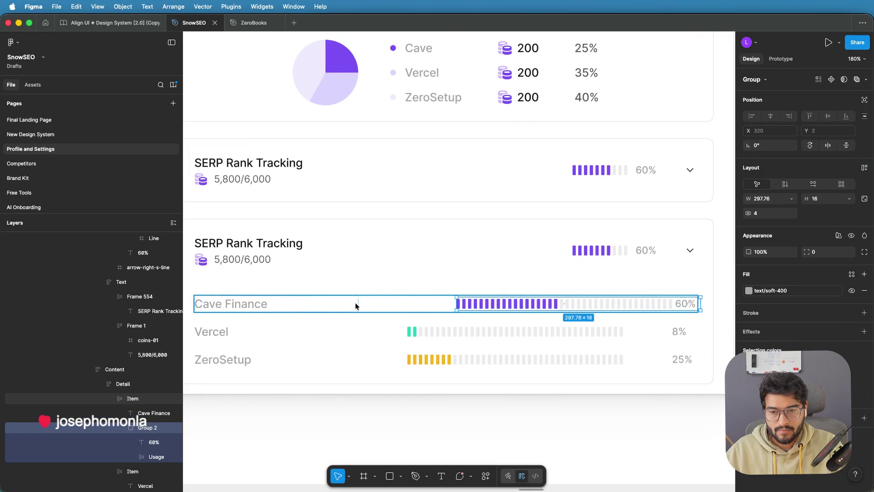
Step: Reduce the Cave Finance row's gap to about 100, moving the bar closer to its name
scroll(361, 304, up, 2)
click(393, 303)
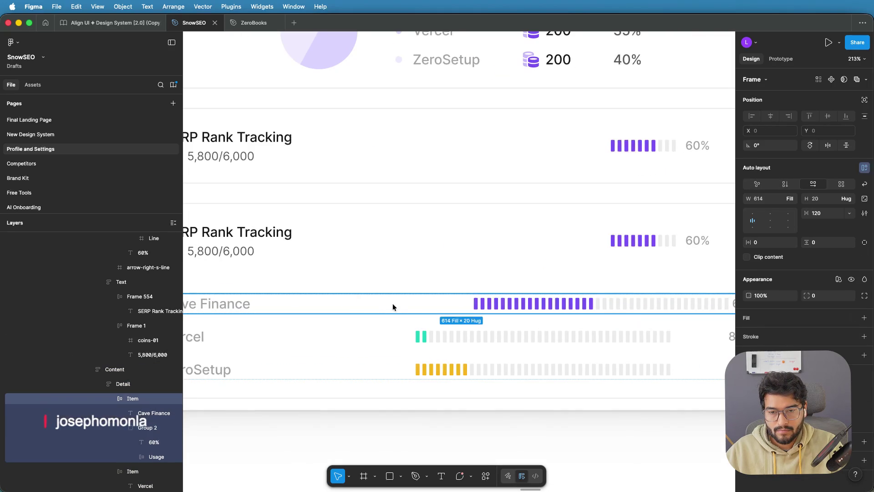
drag(413, 302, 405, 303)
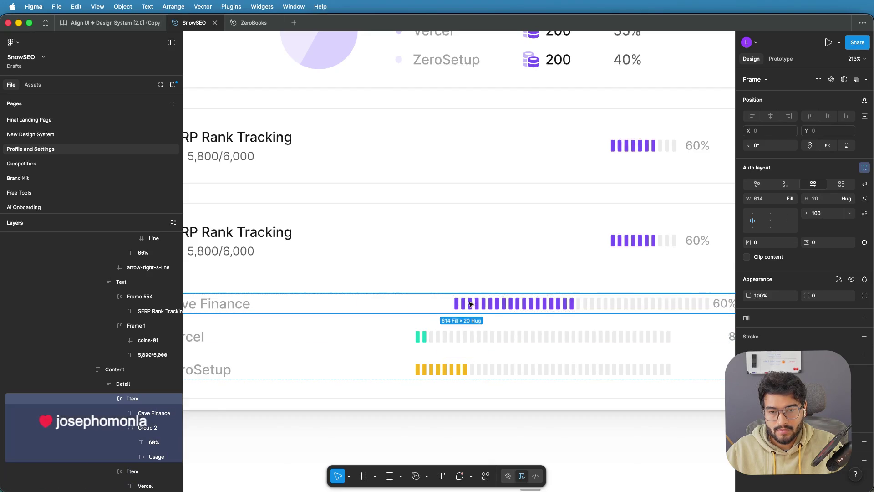
scroll(470, 304, down, 3)
Step: Raise the Cave Finance bar-and-60% group's gap from 4 to 20
click(682, 305)
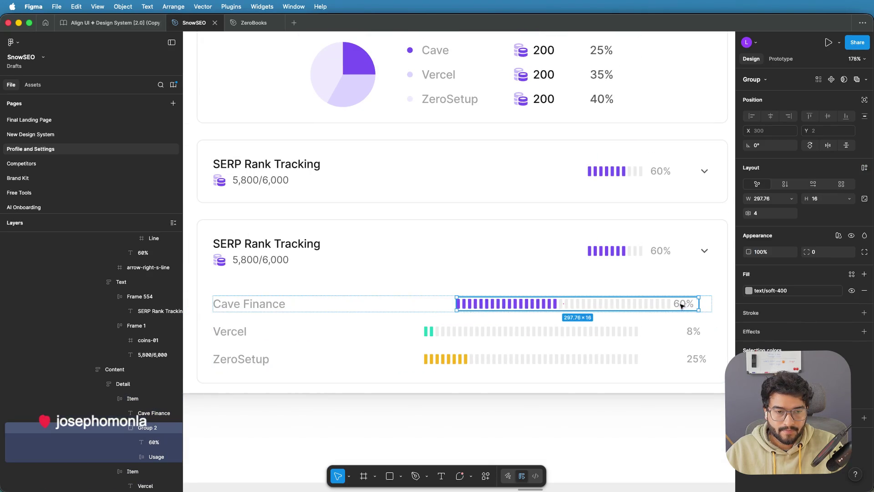
scroll(681, 305, up, 5)
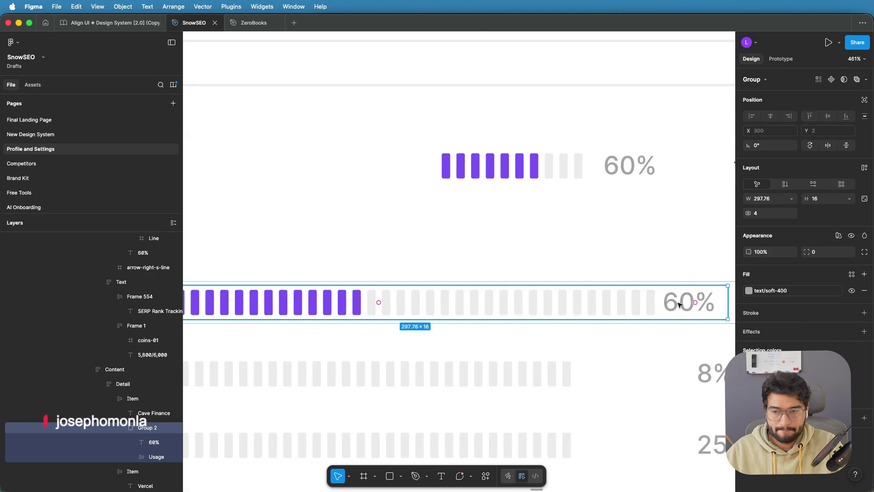
scroll(672, 305, up, 2)
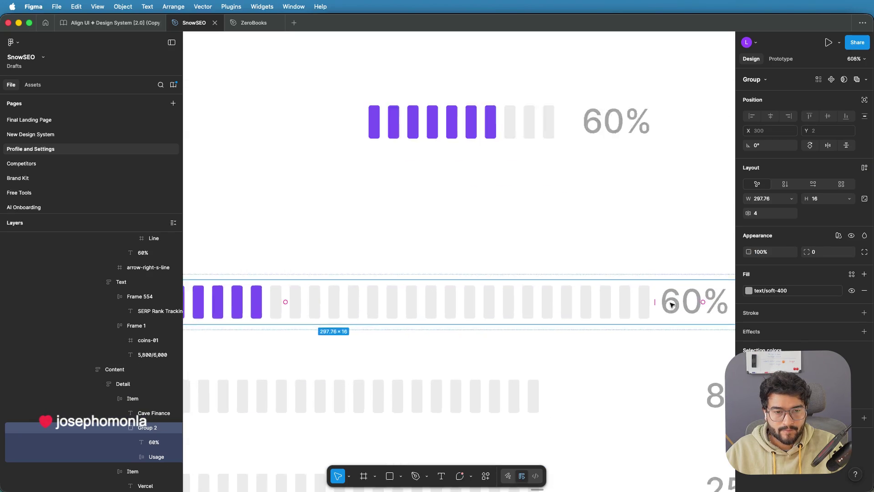
scroll(660, 303, up, 2)
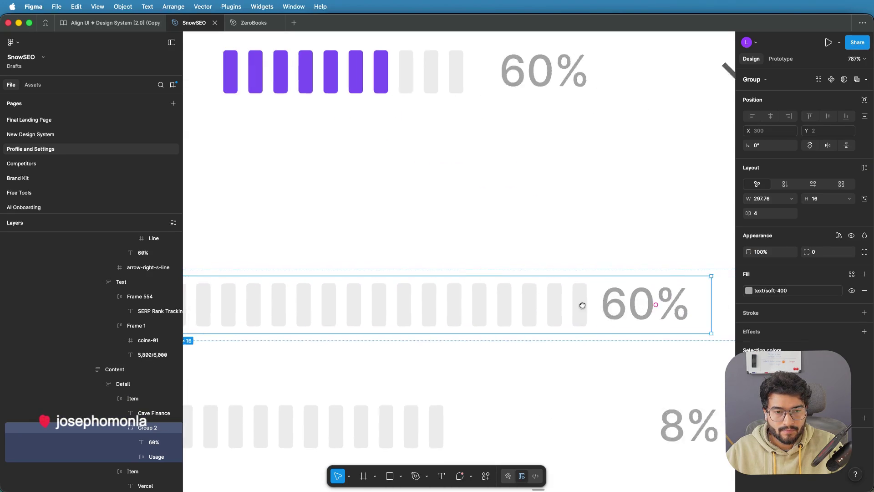
scroll(583, 305, right, 5)
drag(462, 301, 482, 301)
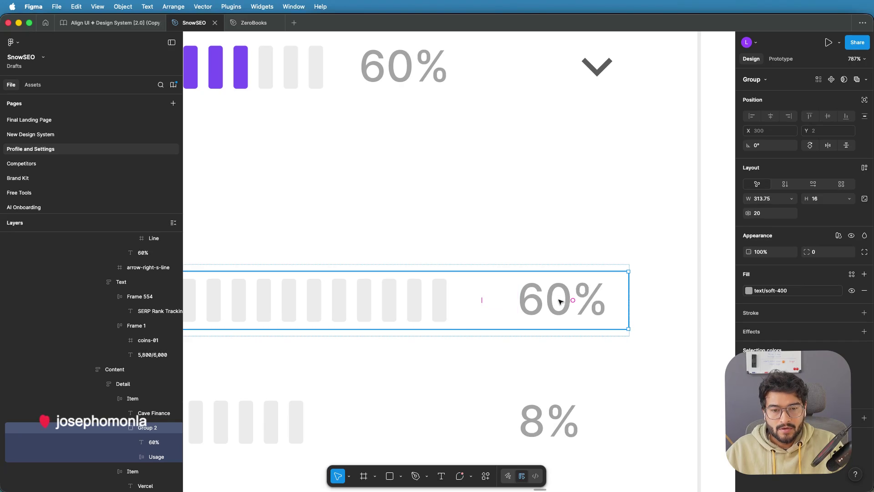
scroll(560, 301, down, 10)
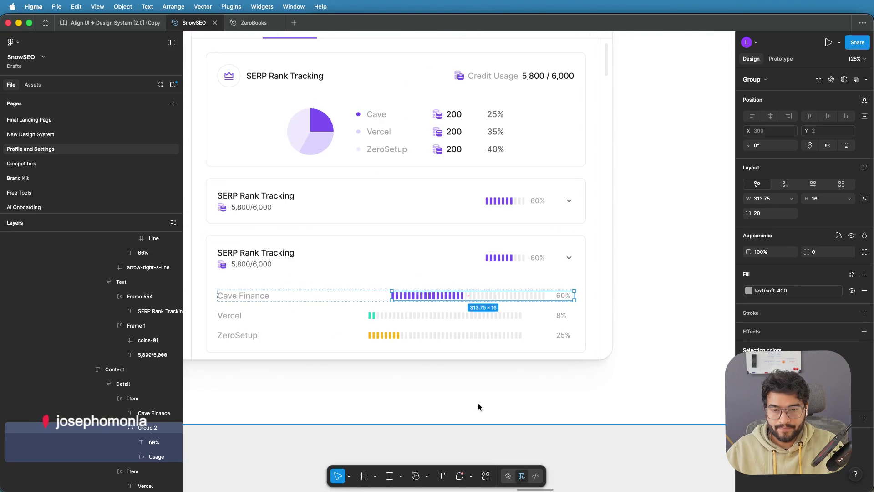
click(503, 395)
Step: Drill down through the content frames to the Cave Finance row
scroll(504, 395, left, 3)
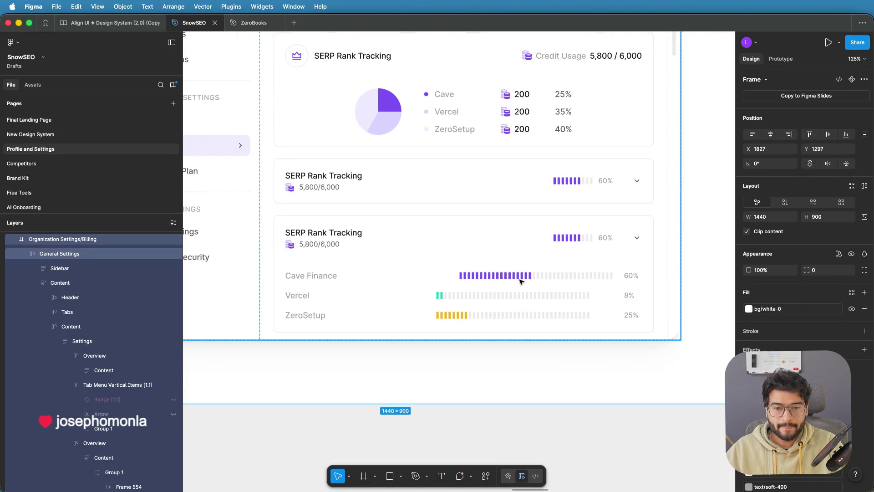
click(492, 297)
click(483, 296)
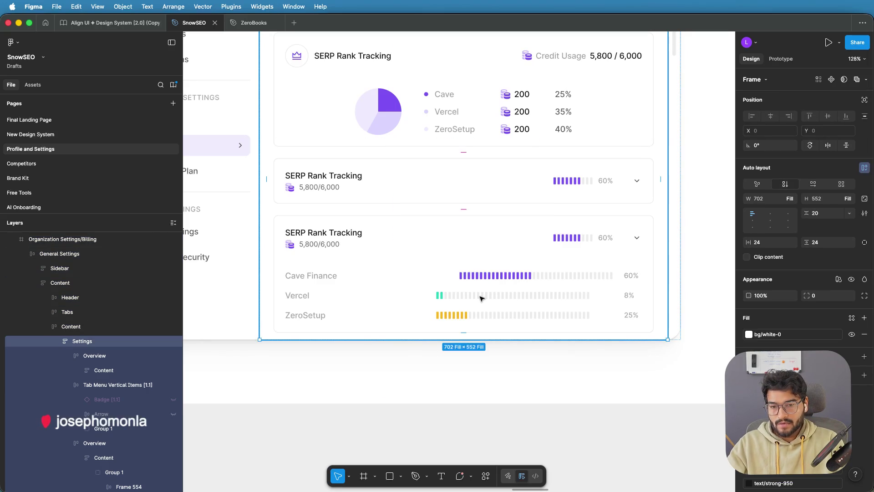
click(482, 298)
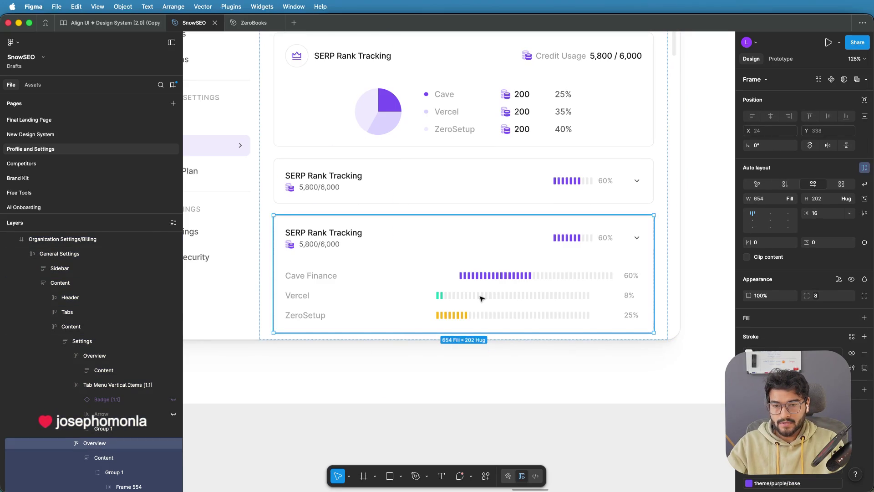
click(483, 299)
click(483, 298)
click(484, 295)
click(486, 276)
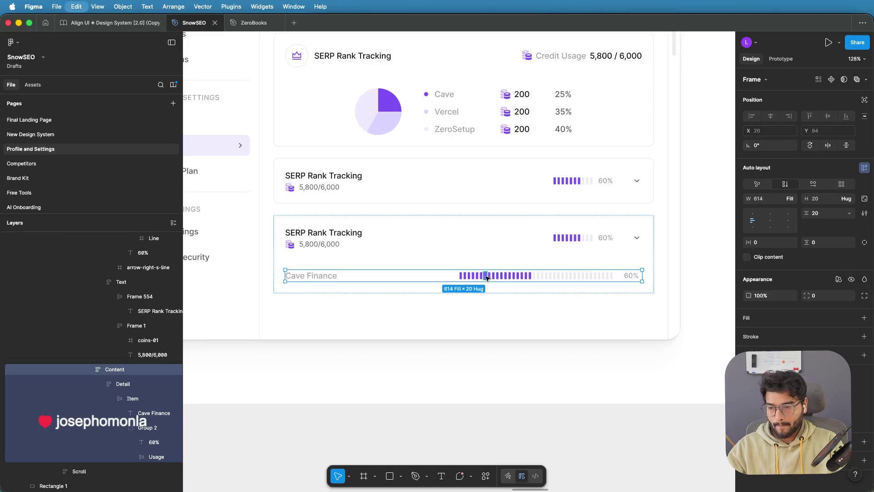
Step: Duplicate the Cave Finance row, then undo back to the Cave Finance and ZeroSetup rows
key(super+d)
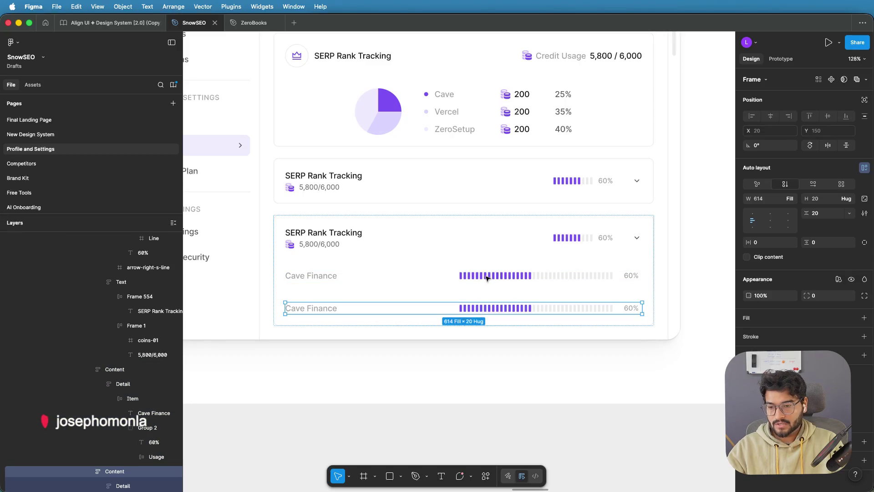
key(super+z)
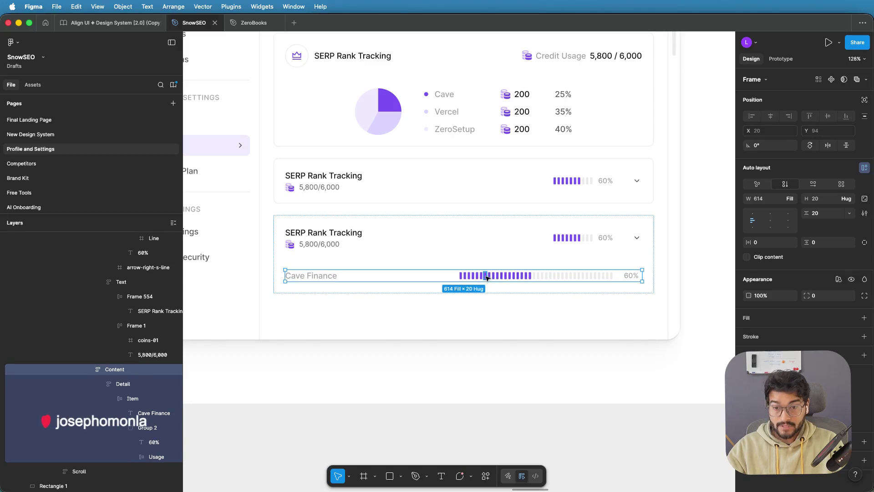
key(Escape)
key(Escape)
key(Escape)
key(Escape)
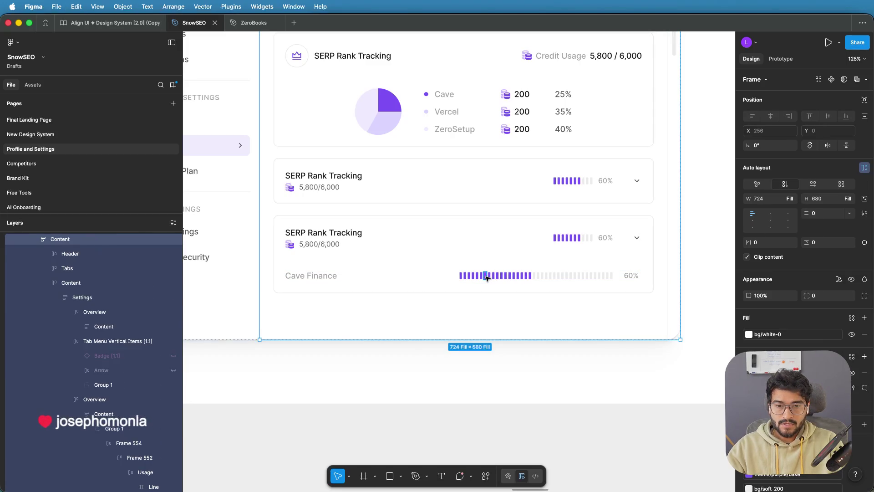
key(Escape)
key(super+z)
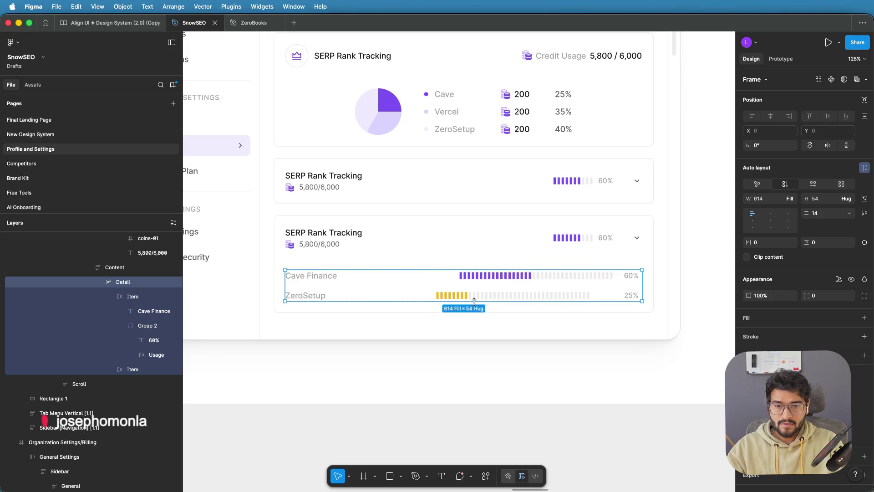
Step: Group ZeroSetup's usage bar with its 25% label
click(475, 298)
scroll(475, 298, up, 3)
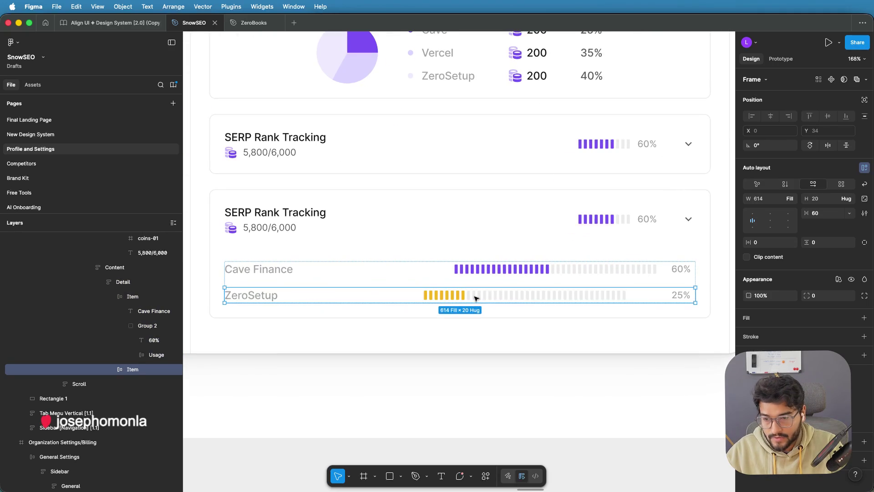
double_click(518, 296)
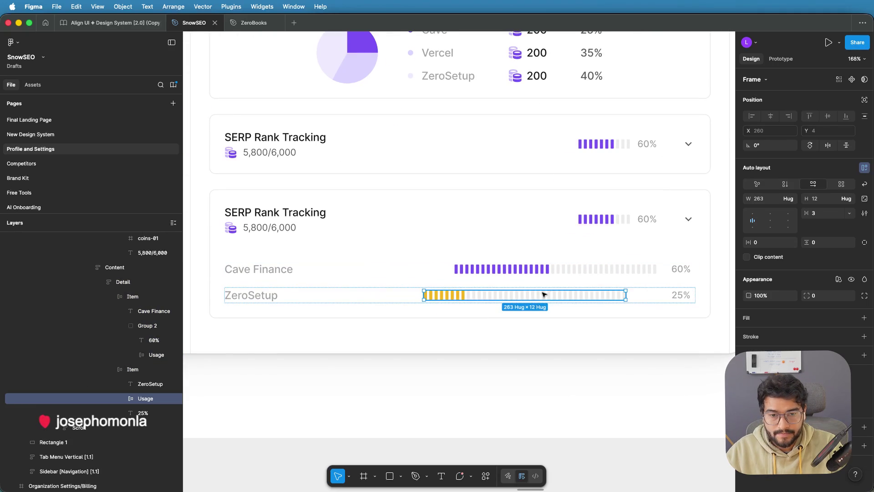
shift+click(684, 295)
key(super+g)
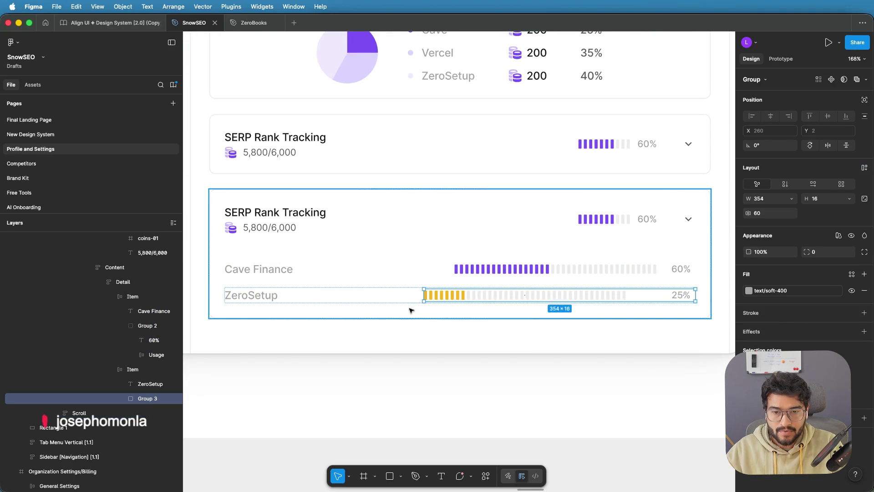
Step: Set the ZeroSetup row's gap between its name and bar to 100
scroll(415, 296, up, 2)
key(Escape)
scroll(383, 293, up, 2)
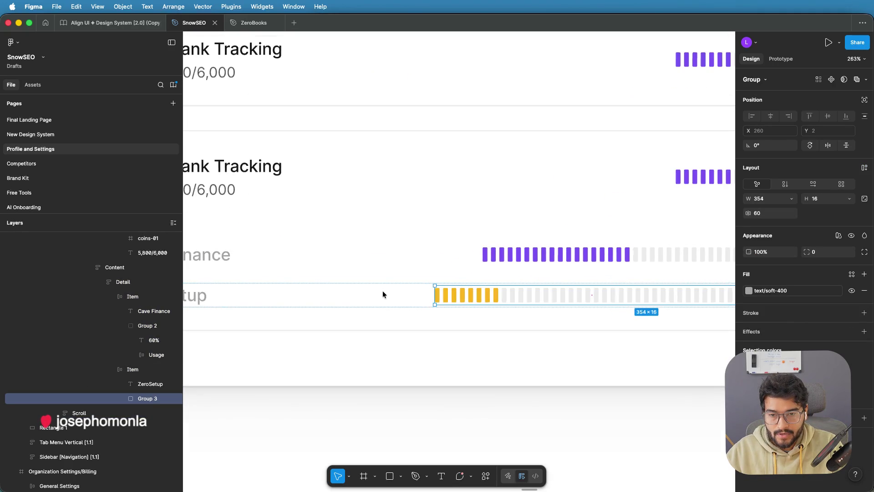
click(400, 294)
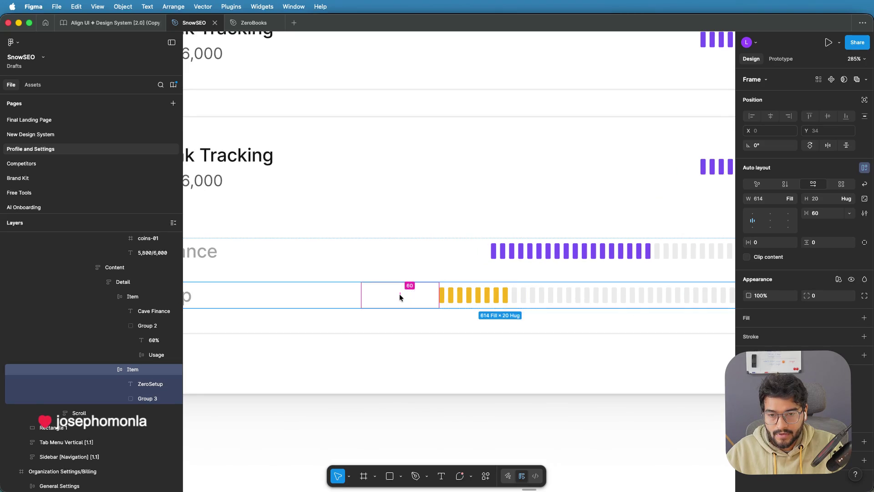
text(100)
key(Return)
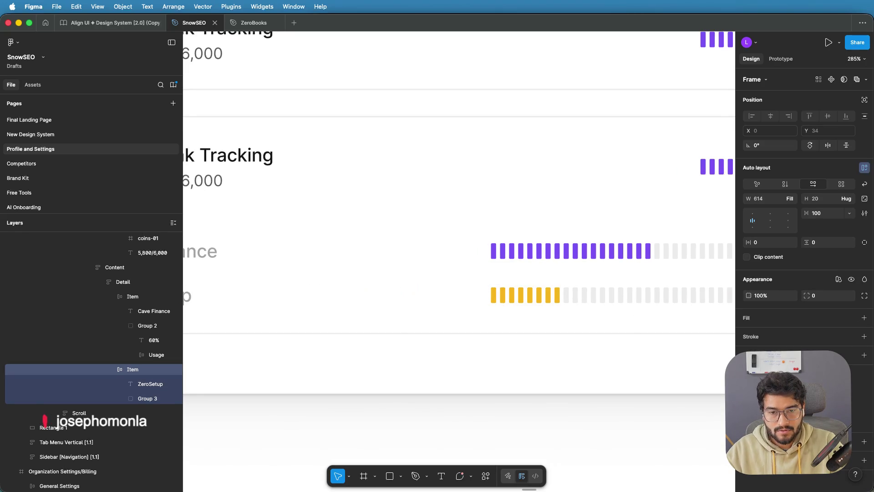
scroll(373, 296, down, 5)
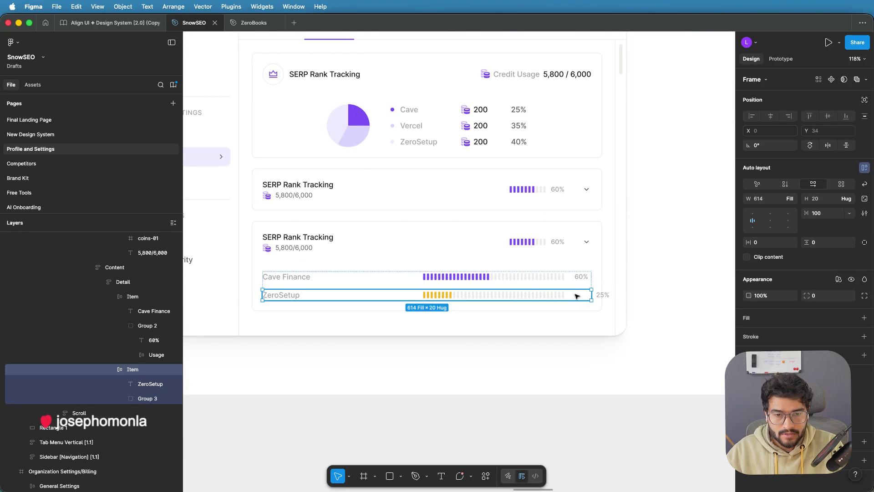
scroll(575, 295, up, 5)
Step: Set ZeroSetup's bar-and-25% group opacity to 20% and select its contents
click(524, 301)
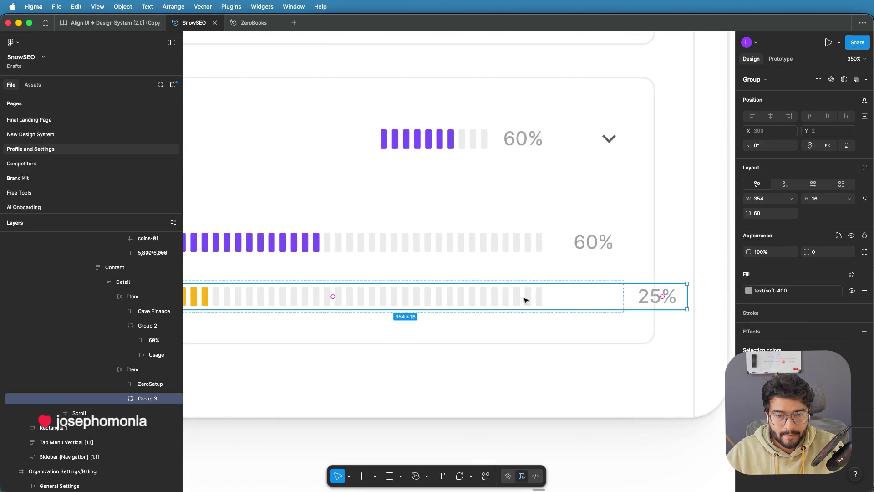
scroll(592, 300, up, 2)
mouse_move(585, 295)
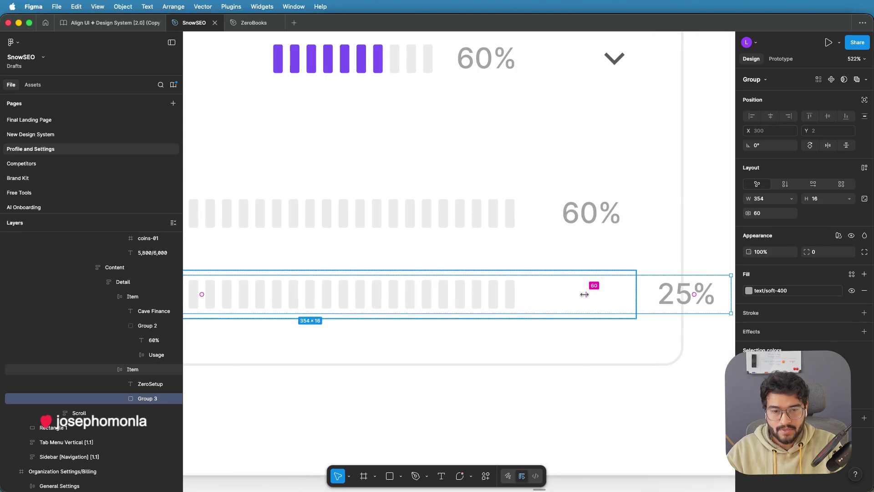
key(2)
key(Return)
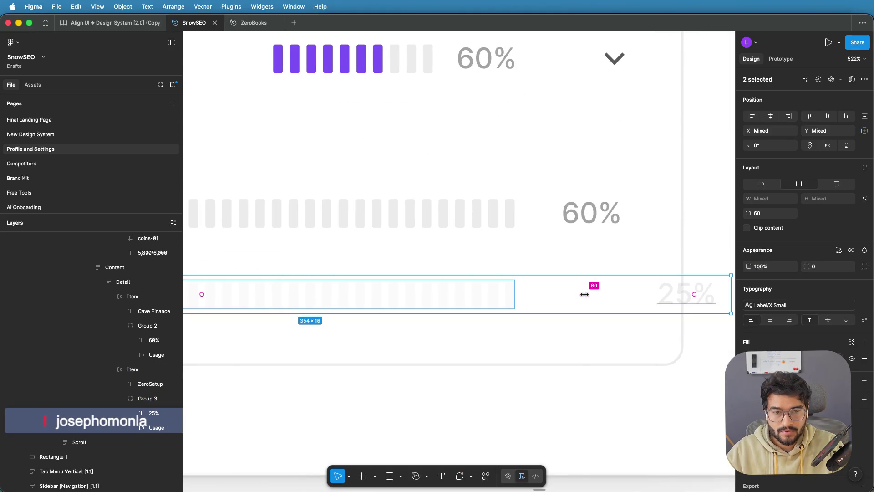
scroll(584, 294, down, 5)
key(Escape)
key(Escape)
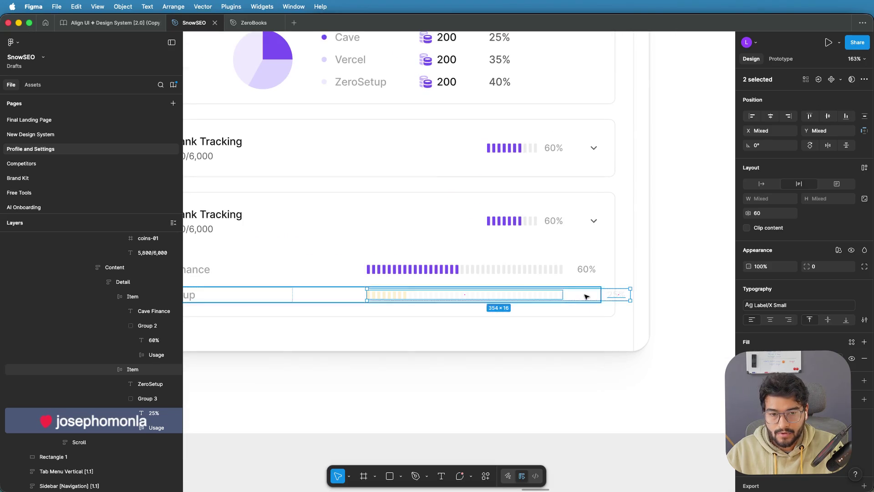
Step: Inspect the Cave Finance row's usage bar group for reference
click(574, 272)
scroll(574, 273, up, 5)
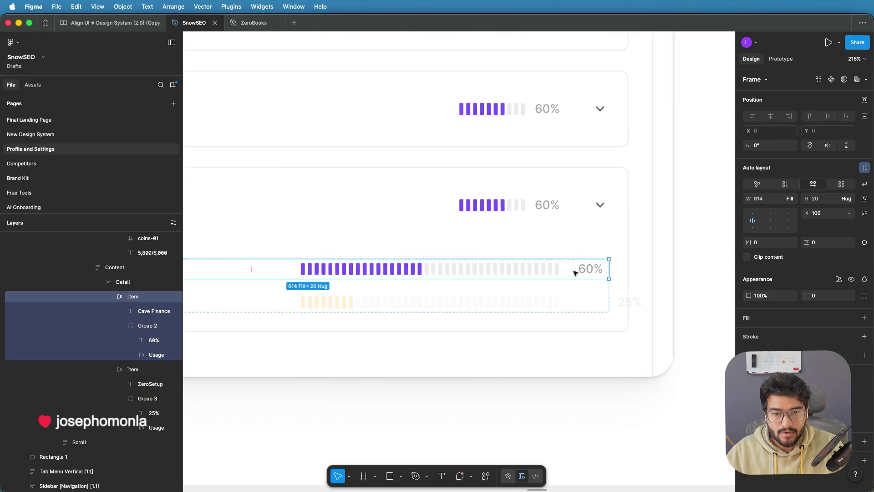
click(533, 271)
scroll(568, 270, up, 5)
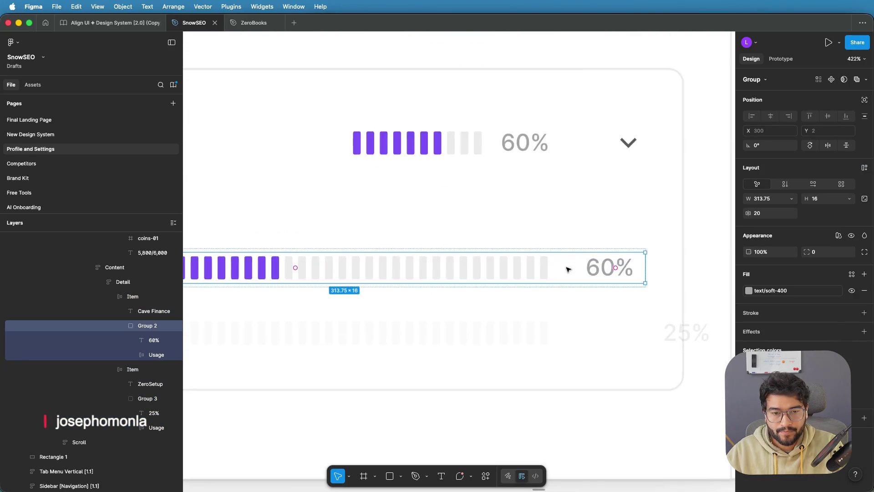
scroll(569, 266, down, 5)
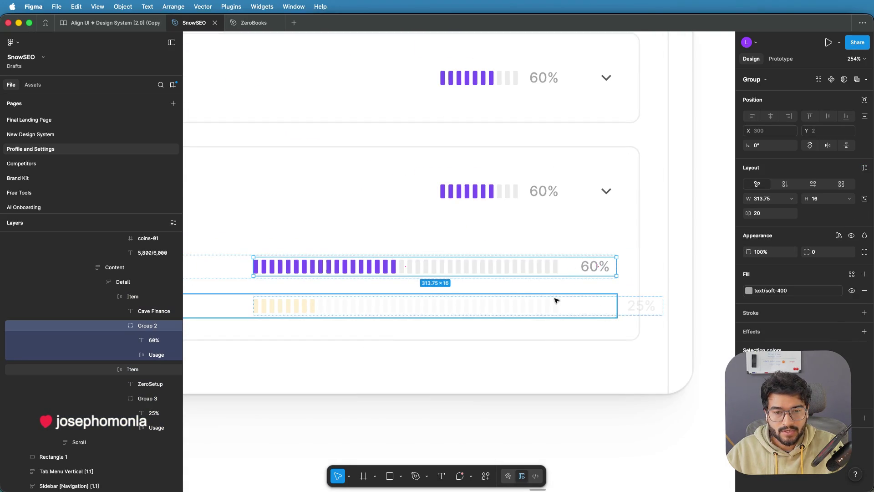
Step: Drag the ZeroSetup bar group's spacing down from 60 to 20
click(549, 311)
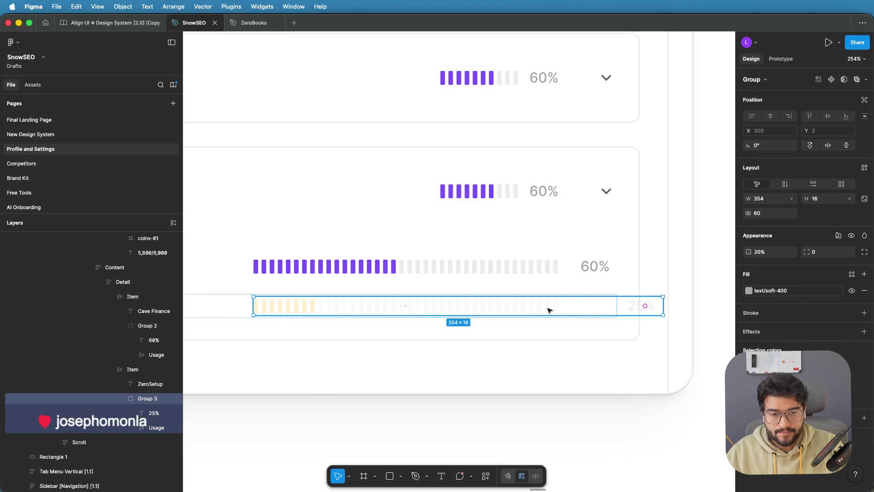
double_click(548, 310)
scroll(583, 305, up, 4)
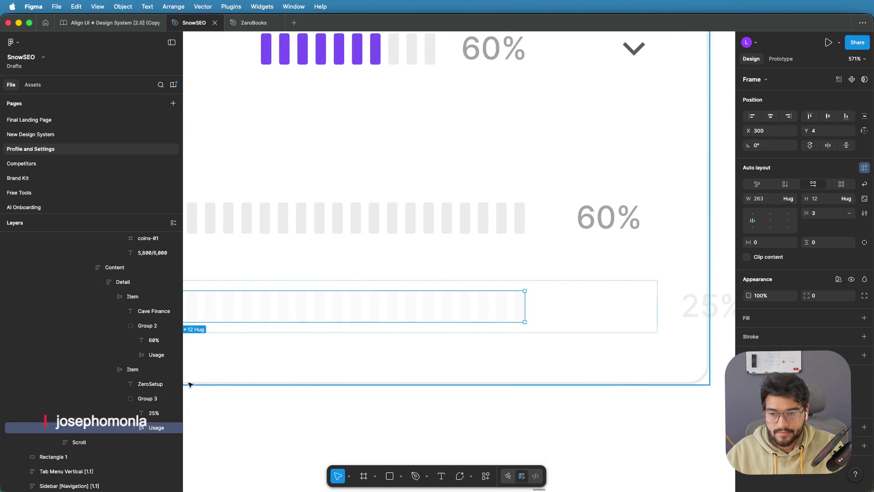
click(602, 306)
drag(601, 307, 551, 305)
scroll(614, 337, down, 2)
scroll(613, 337, down, 3)
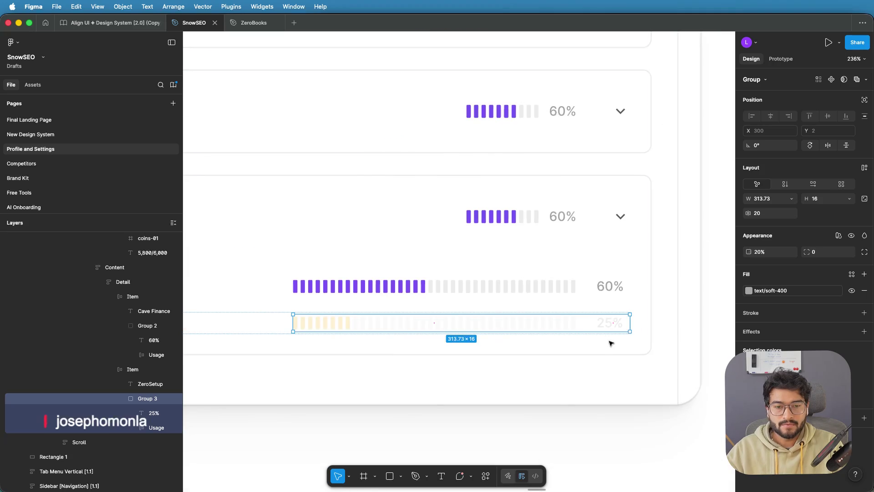
click(510, 413)
scroll(511, 411, down, 3)
scroll(658, 316, down, 5)
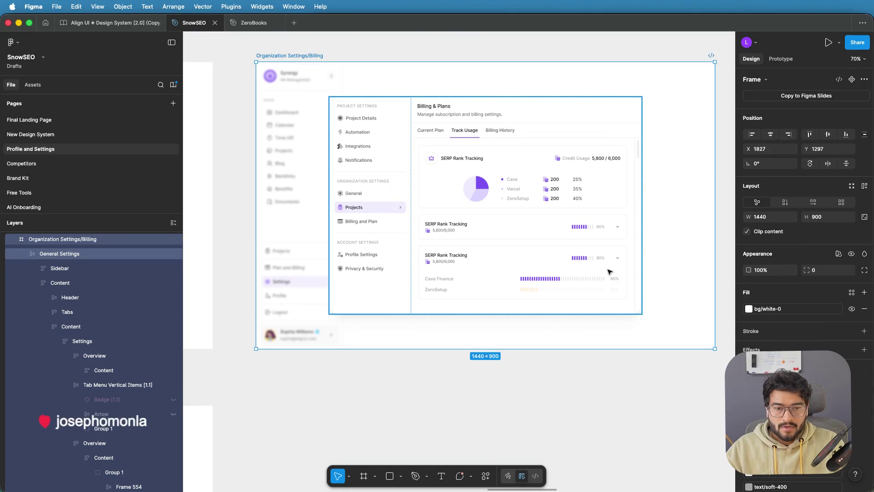
Step: Drill down through the expanded card's nested frames to the Cave Finance row
scroll(608, 273, up, 4)
scroll(608, 273, up, 3)
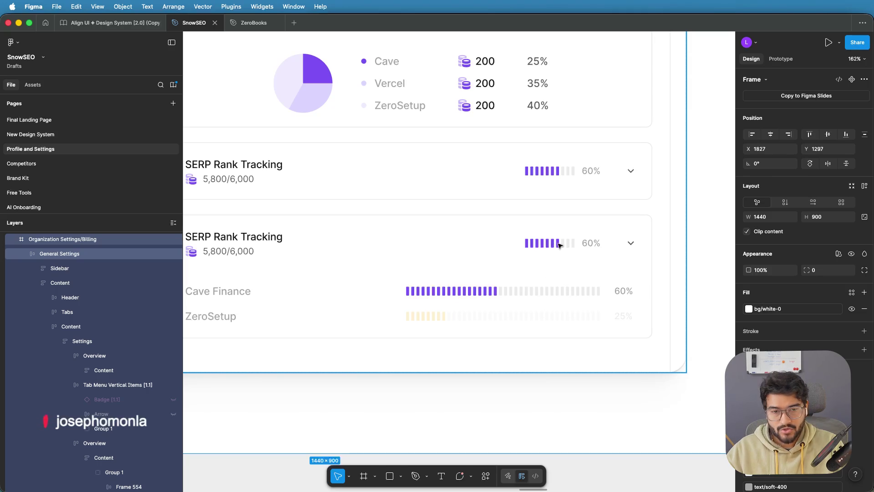
double_click(563, 295)
double_click(542, 295)
double_click(517, 296)
double_click(489, 297)
double_click(434, 294)
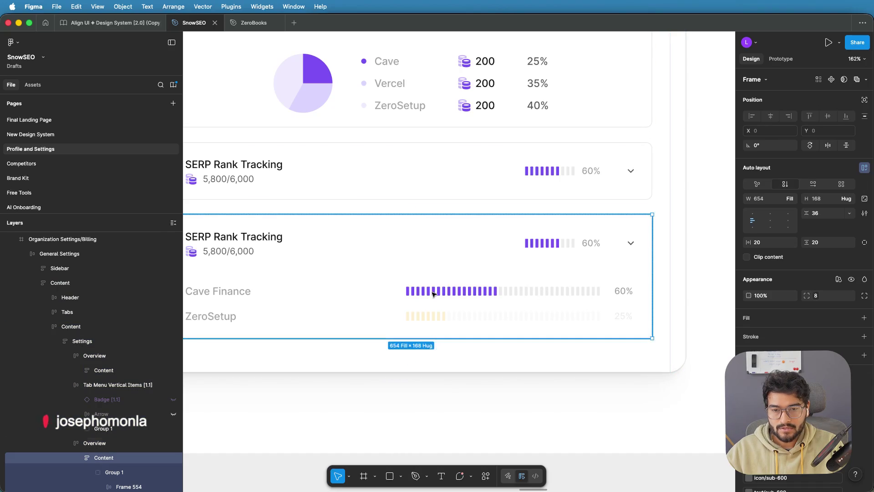
double_click(409, 292)
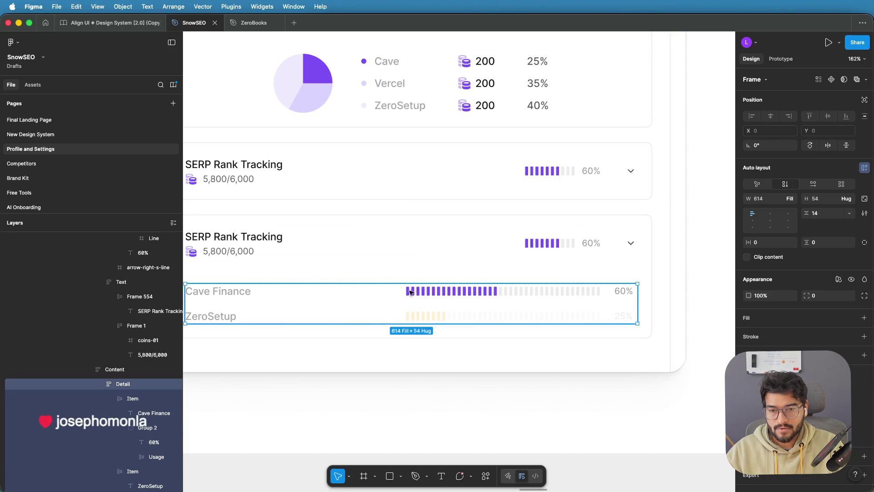
double_click(316, 293)
Step: Narrow the Cave Finance name-to-bar spacing to 56
scroll(378, 291, down, 5)
scroll(370, 293, up, 10)
drag(384, 294, 362, 294)
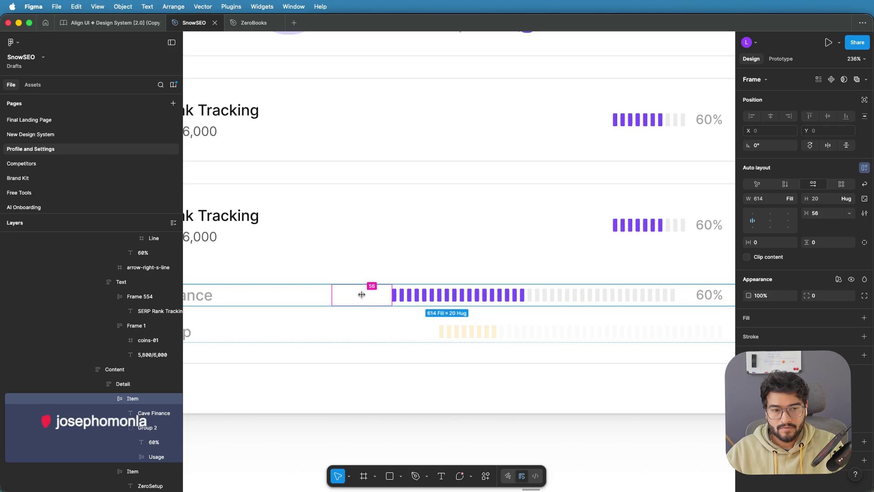
drag(390, 265, 408, 256)
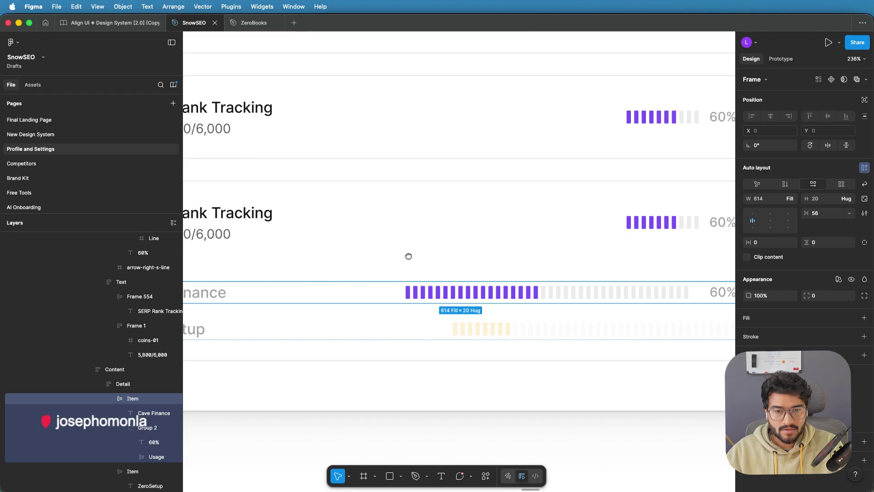
click(682, 294)
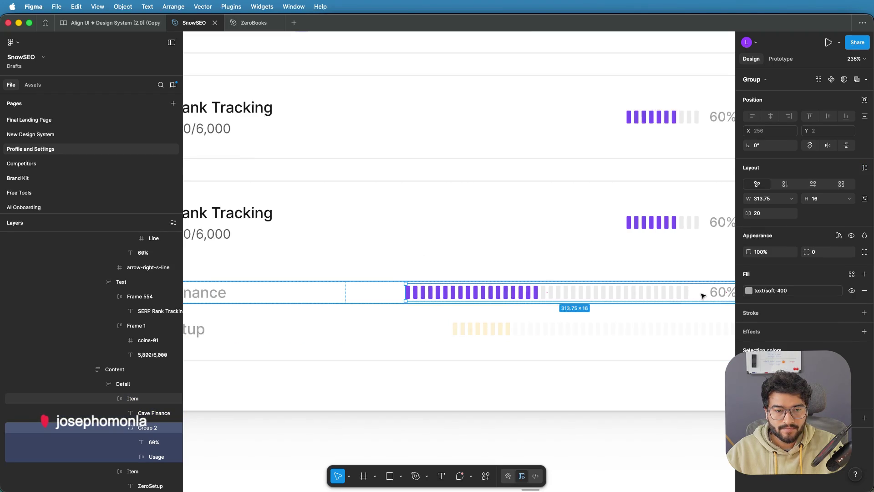
Step: Cut the Cave Finance bar group's segment gap to 14, narrowing it to 307.83 wide
scroll(702, 293, up, 5)
scroll(682, 293, right, 2)
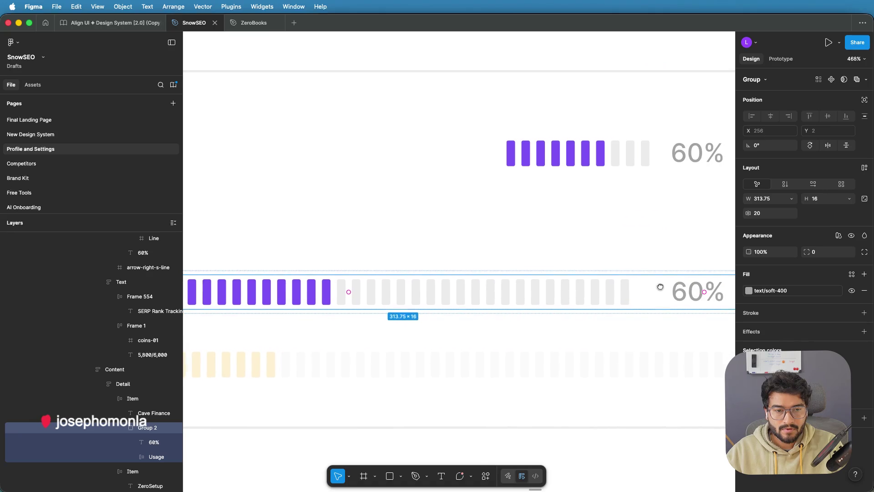
scroll(660, 294, up, 3)
mouse_move(649, 292)
mouse_down()
mouse_move(656, 291)
mouse_move(639, 288)
mouse_up()
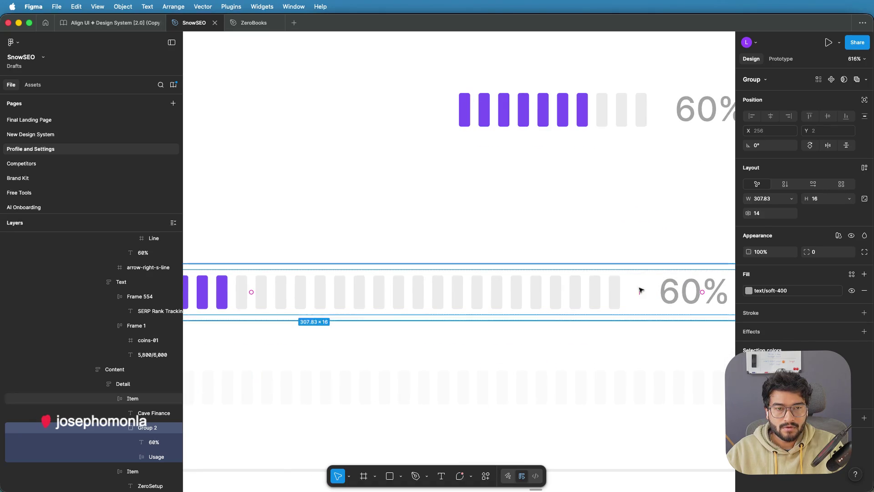
click(645, 114)
click(637, 113)
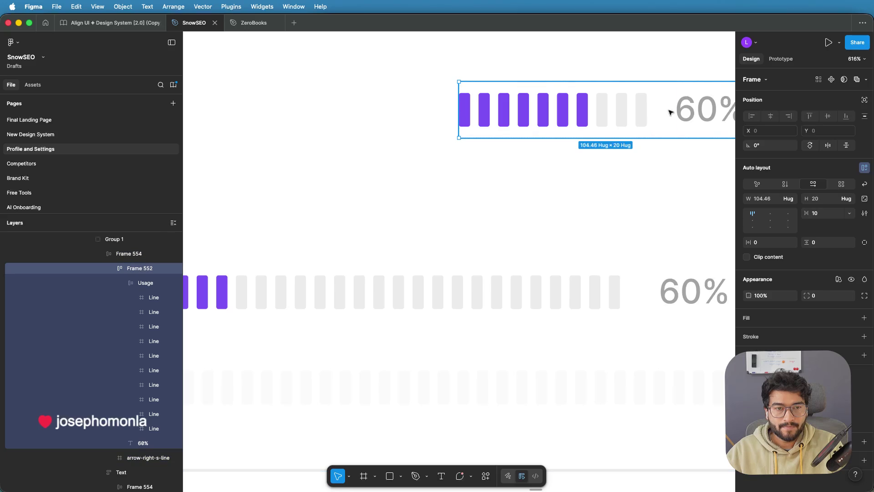
click(605, 299)
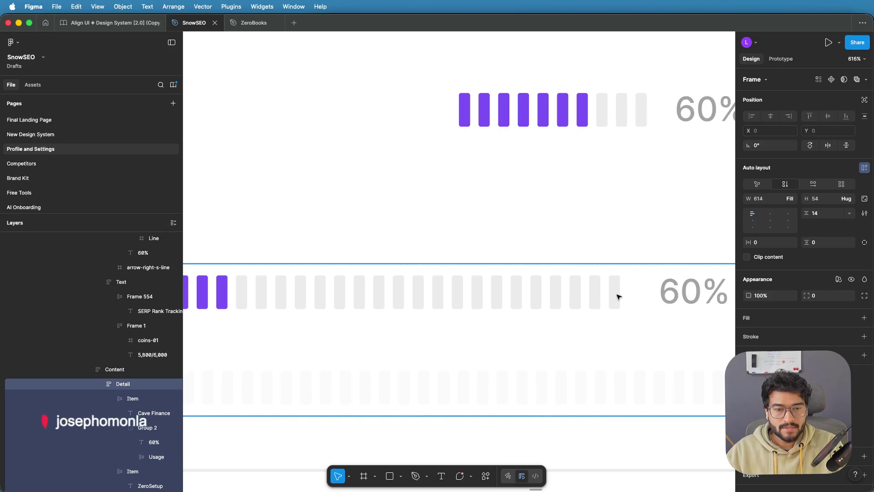
scroll(624, 262, down, 10)
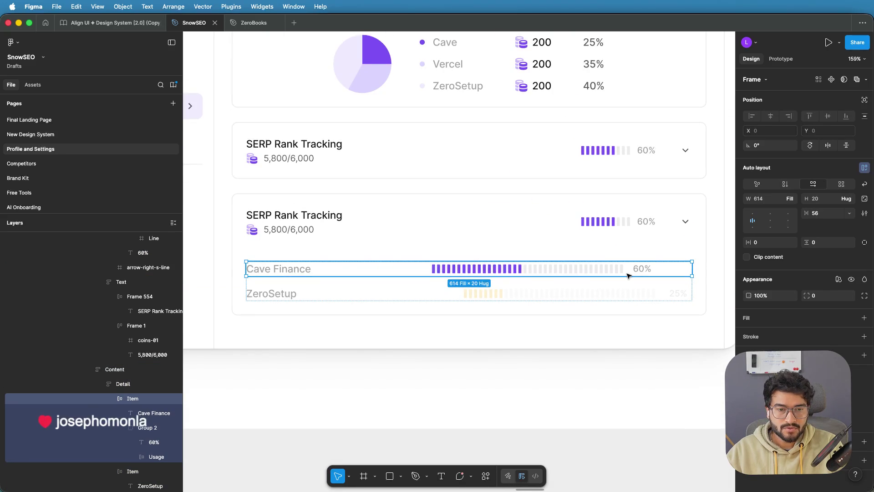
scroll(628, 275, up, 8)
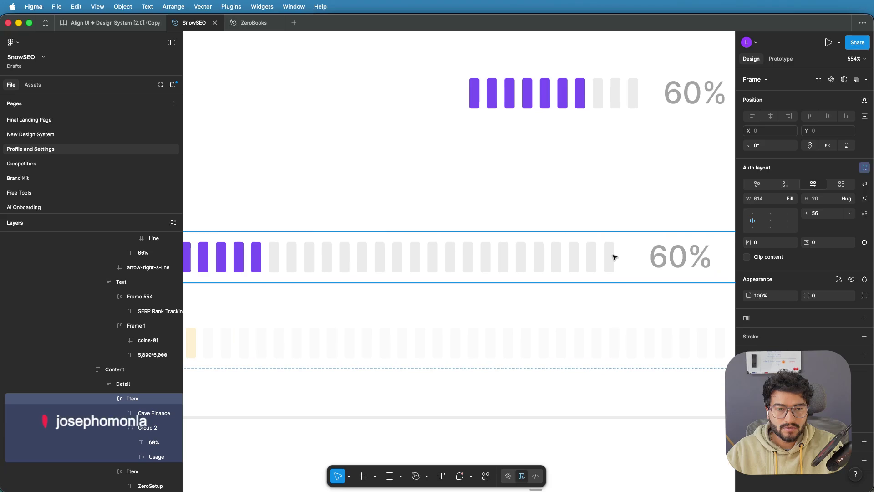
Step: Tighten the Cave Finance usage bar's segment spacing to 10
click(617, 256)
drag(634, 256, 626, 256)
scroll(572, 255, down, 5)
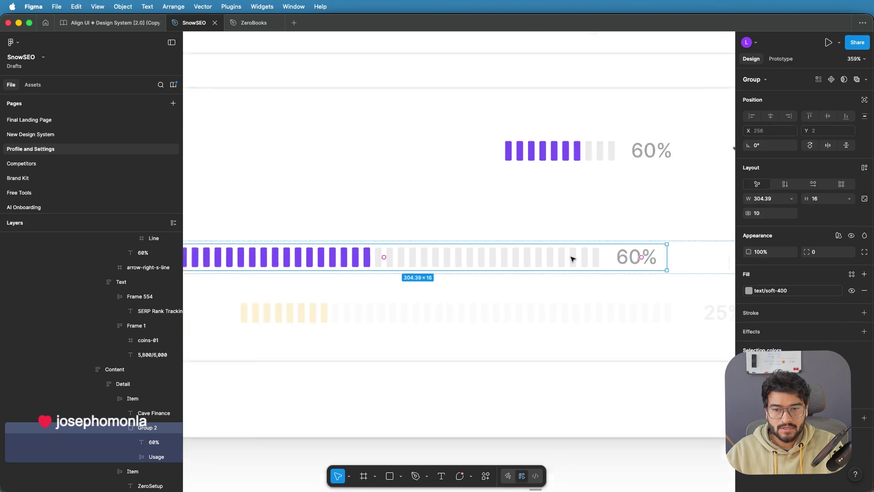
Step: Set the Cave Finance row's gap between name and usage bar to 65
click(233, 260)
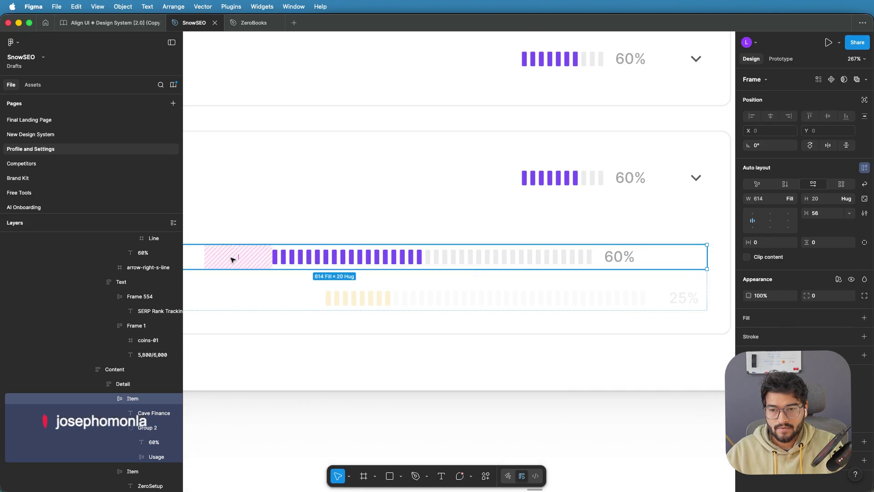
drag(239, 257, 242, 254)
drag(367, 217, 454, 206)
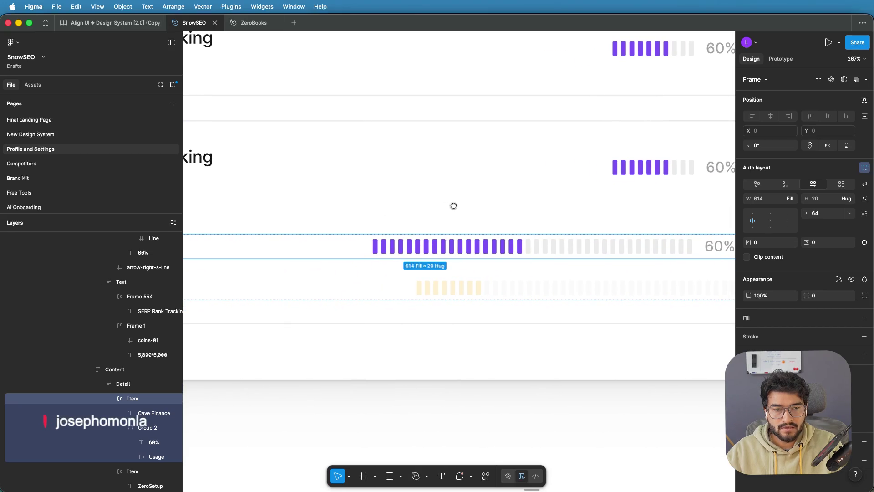
click(334, 246)
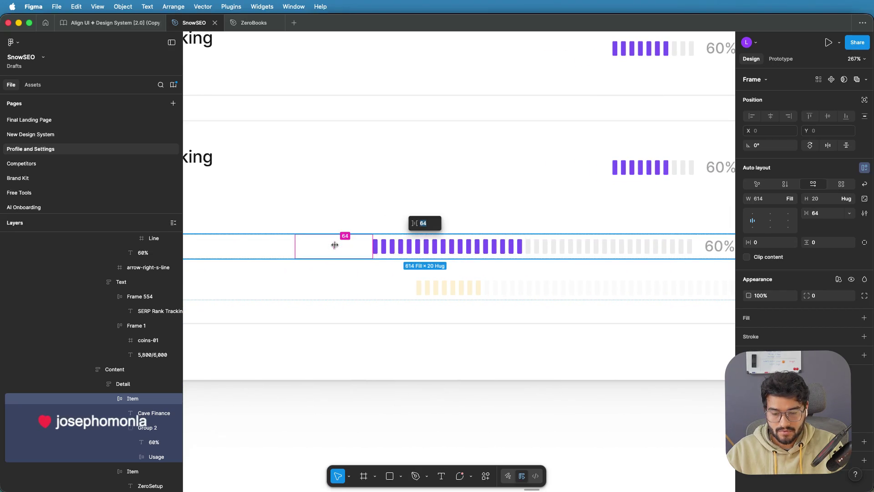
text(66)
key(Return)
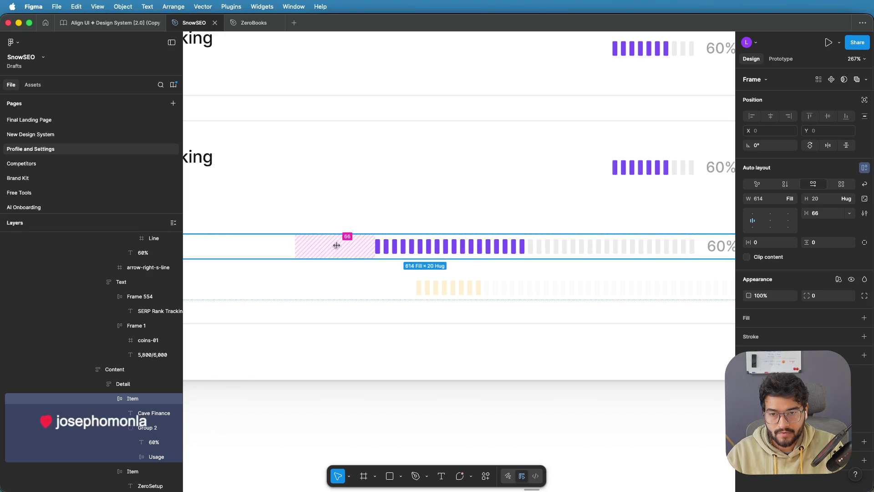
click(335, 246)
text(65)
key(Return)
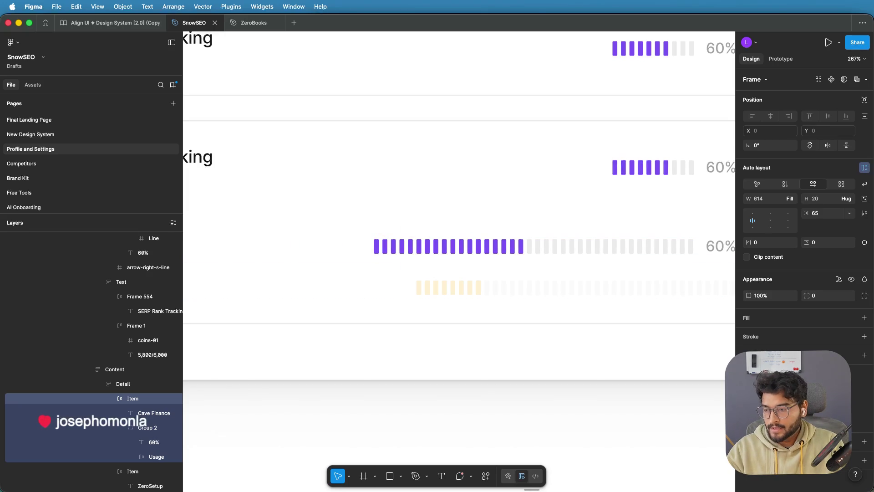
scroll(449, 201, down, 5)
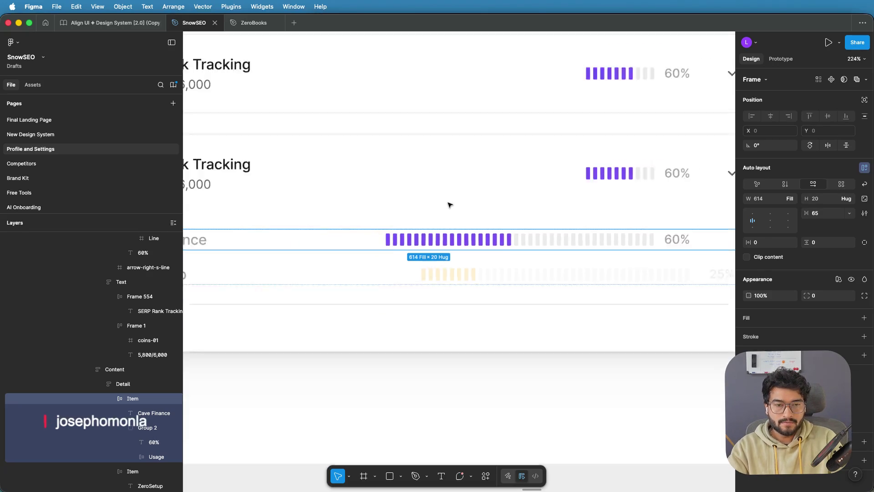
click(657, 326)
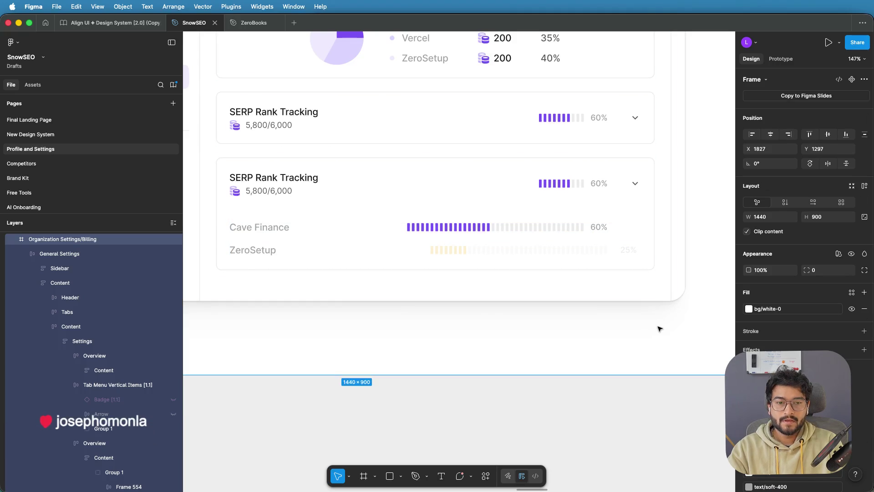
scroll(660, 328, down, 2)
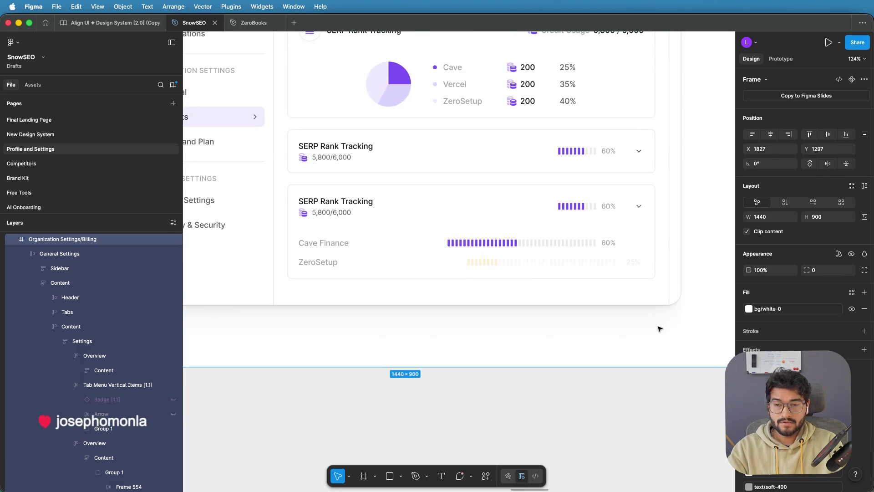
click(500, 263)
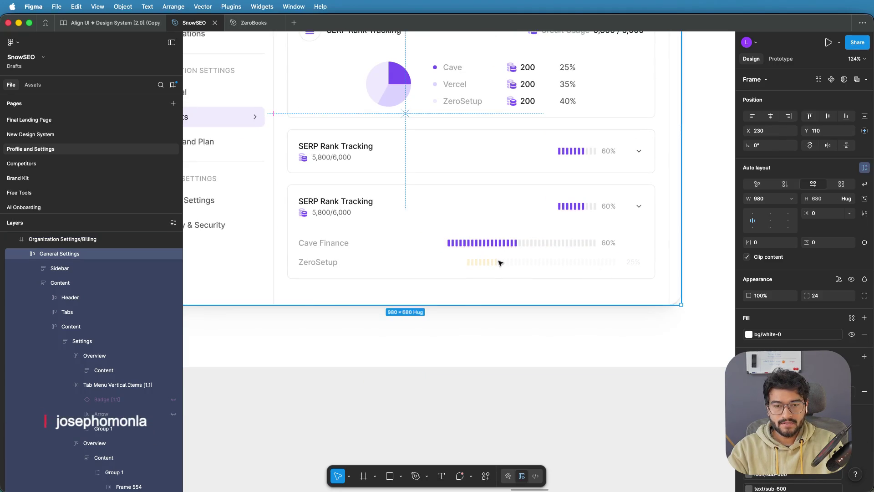
scroll(675, 259, up, 3)
click(700, 266)
double_click(699, 264)
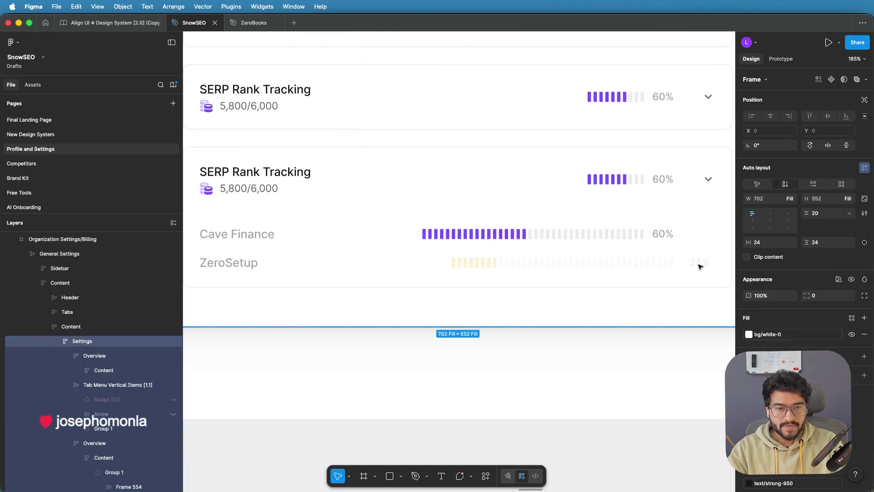
double_click(697, 265)
double_click(690, 265)
scroll(689, 265, up, 2)
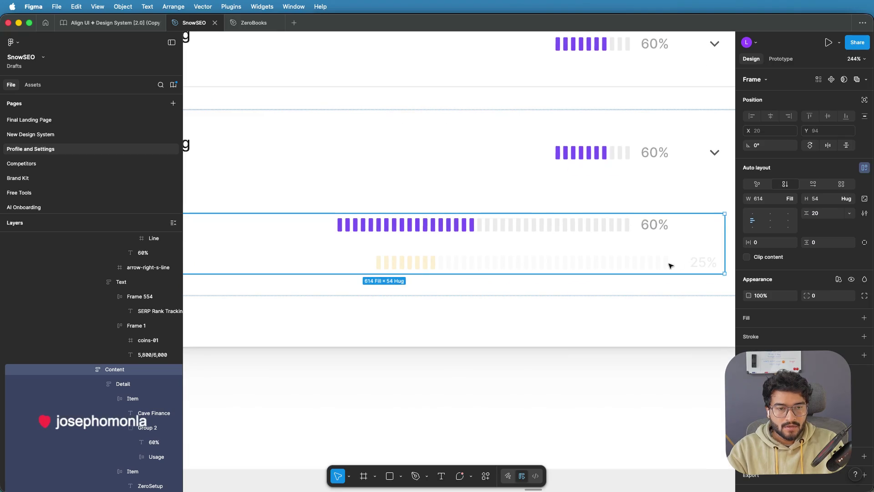
double_click(665, 263)
double_click(675, 266)
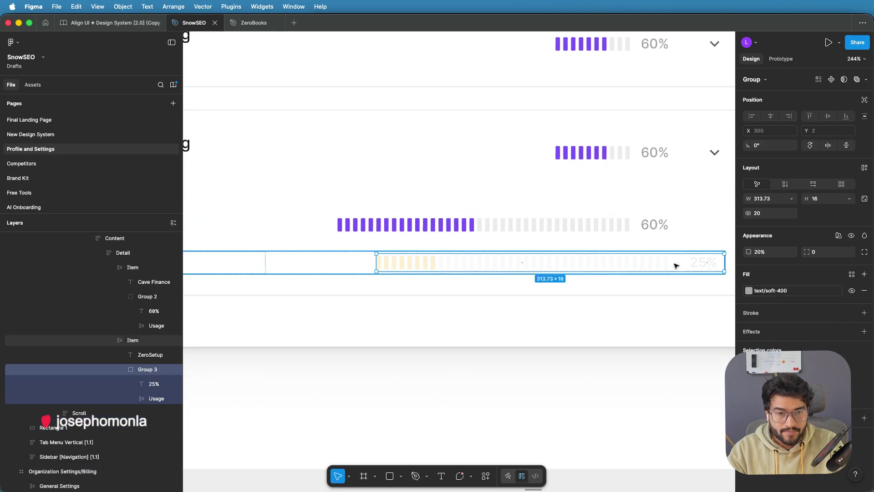
double_click(651, 266)
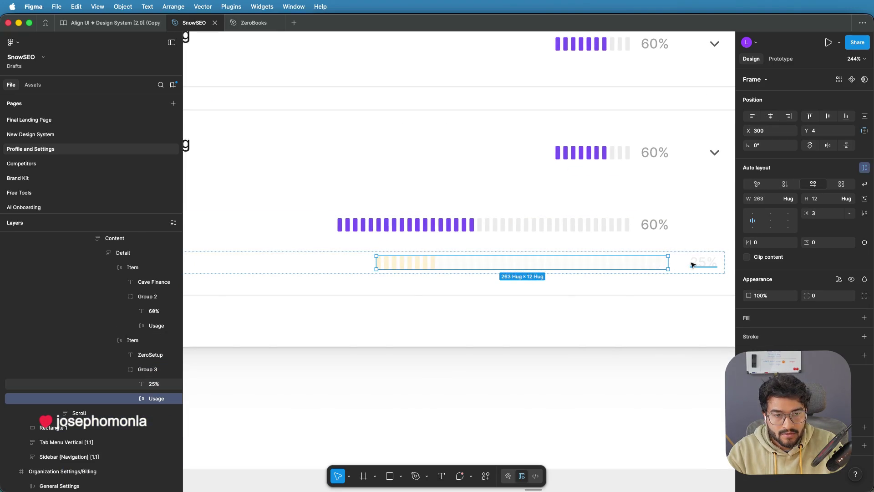
scroll(691, 265, up, 15)
scroll(556, 277, down, 12)
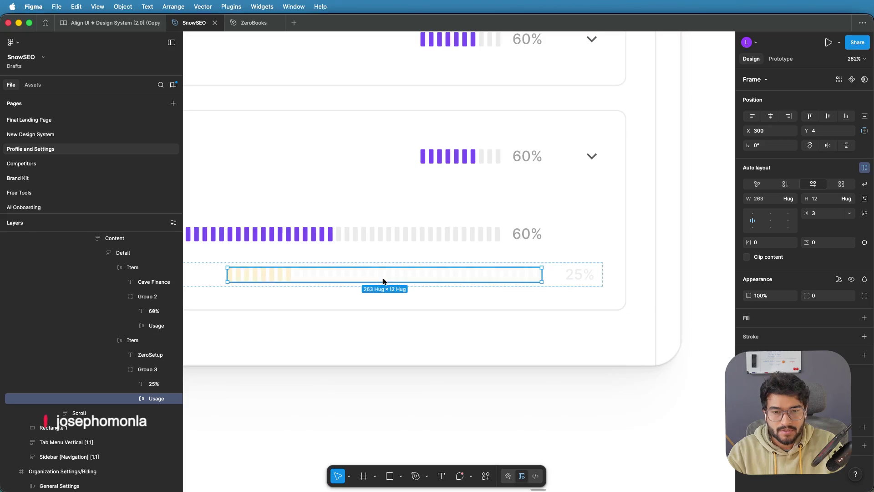
key(Escape)
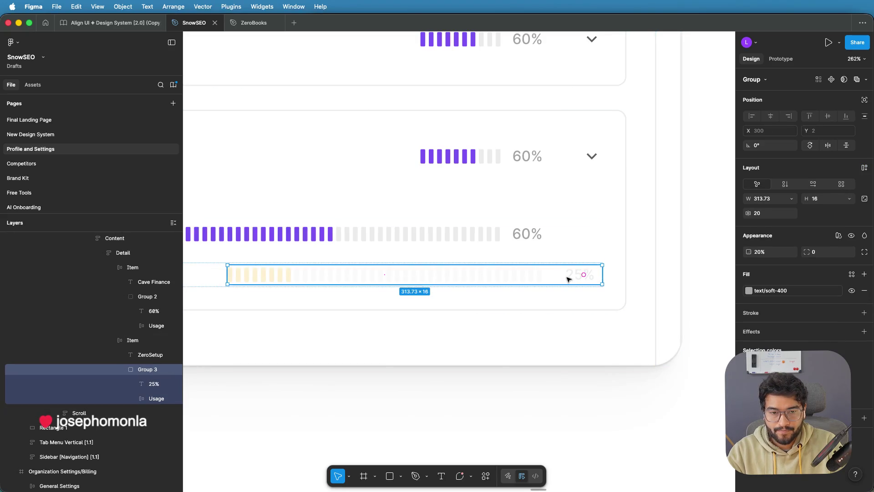
scroll(566, 277, up, 3)
scroll(566, 276, up, 2)
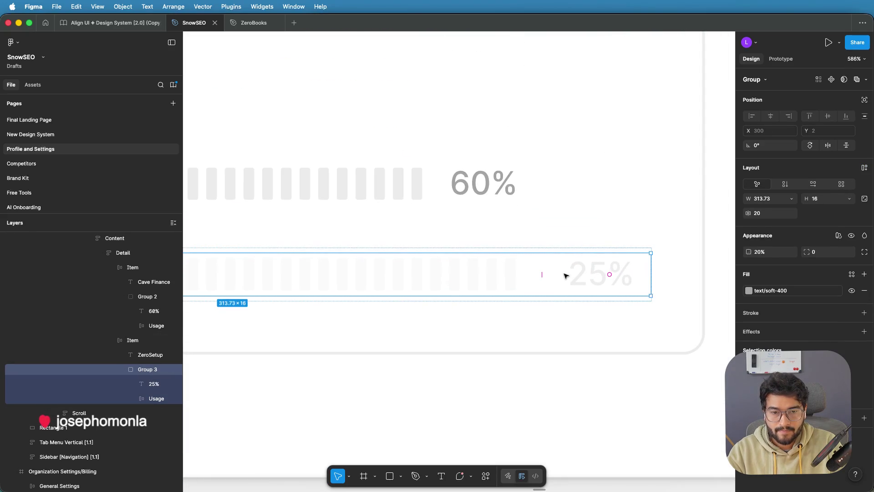
Step: Cut ZeroSetup's bar-to-25% gap to 17 and its name-to-bar gap to 65
mouse_move(541, 274)
mouse_down()
mouse_move(526, 274)
mouse_move(523, 291)
mouse_up()
scroll(647, 290, down, 5)
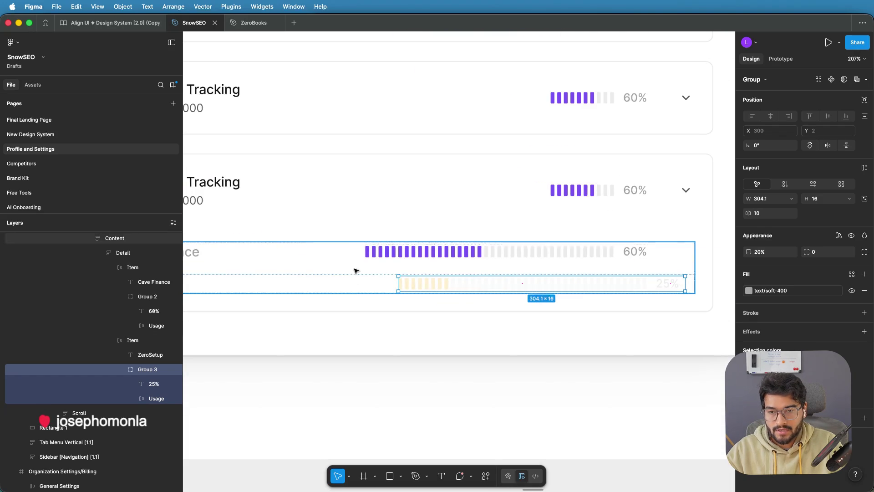
click(355, 285)
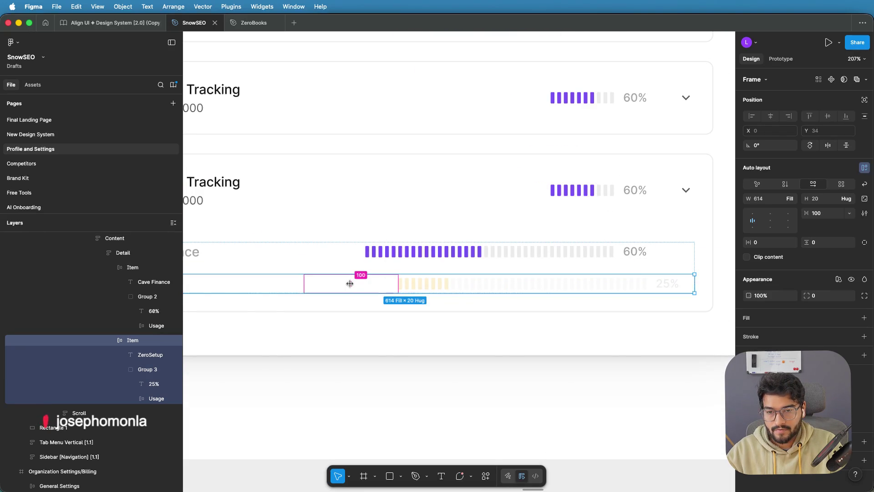
drag(349, 284, 317, 284)
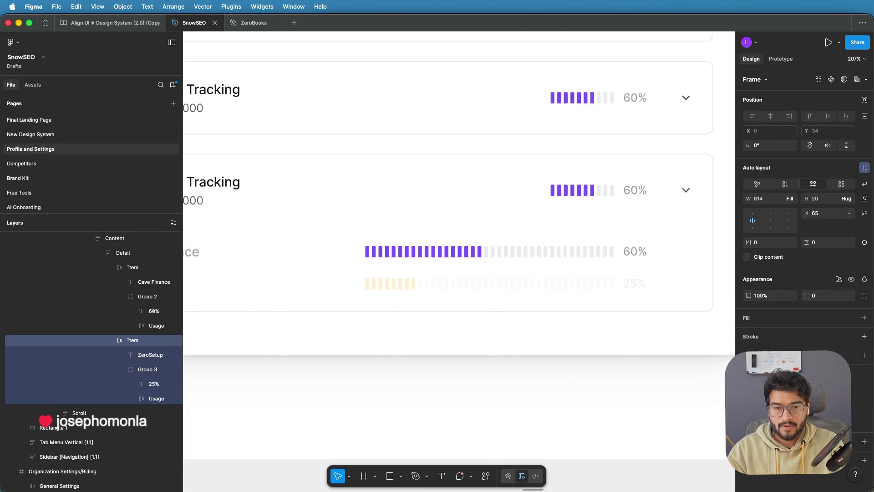
scroll(448, 318, down, 5)
click(690, 255)
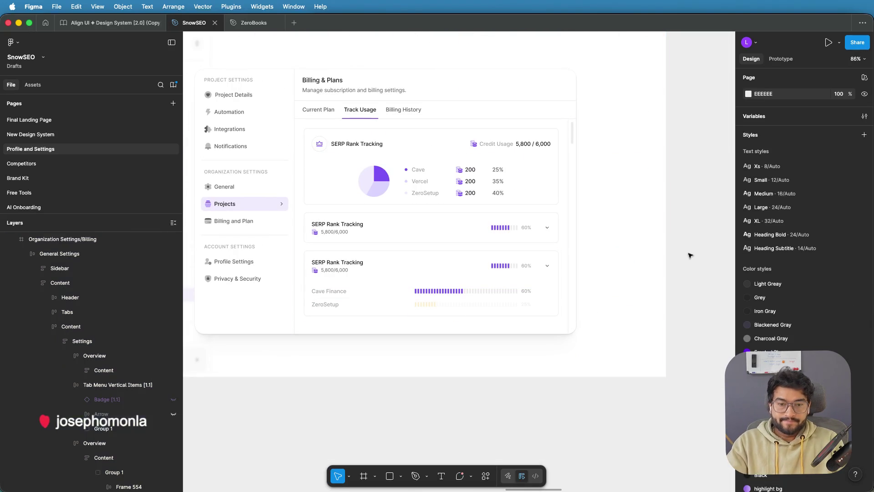
scroll(635, 234, down, 1)
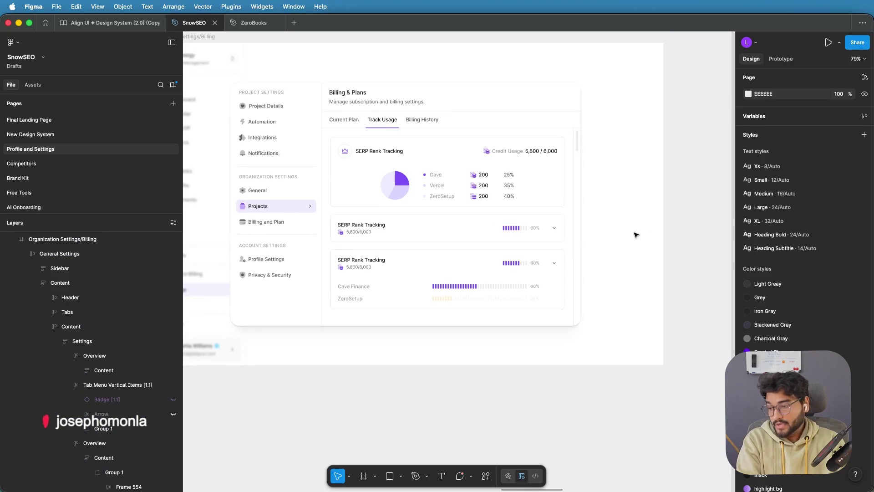
scroll(416, 286, left, 4)
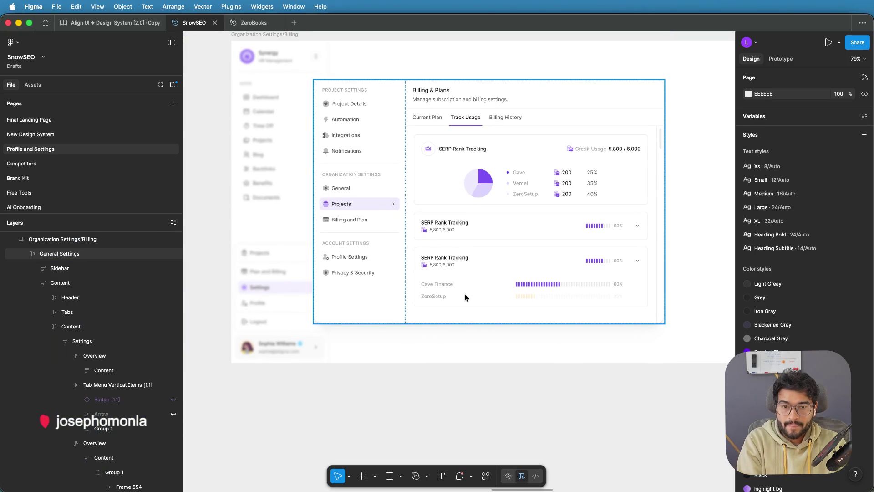
scroll(465, 294, down, 6)
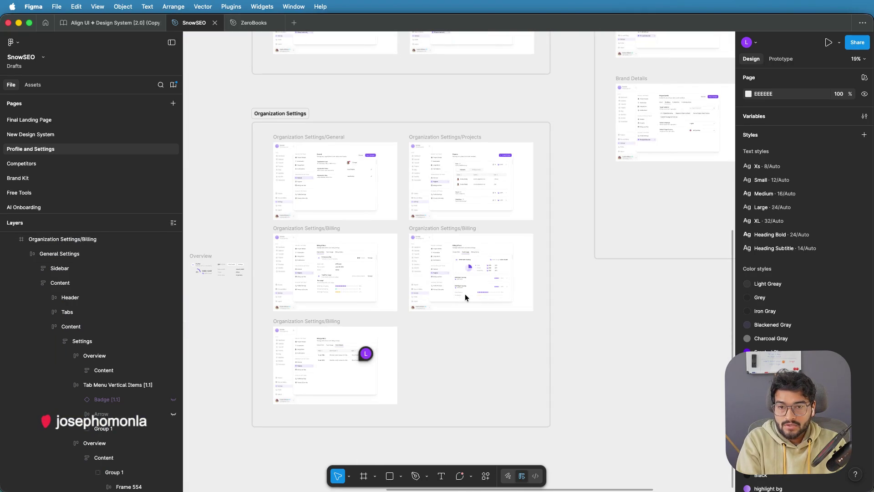
scroll(346, 166, up, 10)
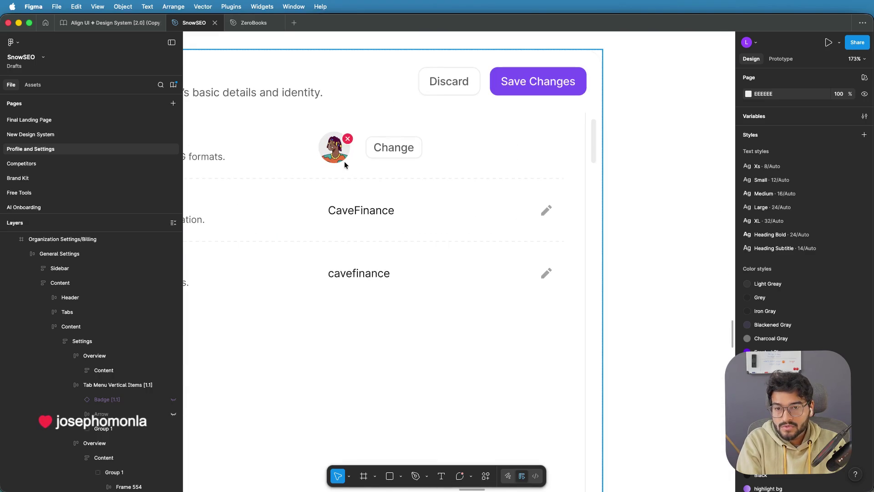
Step: Select the Avatar [1.1] organization logo in the General page's logo row
click(345, 161)
double_click(344, 160)
double_click(341, 159)
double_click(340, 158)
double_click(337, 158)
double_click(337, 158)
double_click(337, 158)
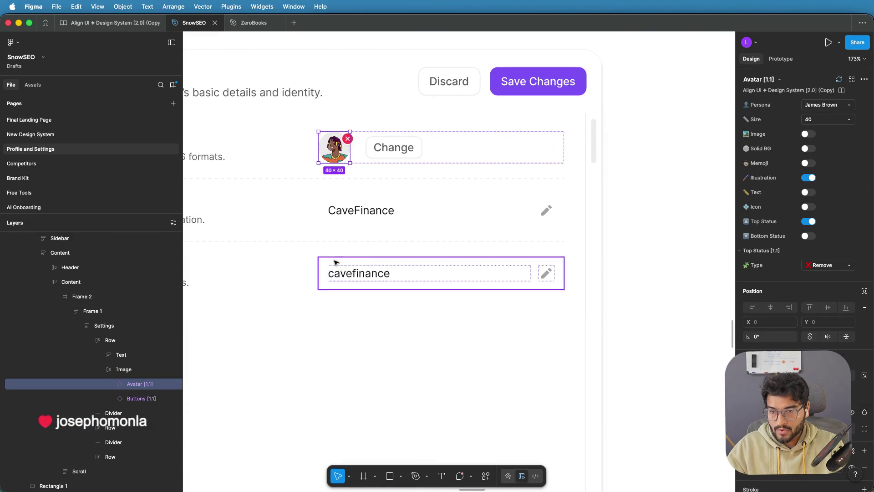
scroll(357, 251, down, 3)
scroll(357, 251, down, 5)
scroll(528, 355, down, 10)
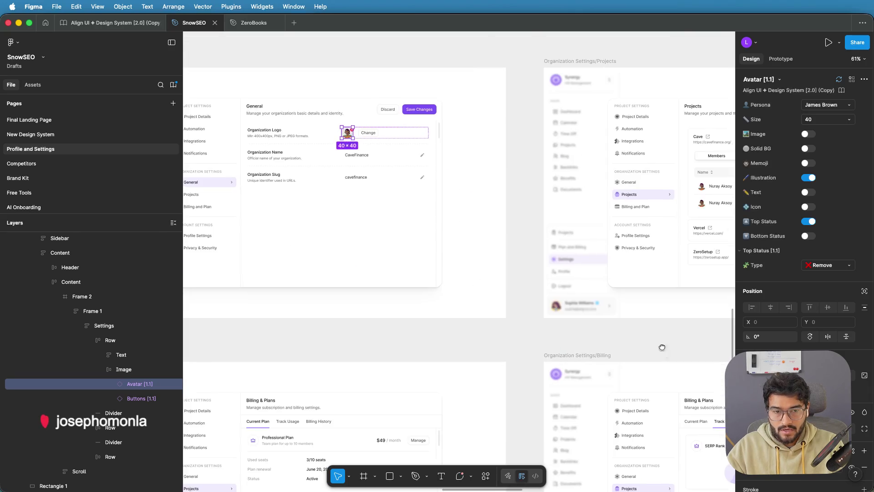
scroll(467, 342, up, 5)
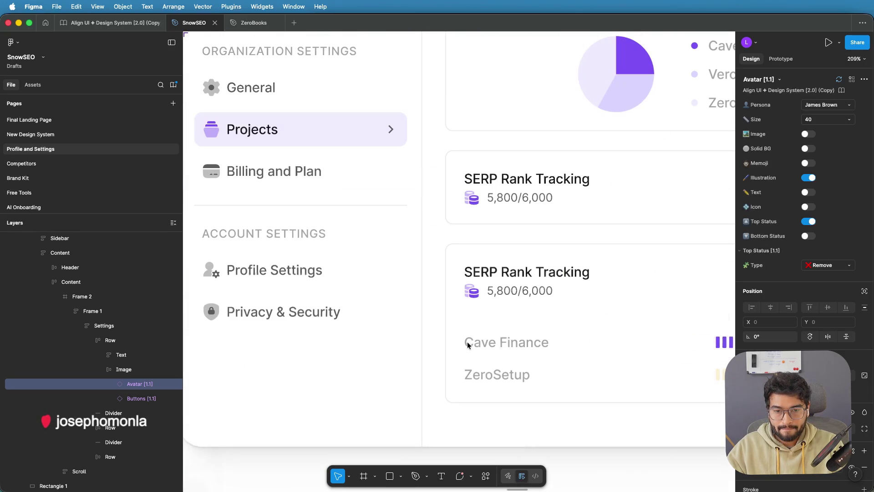
Step: Paste the avatar into the Cave Finance row and place it ahead of the name
click(473, 343)
double_click(473, 343)
double_click(476, 343)
double_click(470, 340)
double_click(474, 341)
double_click(472, 342)
double_click(473, 343)
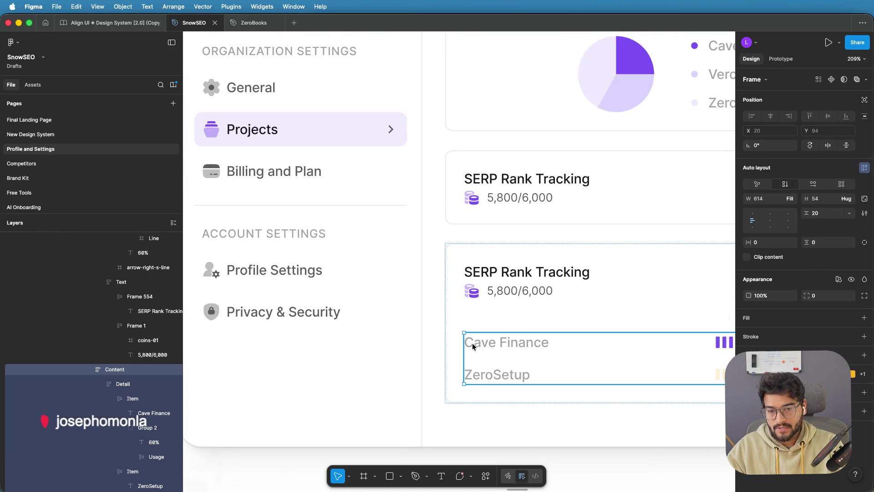
double_click(471, 342)
double_click(471, 342)
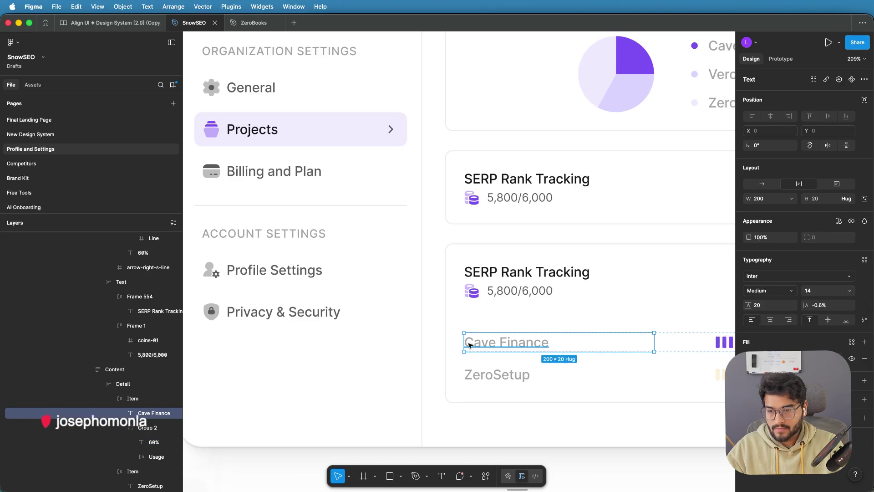
click(133, 399)
key(cmd+v)
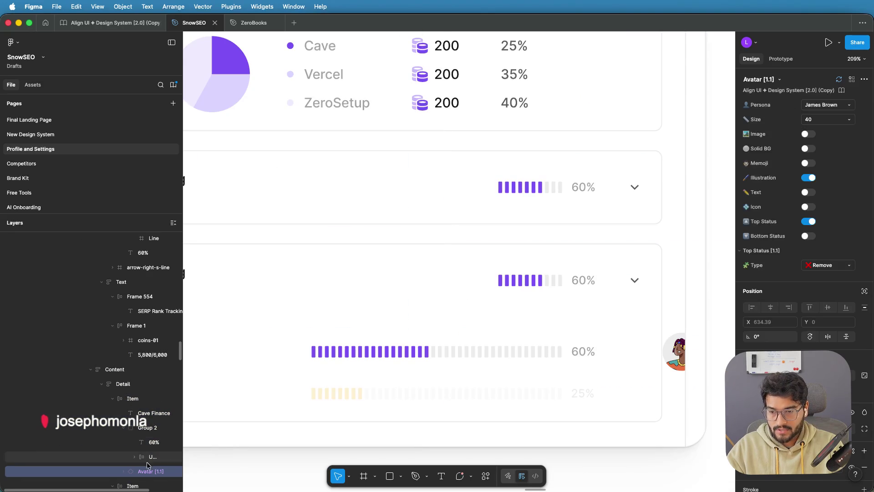
drag(146, 471, 147, 417)
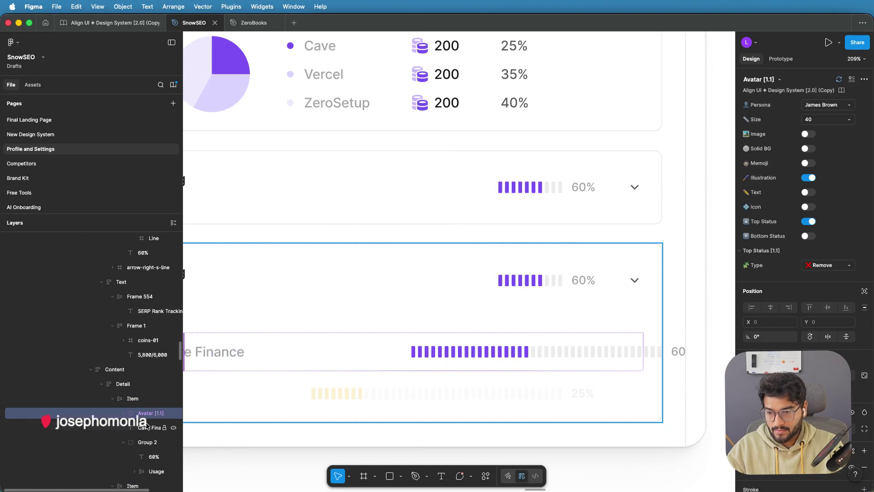
shift+click(146, 428)
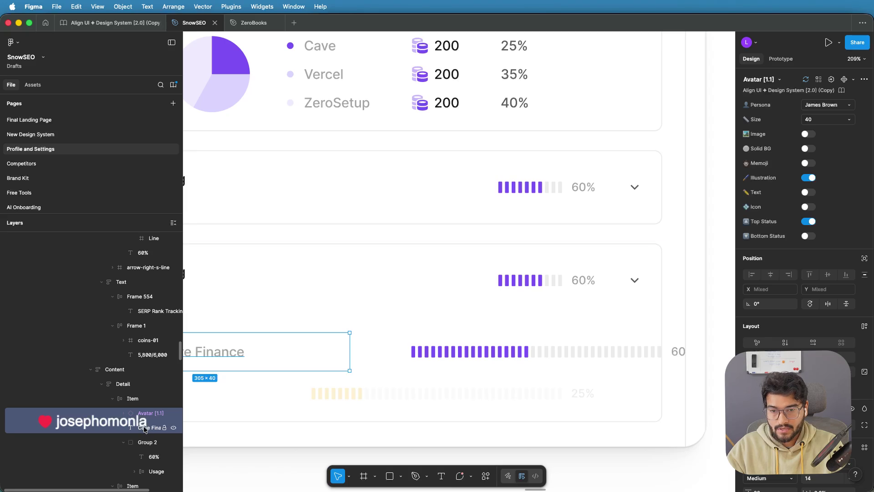
Step: Group the avatar with the Cave Finance name in auto layout with a 10 gap
scroll(338, 349, left, 5)
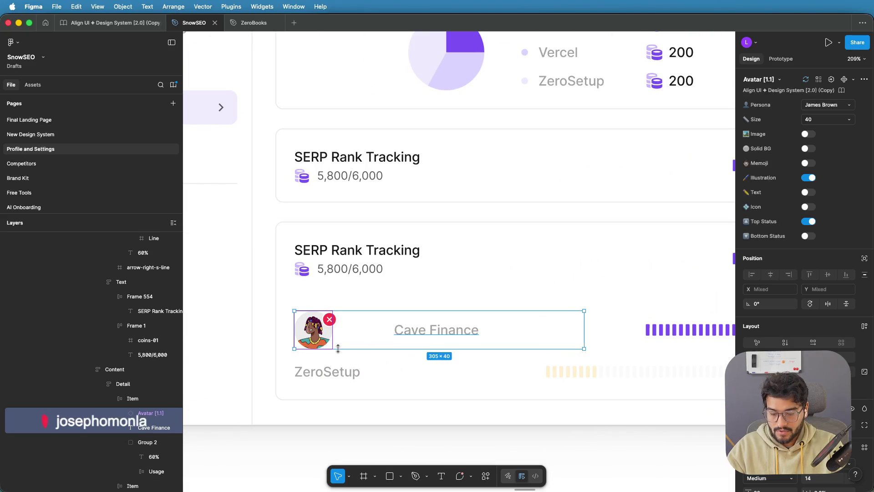
key(super+g)
key(shift+a)
drag(344, 330, 338, 329)
Step: Delete the red Top Status badge from the Cave Finance avatar
scroll(333, 321, up, 3)
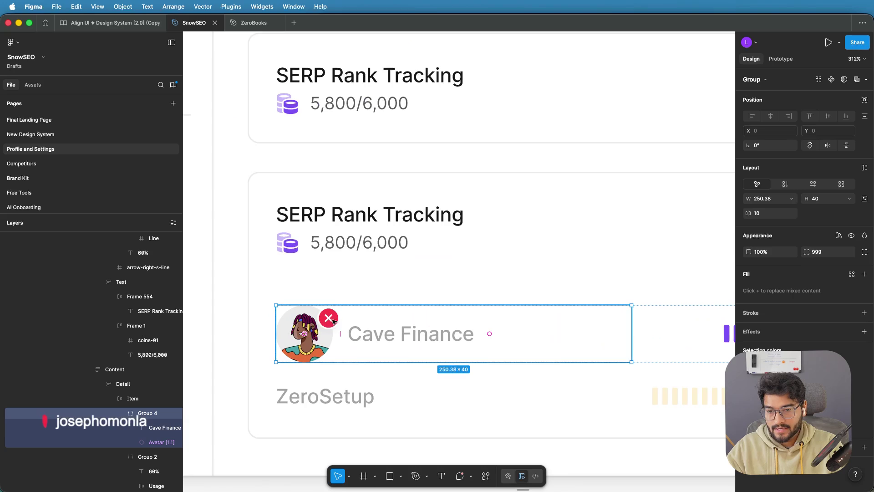
click(332, 318)
click(329, 318)
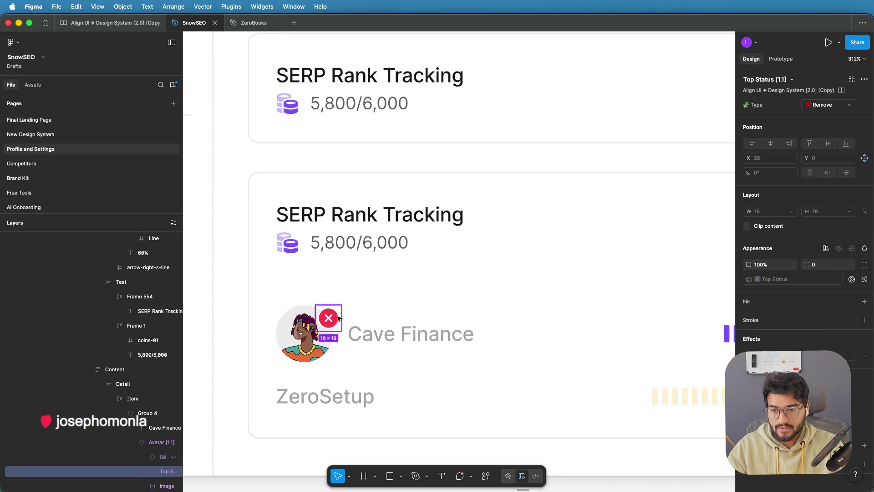
key(Delete)
scroll(339, 319, down, 10)
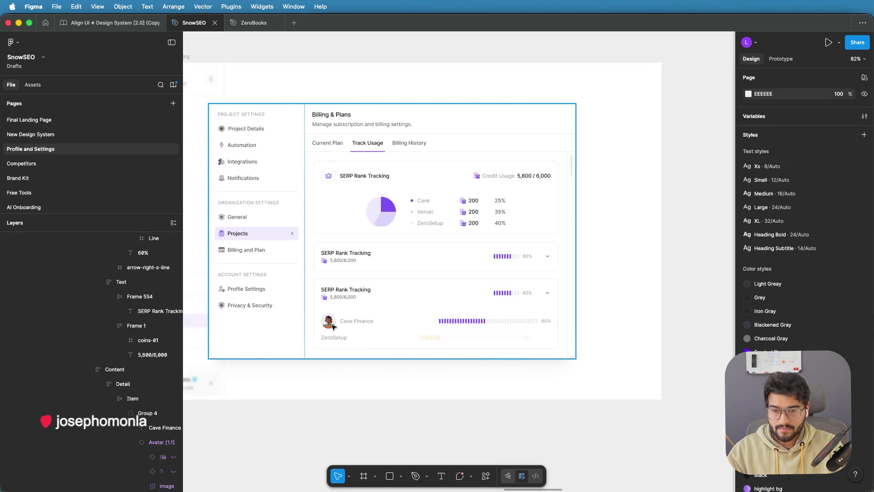
Step: Select the avatar inside the Cave Finance avatar-and-name group
click(333, 326)
click(332, 326)
click(332, 326)
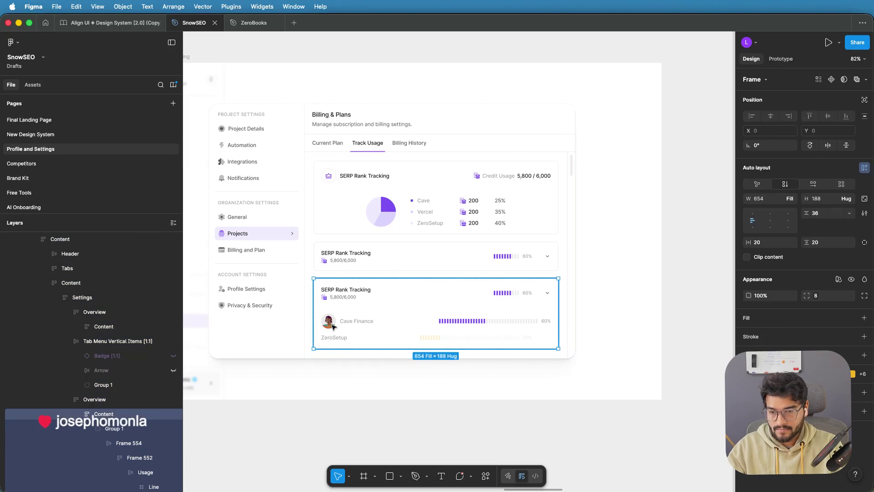
click(333, 326)
double_click(333, 326)
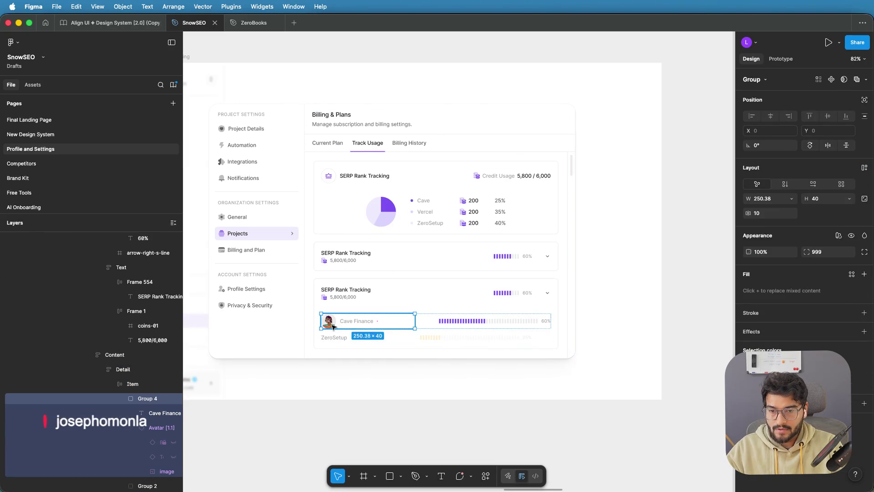
double_click(333, 326)
Step: Paste the avatar before the ZeroSetup name and group them with a 10 gap
click(337, 341)
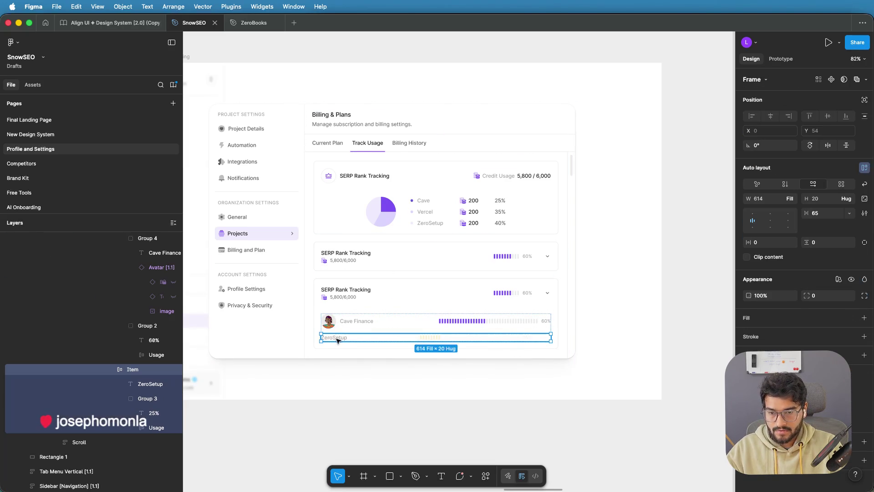
scroll(337, 341, up, 2)
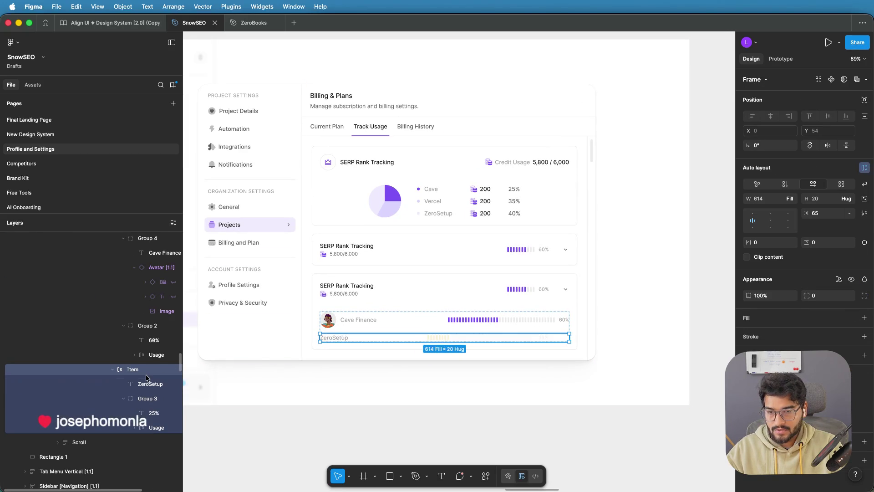
key(ctrl+v)
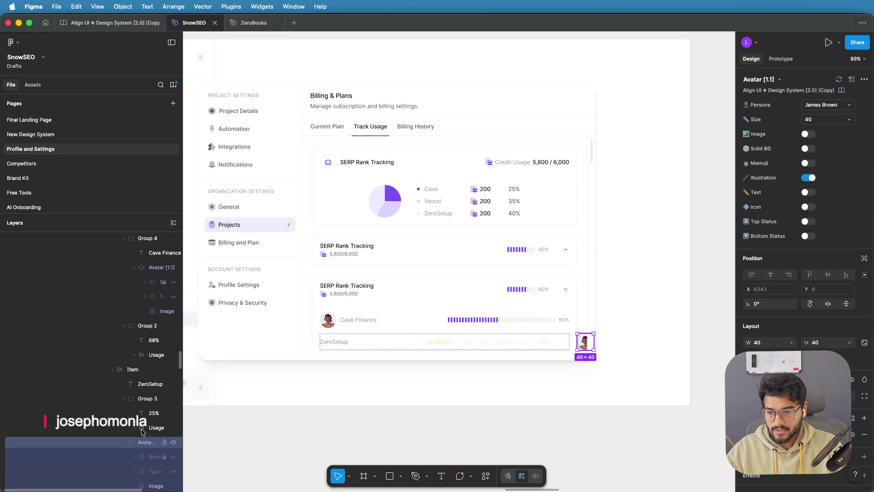
drag(145, 442, 149, 379)
shift+click(149, 442)
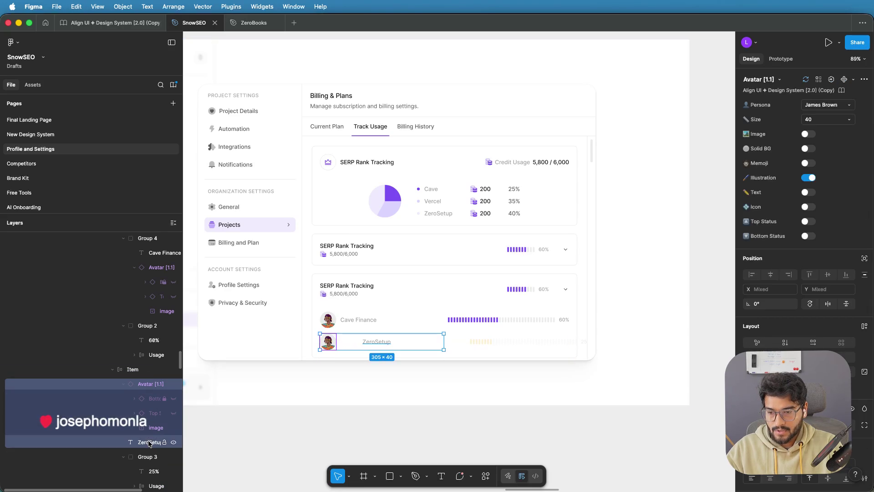
key(ctrl+g)
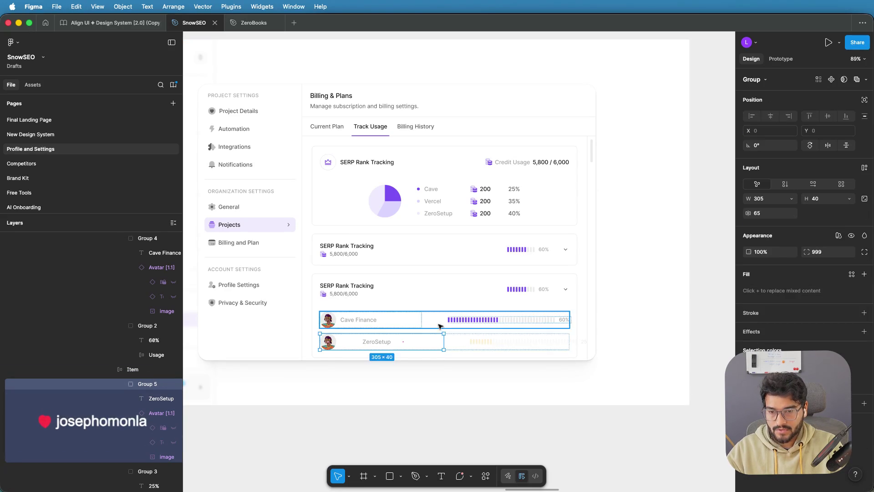
scroll(361, 337, up, 5)
drag(327, 353, 293, 356)
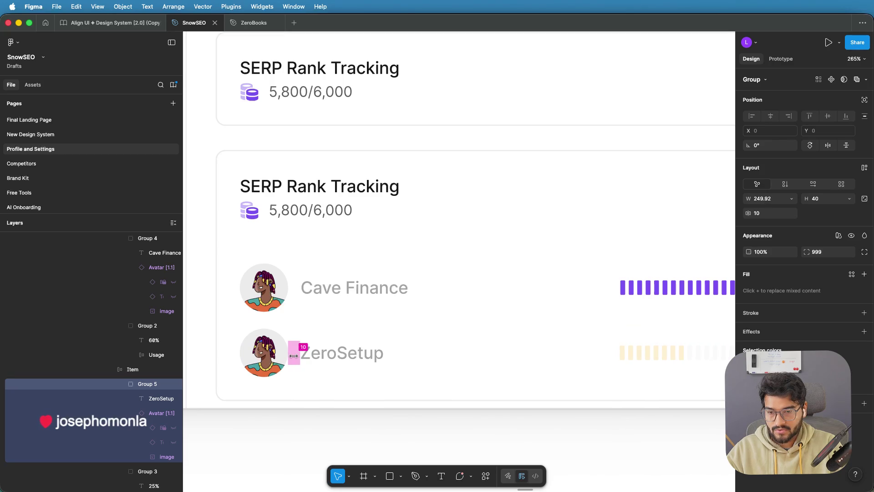
click(377, 422)
scroll(378, 416, down, 10)
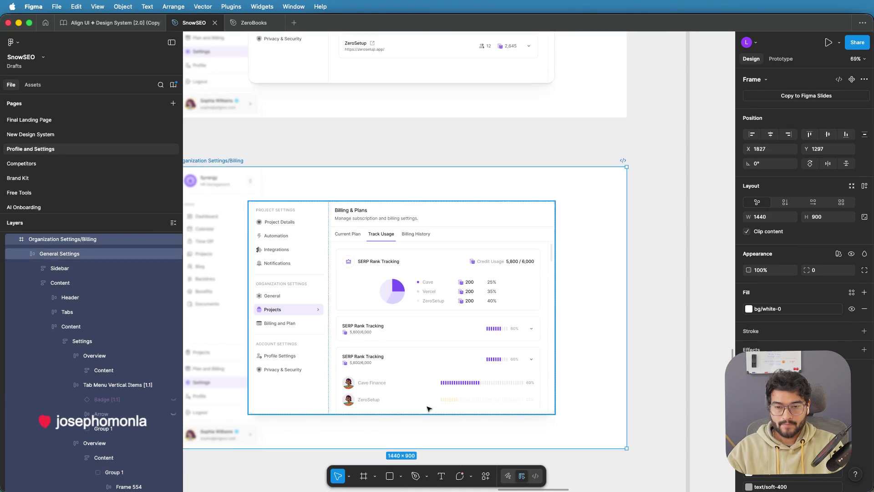
scroll(530, 345, down, 3)
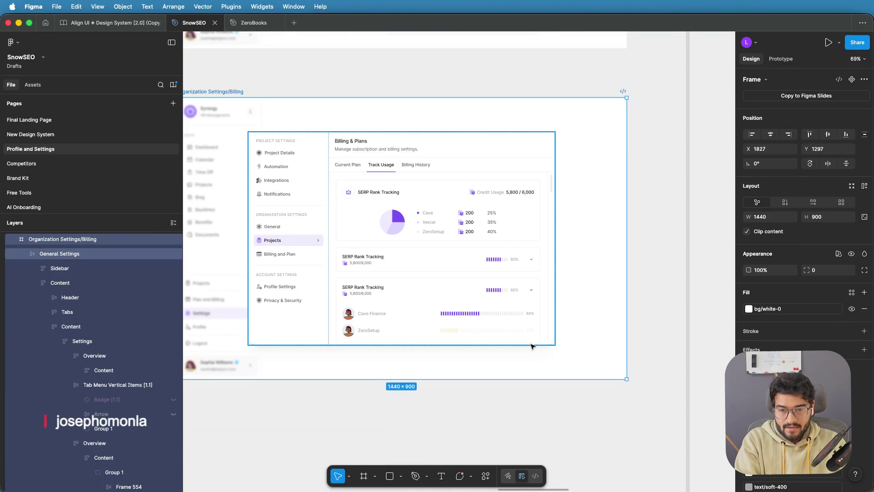
scroll(490, 331, up, 2)
scroll(490, 331, up, 4)
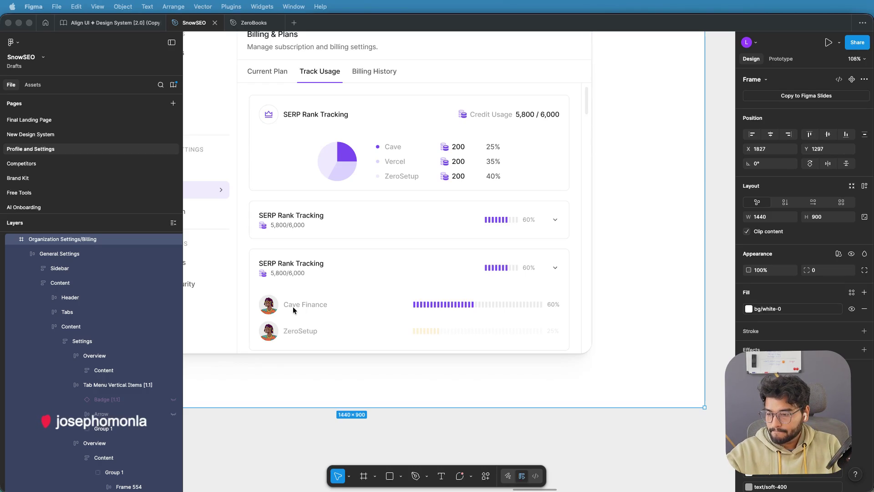
Step: Select the 5,800/6,000 caption in the usage card header
click(295, 224)
double_click(296, 226)
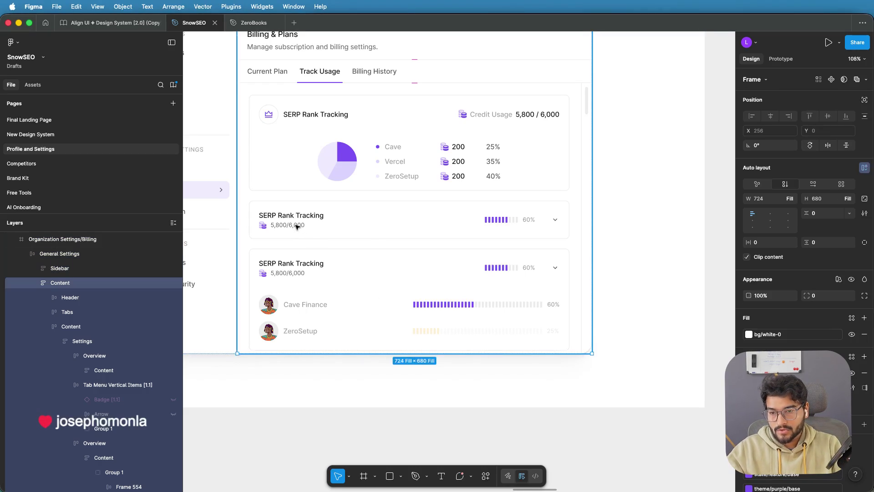
double_click(290, 275)
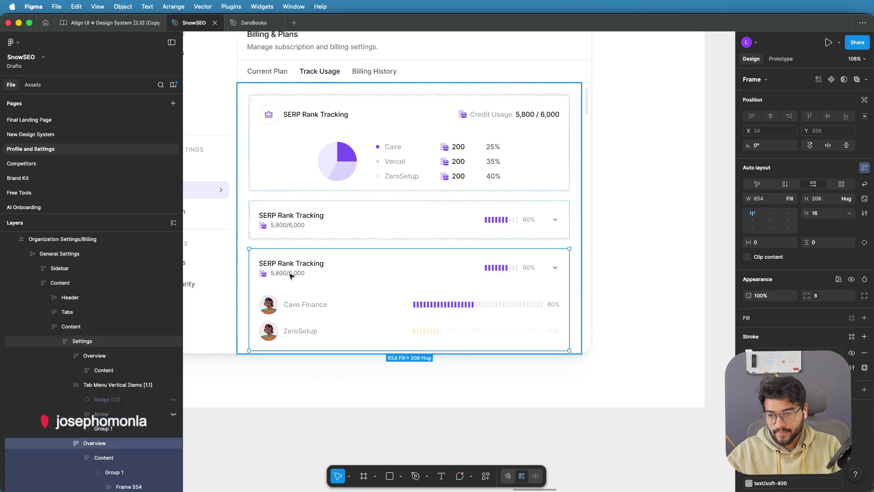
double_click(290, 275)
double_click(290, 275)
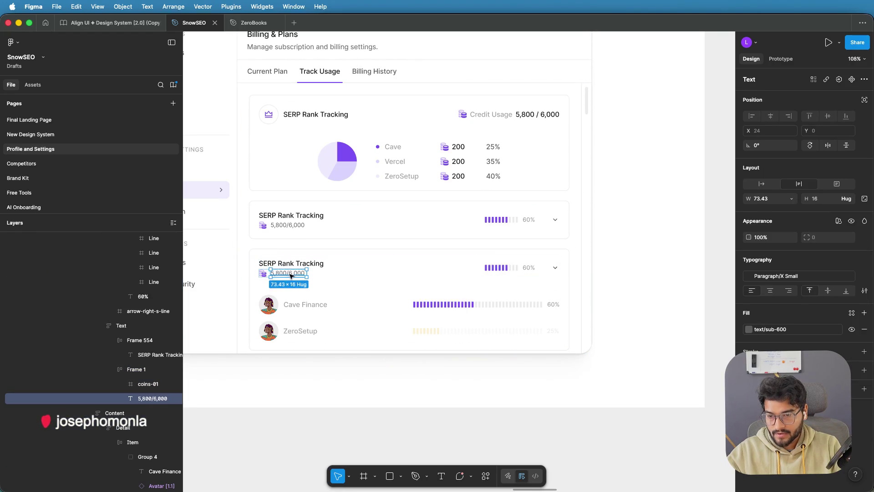
Step: Paste the 5,800/6,000 caption into the Cave Finance row and group it with the name
click(306, 307)
double_click(306, 306)
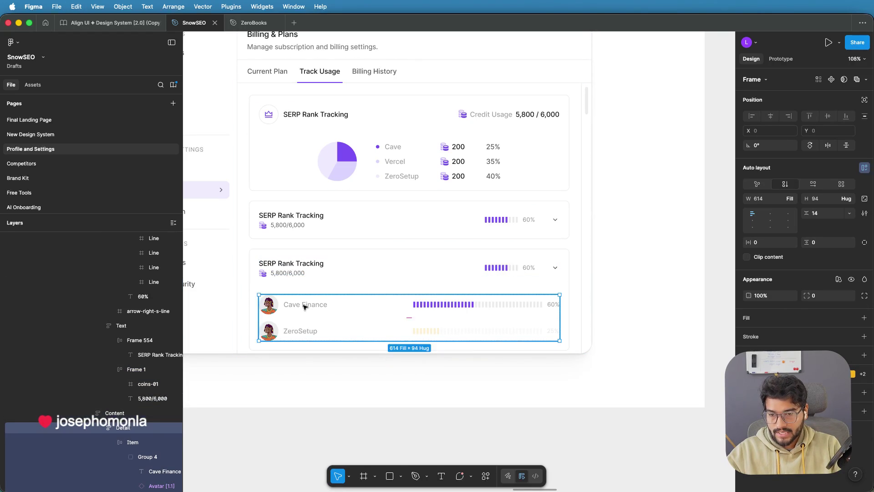
double_click(306, 306)
double_click(305, 305)
double_click(306, 305)
scroll(306, 306, left, 4)
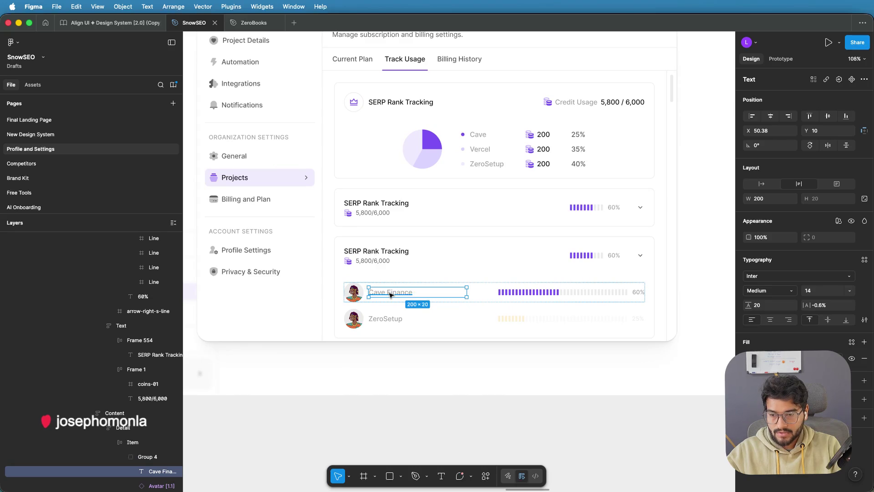
key(ctrl+v)
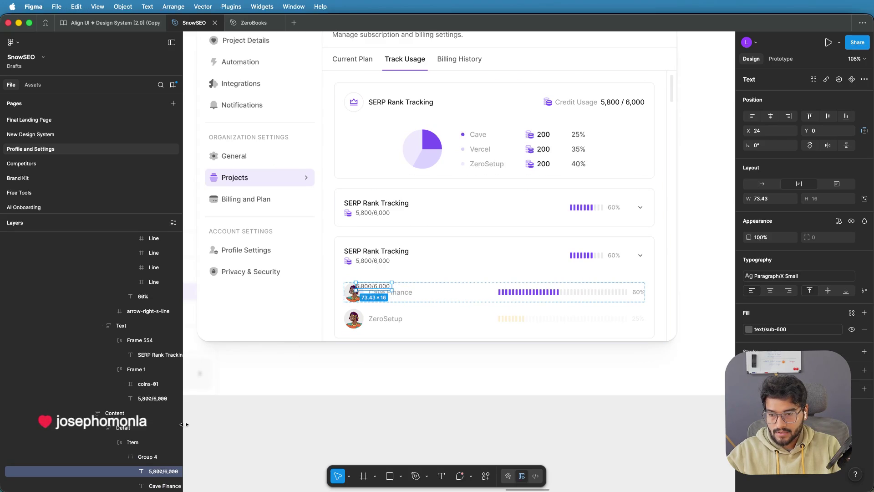
scroll(153, 443, down, 3)
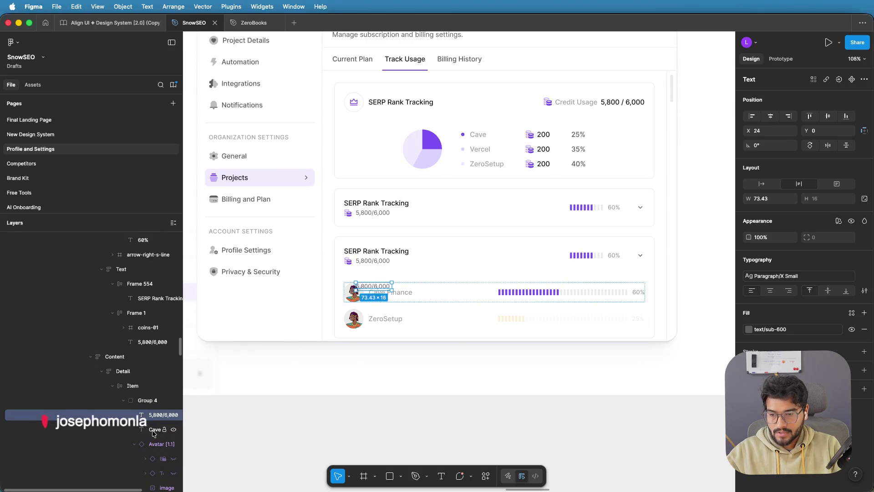
shift+click(151, 430)
key(ctrl+g)
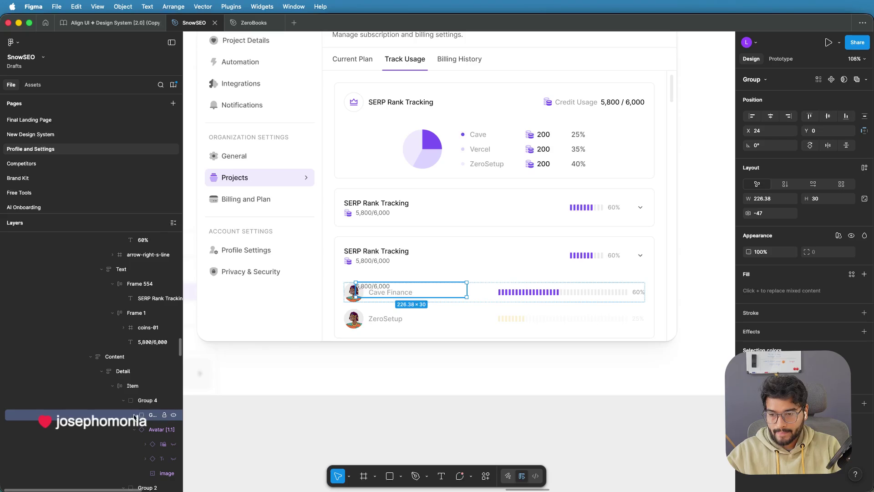
scroll(389, 290, up, 5)
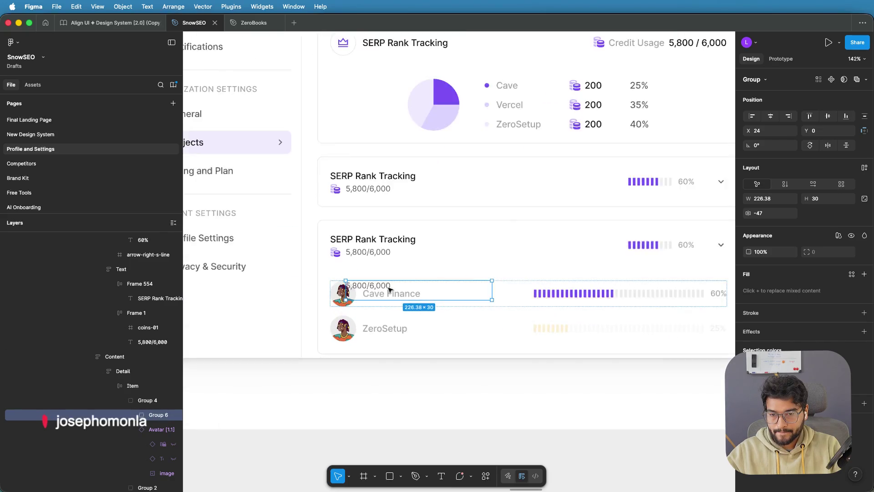
click(135, 415)
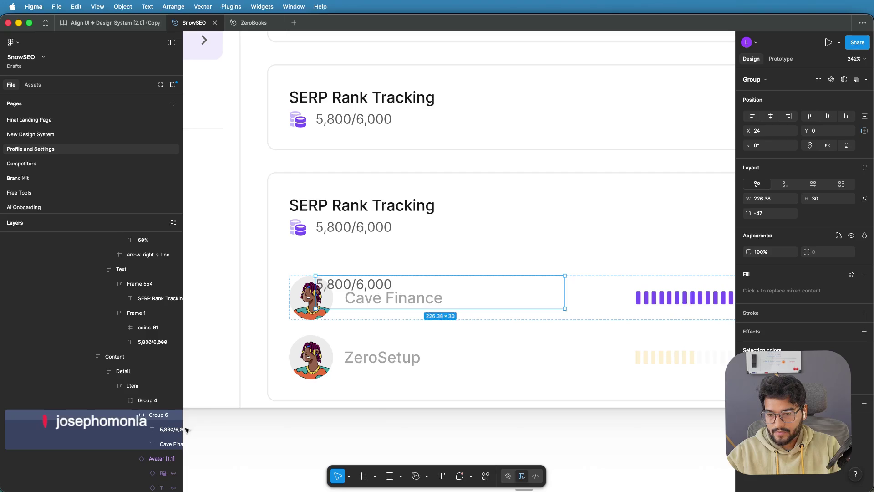
Step: Reorder the copied caption after the Cave Finance name and move it beneath
drag(183, 428, 221, 429)
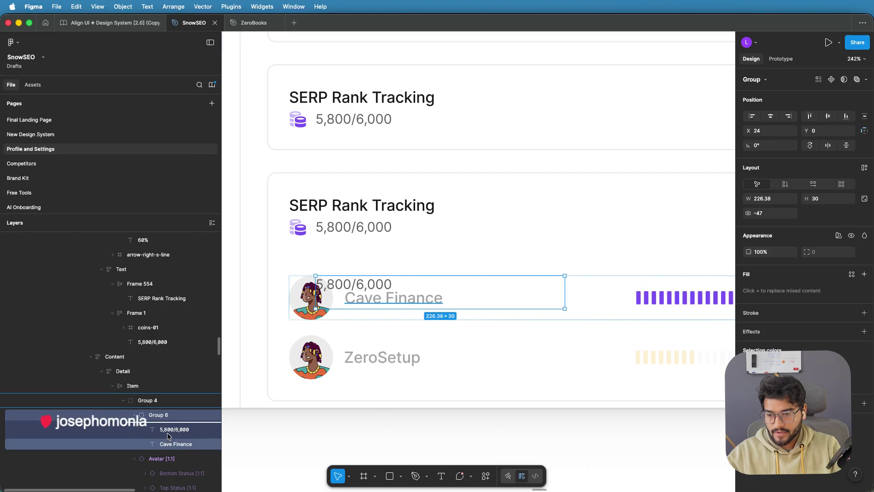
click(168, 431)
drag(168, 436, 168, 449)
mouse_move(371, 287)
mouse_down()
mouse_move(386, 305)
mouse_move(433, 301)
mouse_move(433, 291)
mouse_move(383, 306)
mouse_move(392, 313)
mouse_up()
double_click(390, 312)
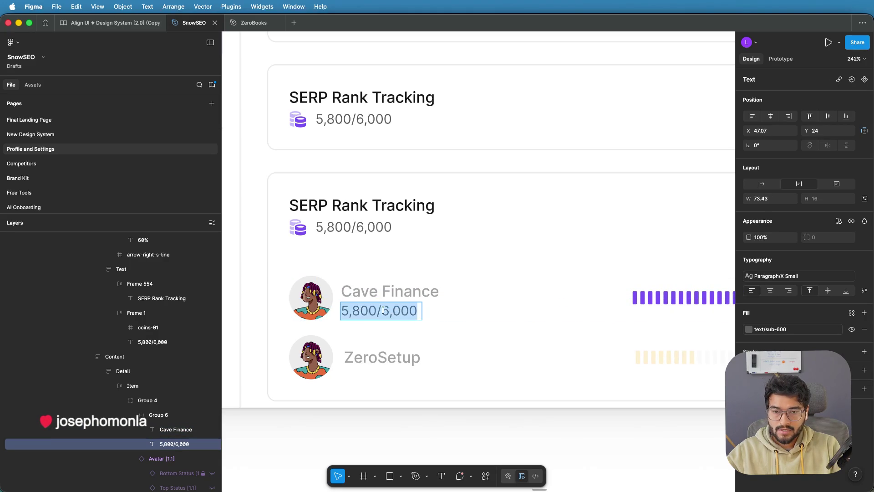
text(https:)
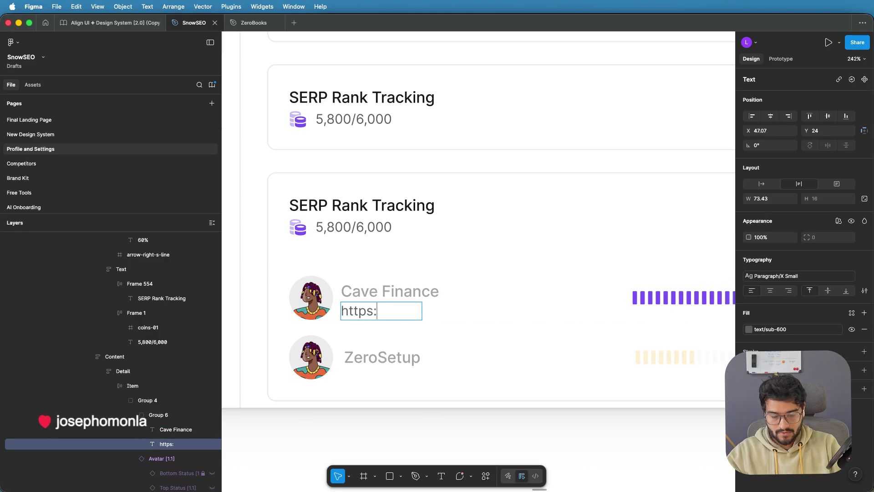
text(//cave)
key(BackSpace)
key(BackSpace)
key(BackSpace)
key(Escape)
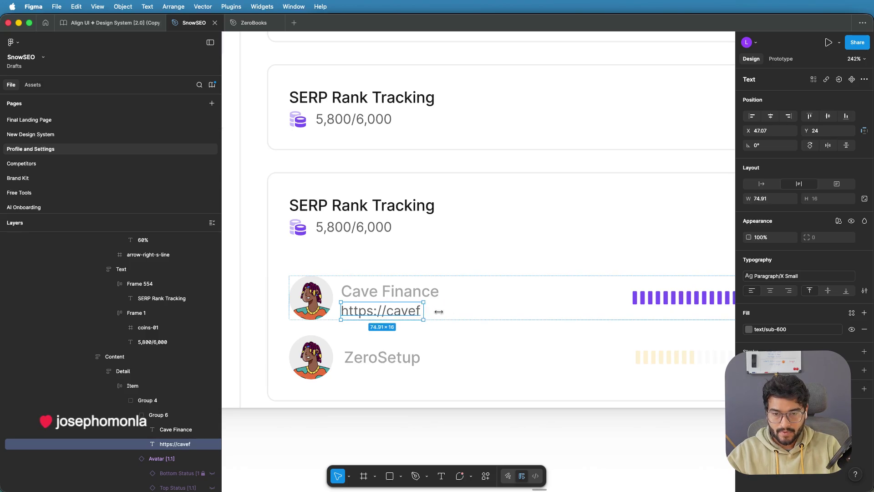
drag(438, 311, 513, 312)
double_click(418, 310)
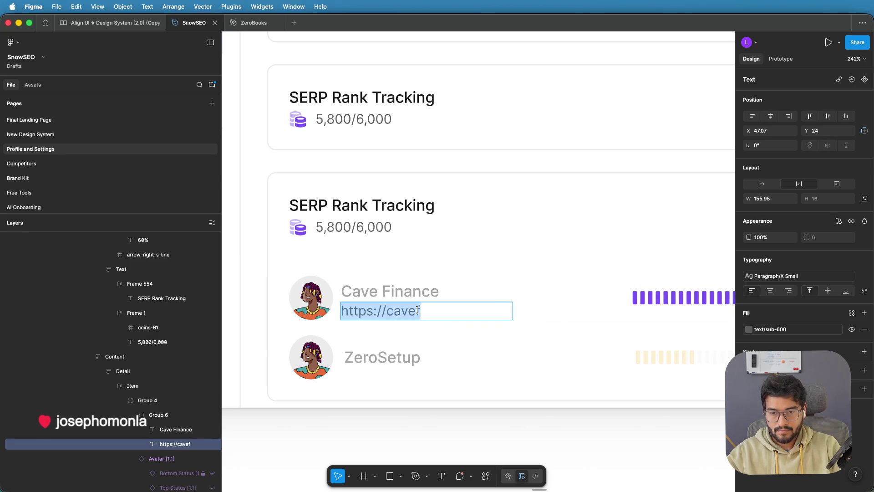
click(417, 310)
text(inance.org)
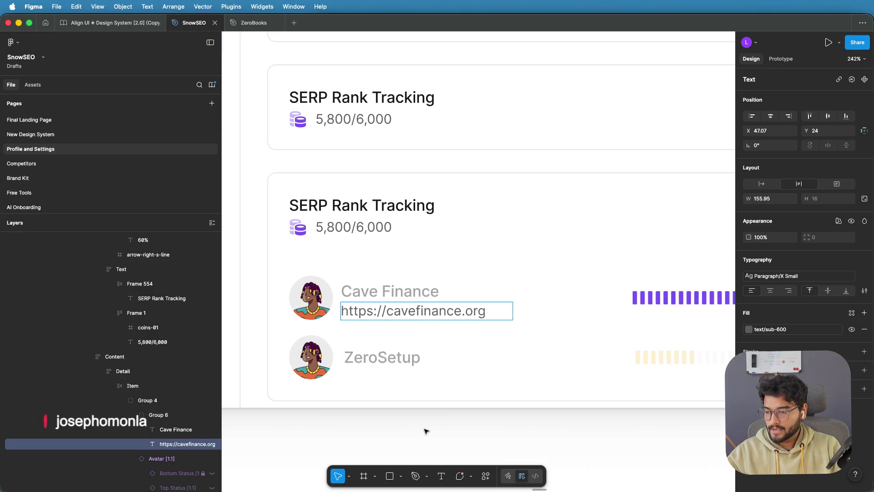
click(418, 305)
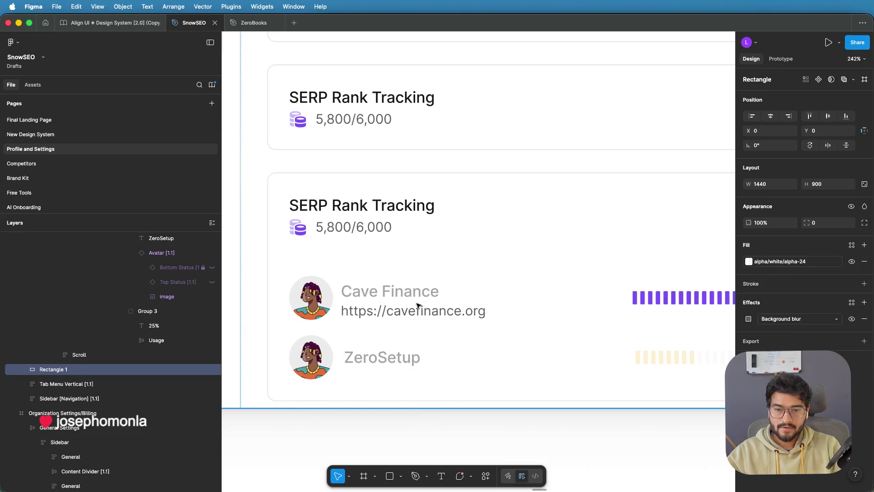
scroll(418, 305, down, 10)
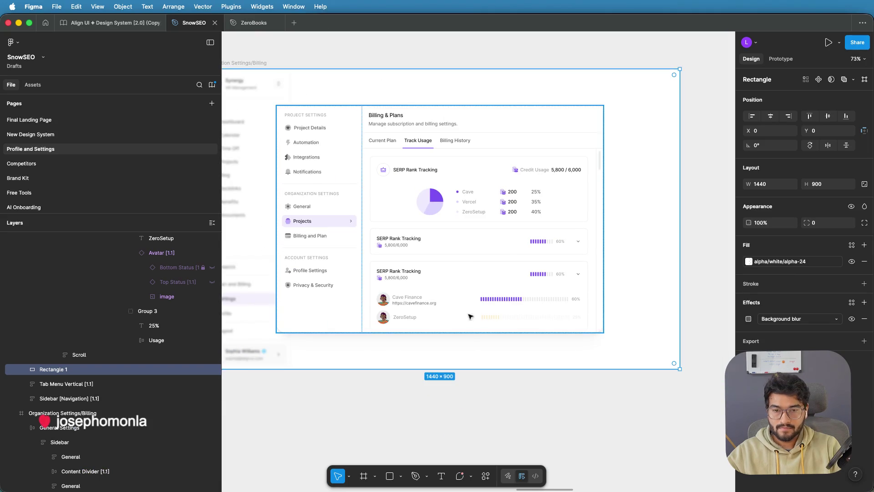
scroll(470, 317, up, 10)
scroll(366, 302, down, 2)
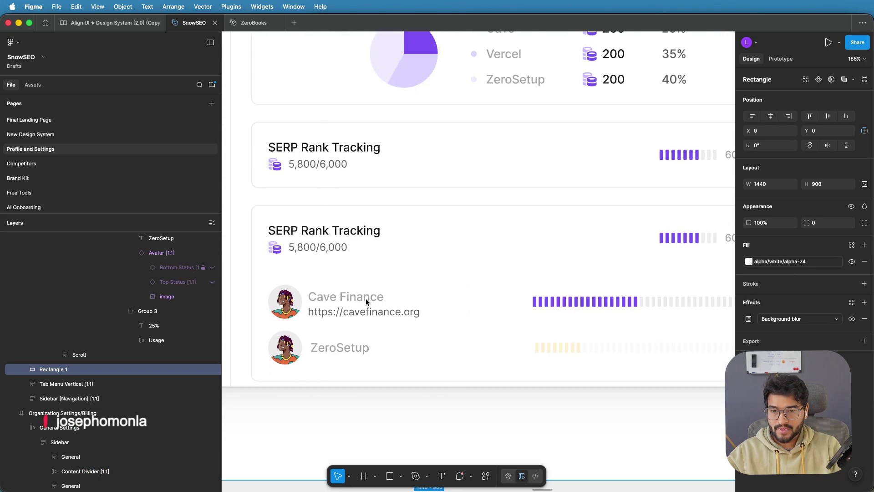
scroll(365, 300, left, 3)
click(422, 314)
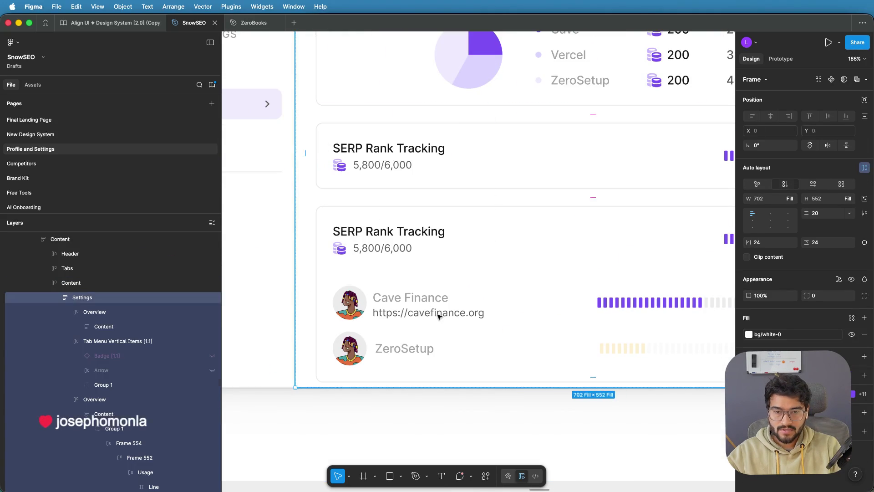
double_click(422, 315)
double_click(464, 315)
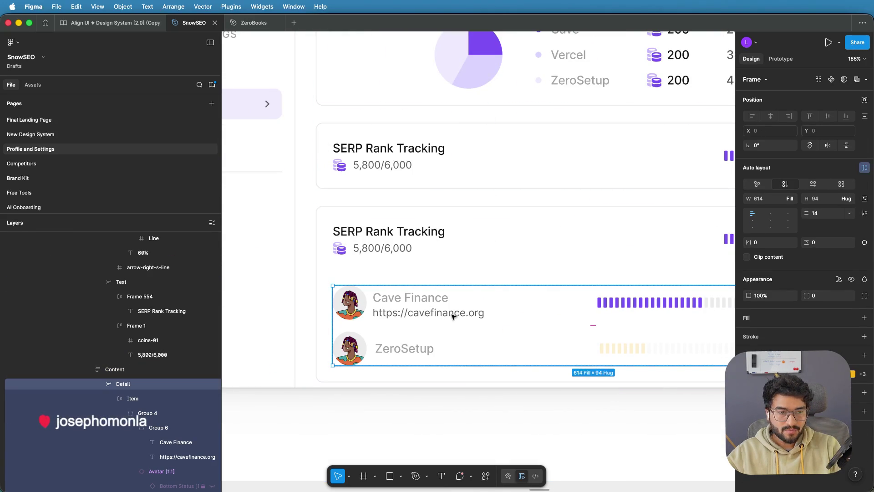
double_click(453, 315)
double_click(454, 315)
double_click(457, 315)
double_click(457, 315)
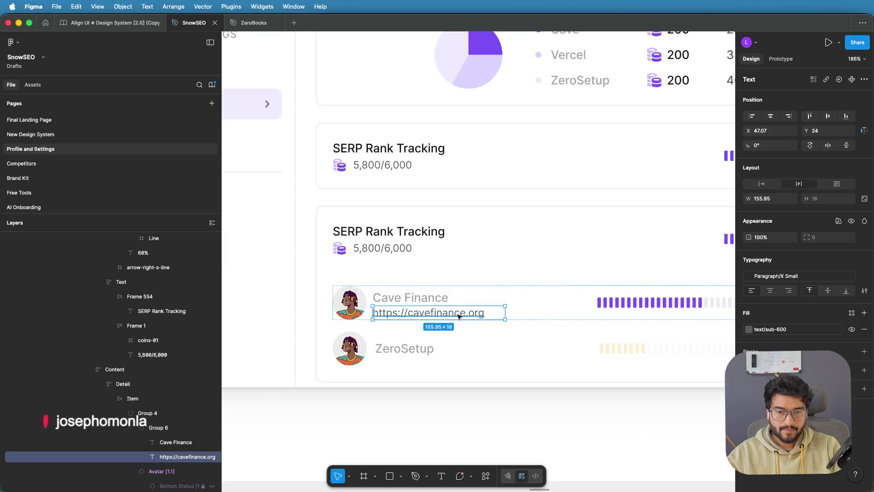
Step: Apply the text/soft-400 colour style to the cavefinance.org URL
click(413, 299)
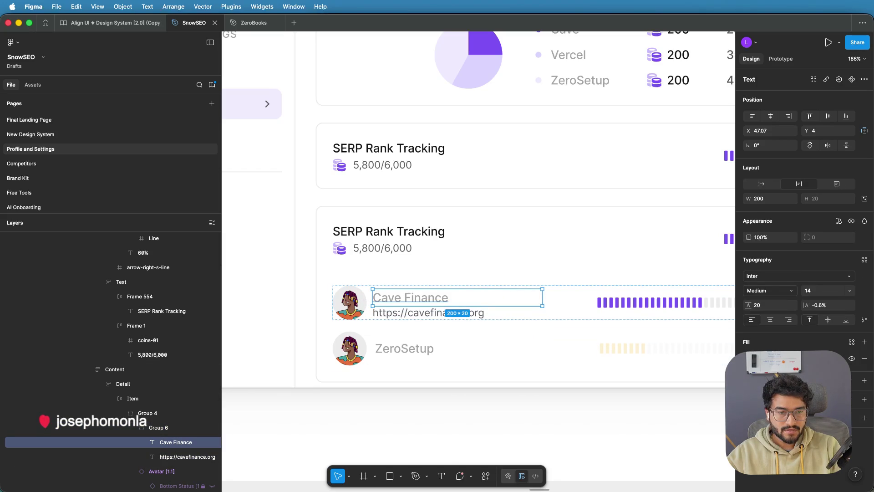
click(749, 358)
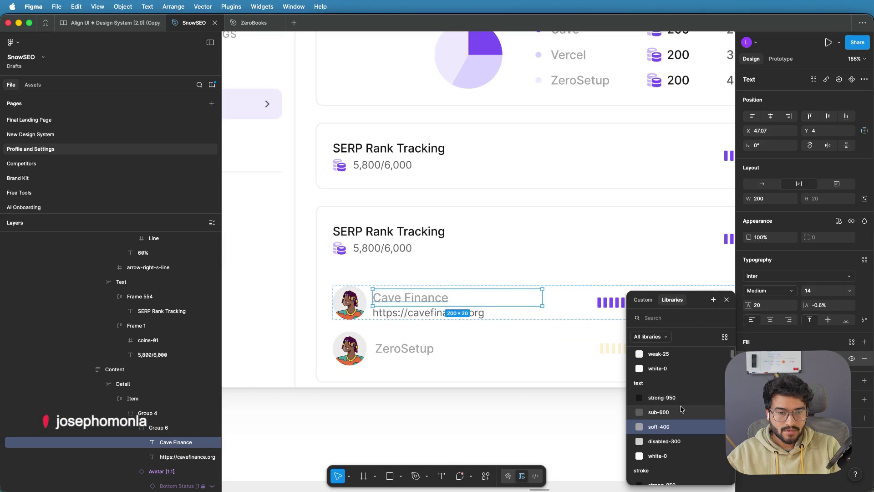
key(Escape)
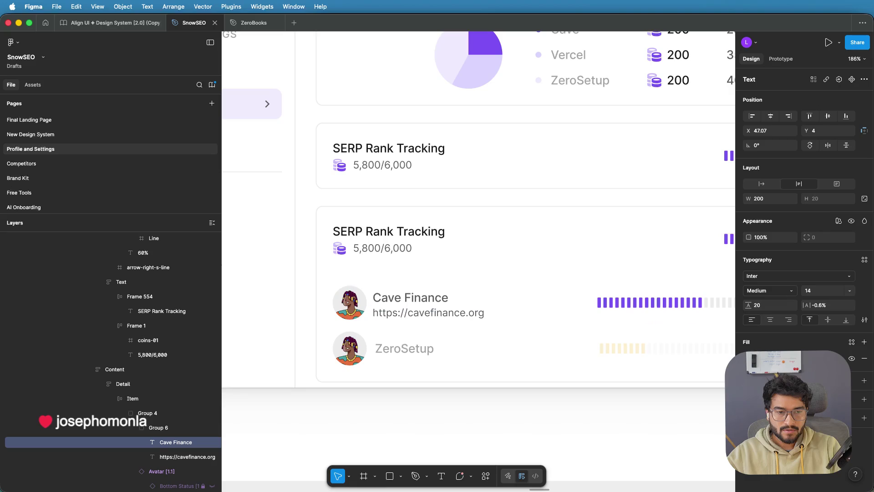
click(431, 313)
click(749, 330)
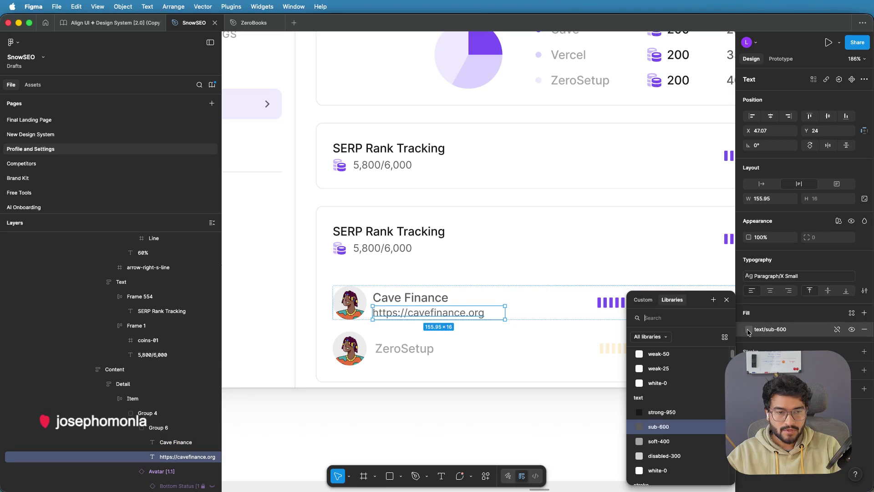
click(664, 440)
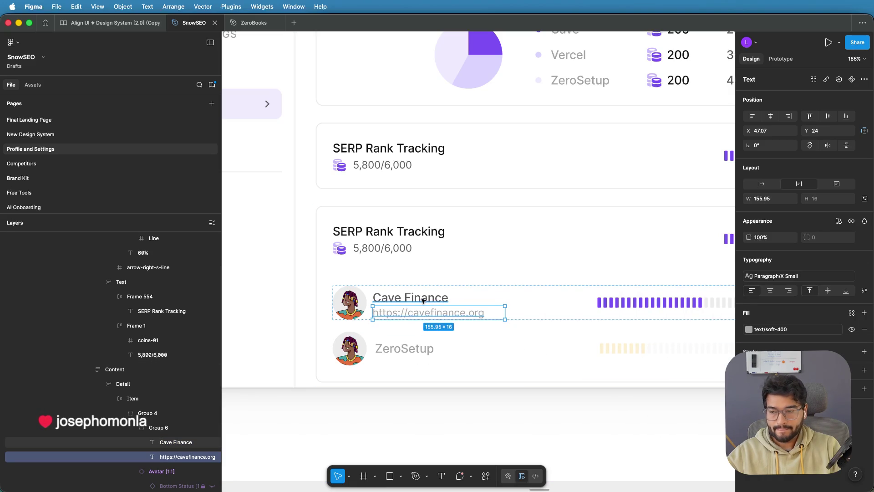
Step: Apply the text/sub-600 colour style to the ZeroSetup name
click(400, 352)
click(405, 347)
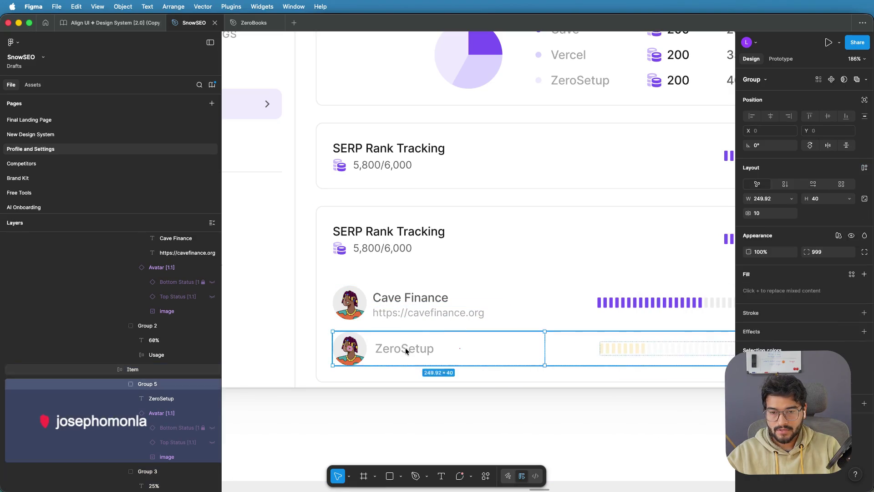
click(405, 348)
click(749, 329)
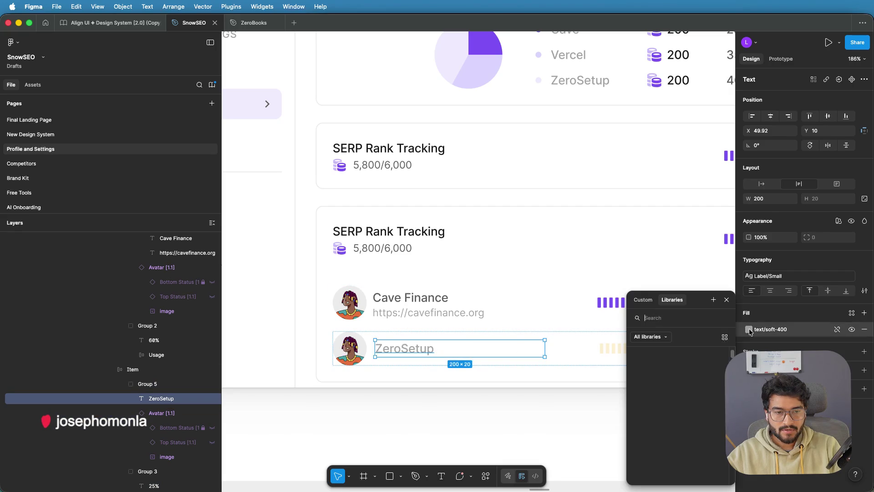
click(660, 410)
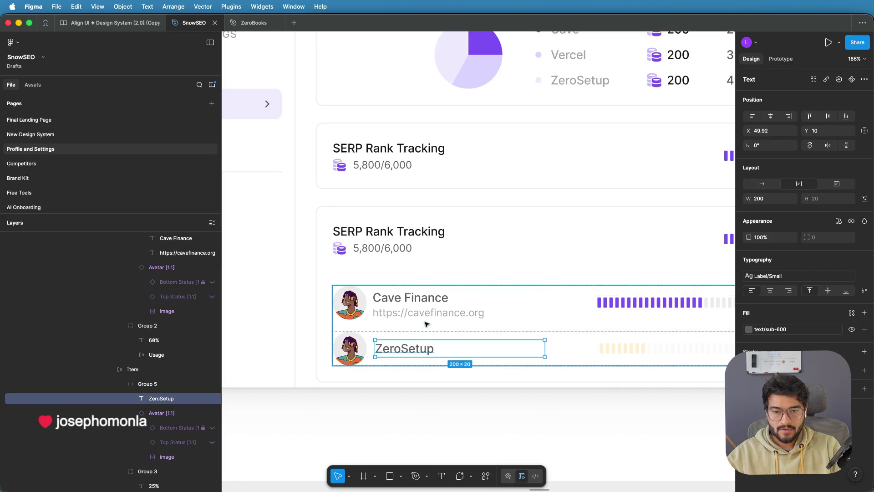
click(424, 315)
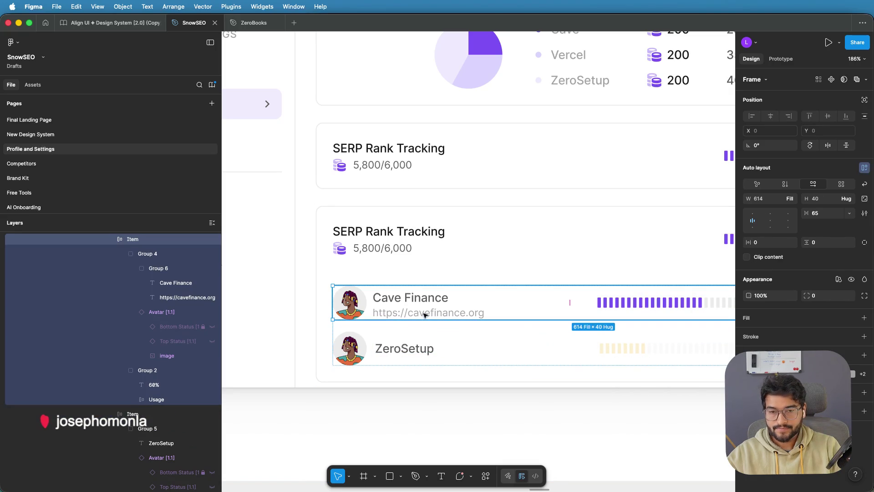
scroll(424, 314, down, 5)
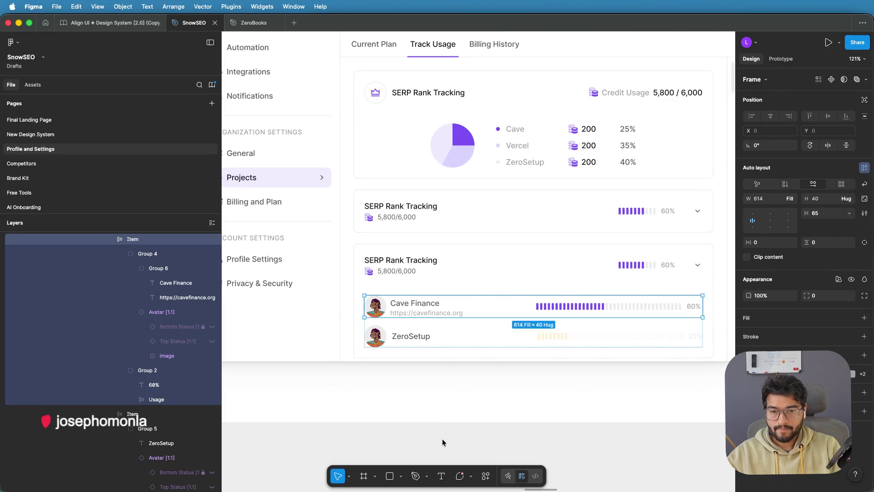
Step: Select the Cave Finance avatar-and-text group inside the expanded SERP Rank Tracking card
click(442, 439)
scroll(400, 296, up, 6)
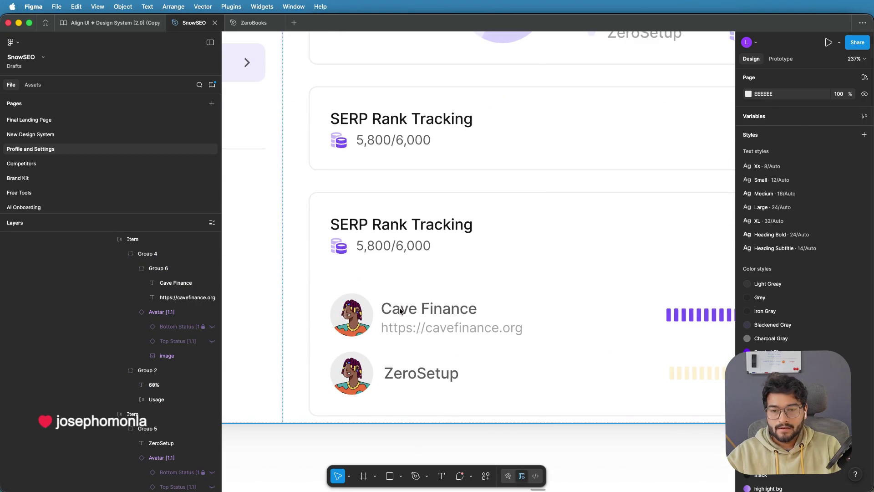
click(399, 311)
double_click(390, 309)
double_click(420, 310)
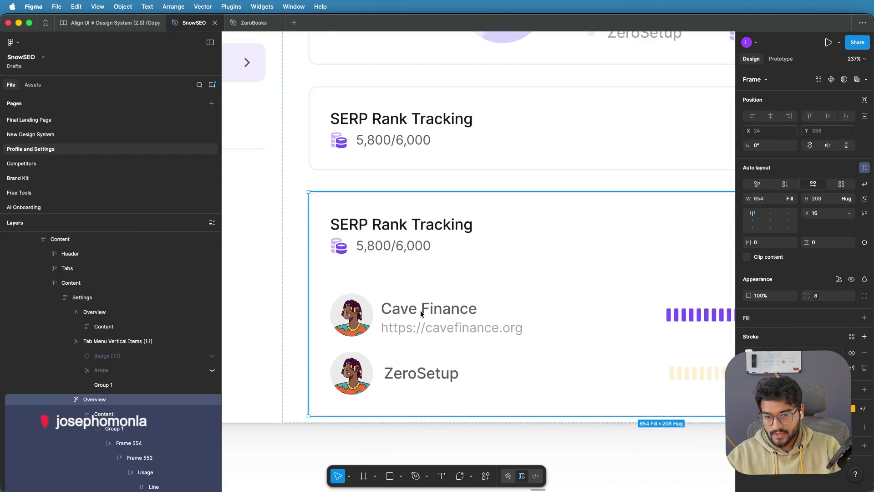
double_click(410, 310)
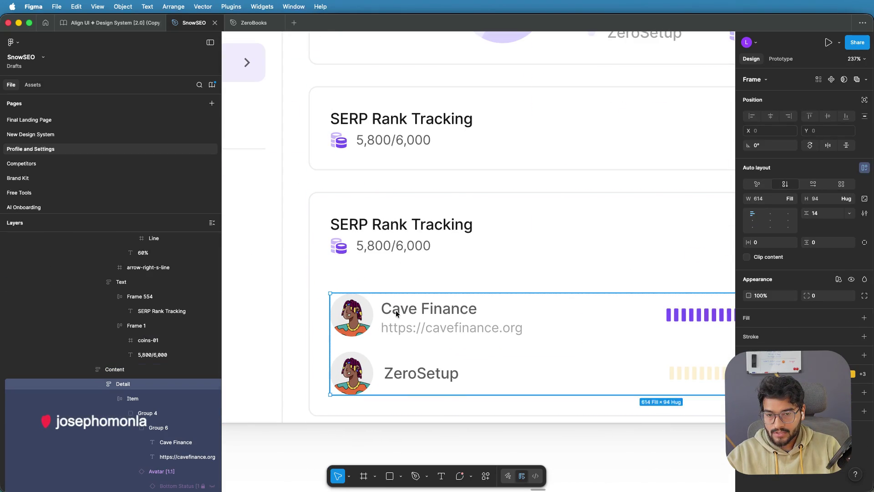
double_click(395, 310)
double_click(395, 310)
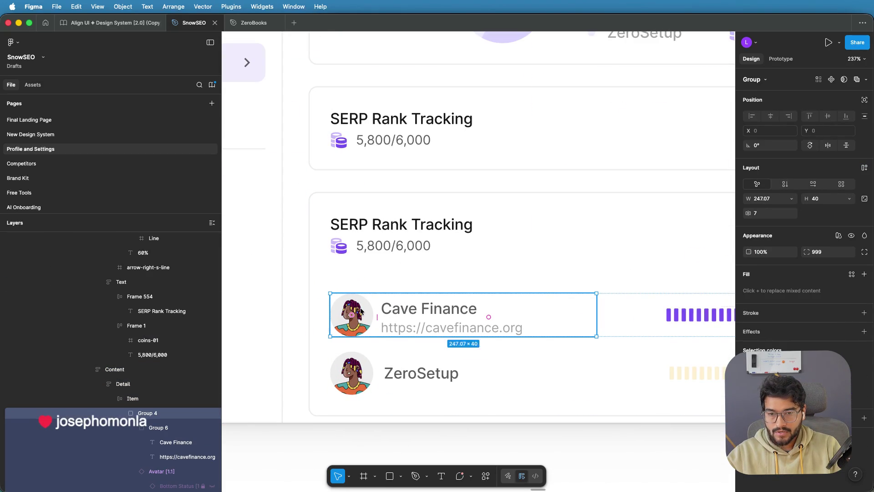
Step: Give the group horizontal auto layout with centred alignment, making a 247 × 40 frame
click(790, 191)
key(super+z)
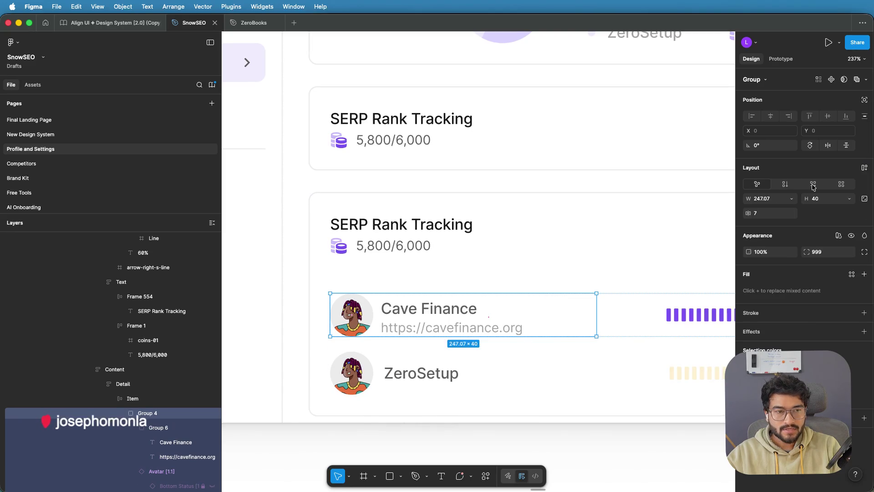
click(813, 185)
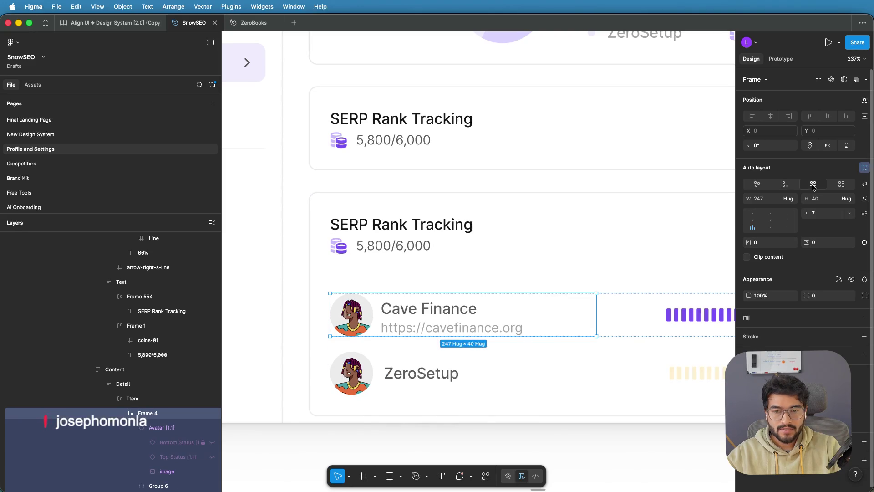
click(770, 220)
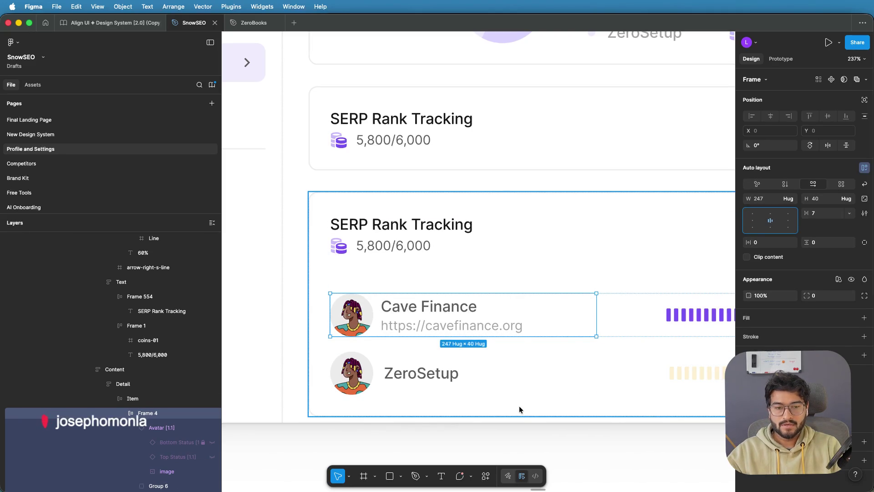
scroll(518, 405, down, 5)
click(523, 418)
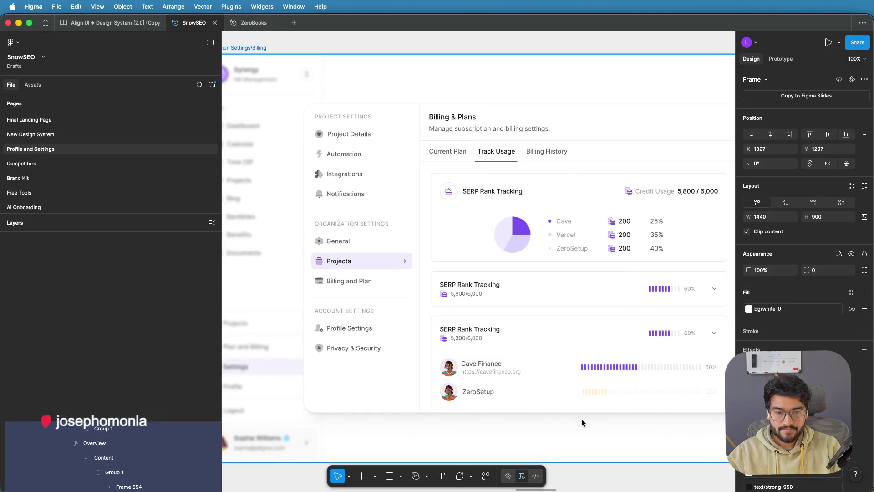
scroll(573, 386, down, 3)
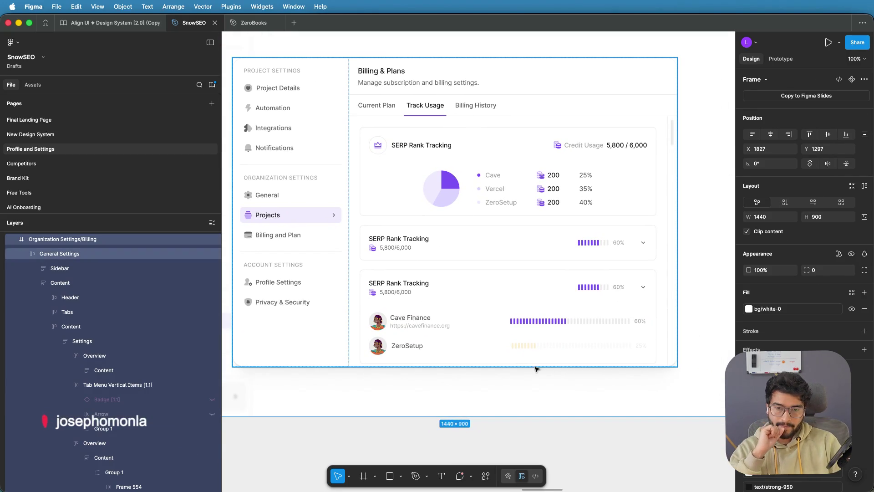
ctrl+scroll(456, 336, up, 2)
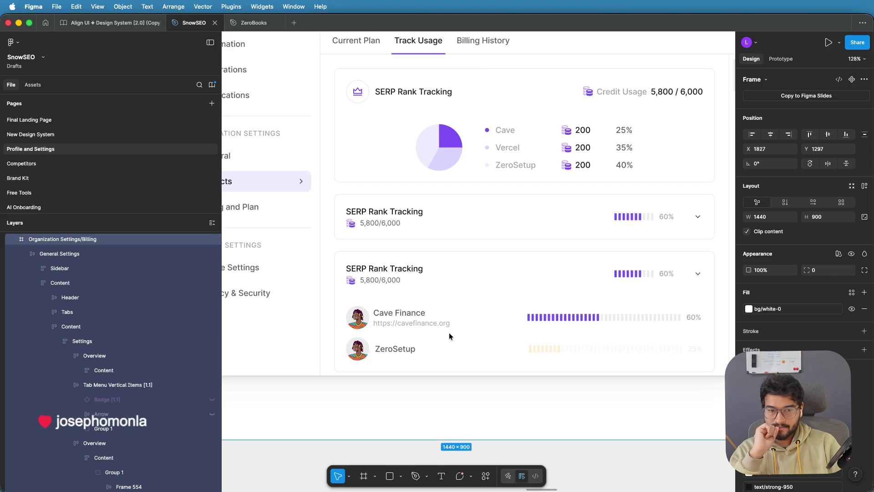
ctrl+scroll(449, 336, down, 1)
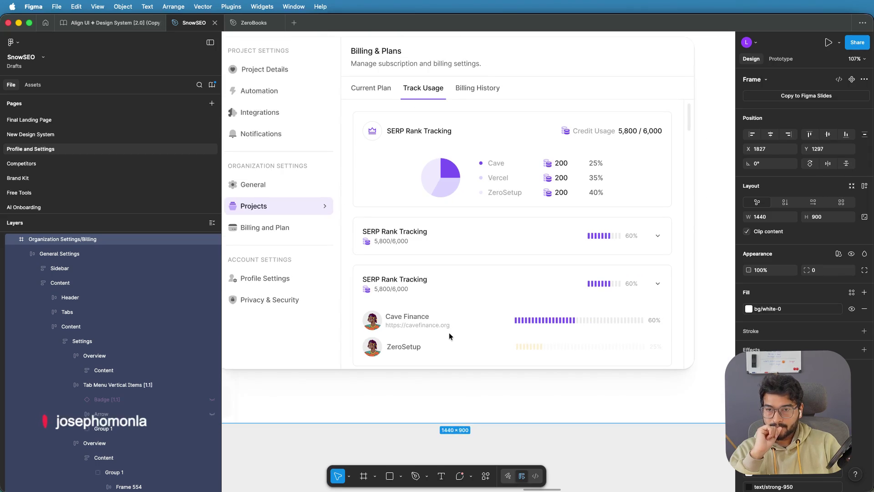
ctrl+scroll(448, 335, down, 5)
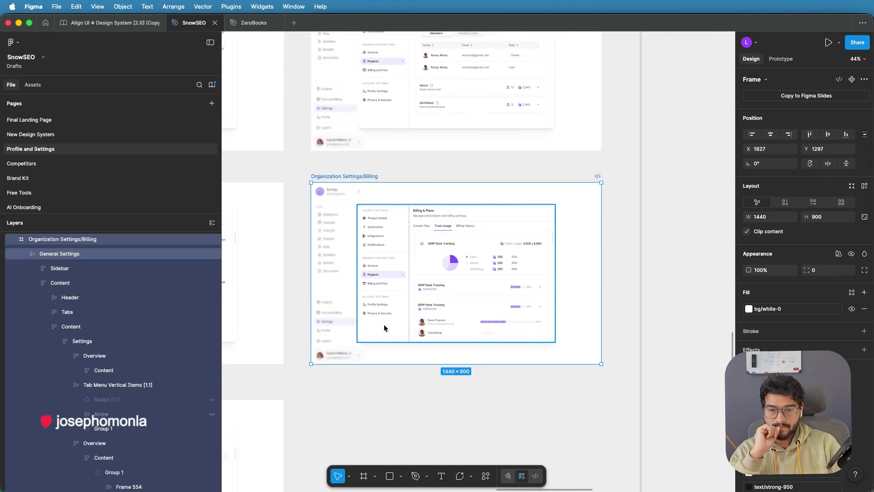
drag(384, 324, 593, 318)
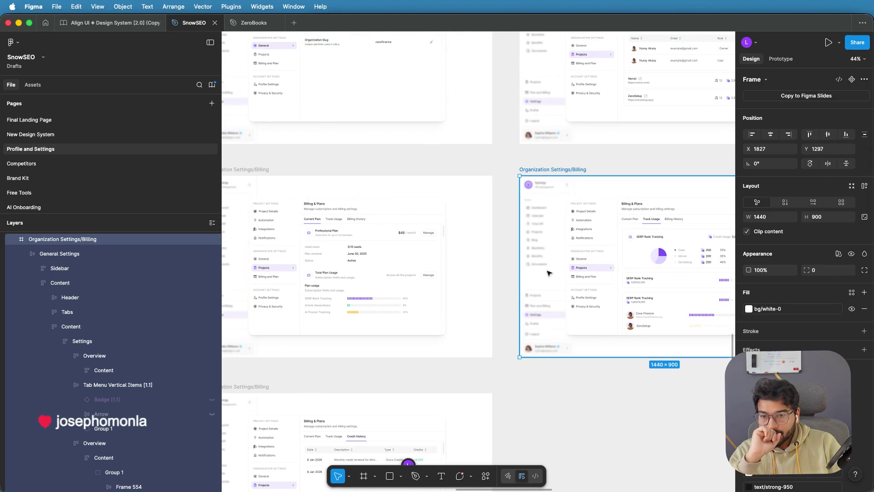
drag(546, 272, 499, 359)
scroll(530, 201, right, 3)
ctrl+scroll(531, 200, up, 5)
ctrl+scroll(531, 200, up, 2)
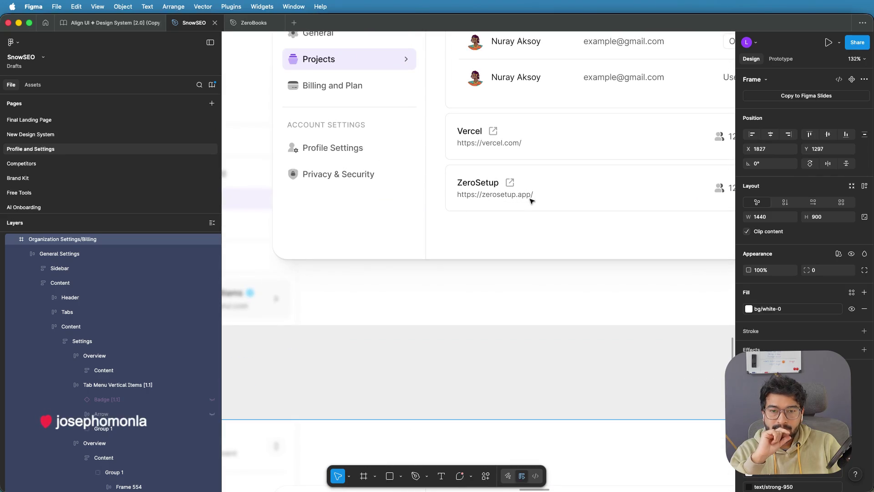
ctrl+scroll(531, 201, down, 3)
scroll(551, 255, down, 3)
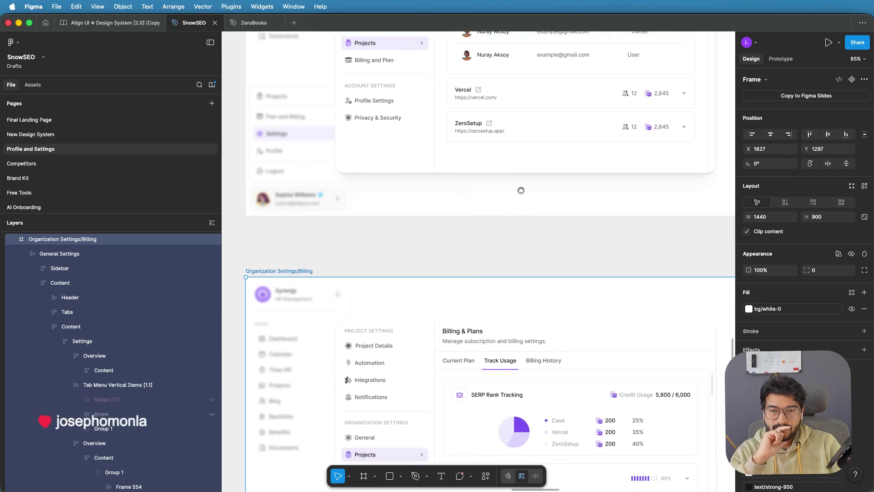
scroll(489, 219, down, 2)
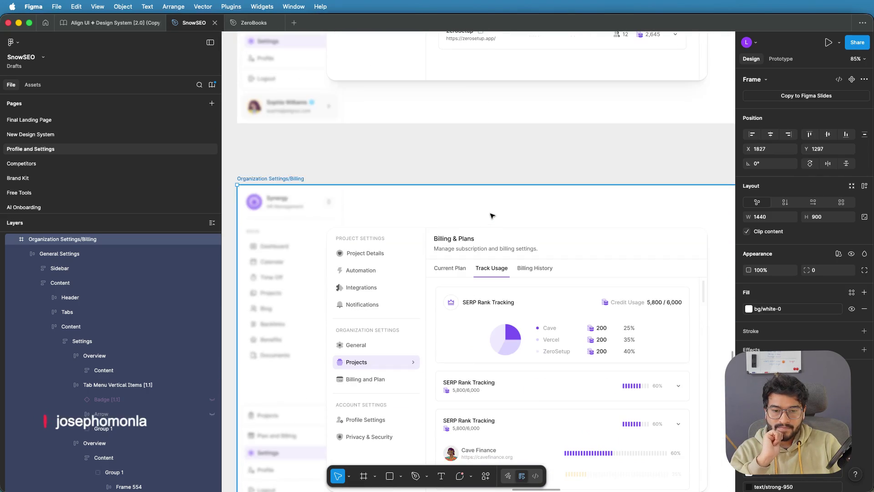
scroll(488, 219, up, 3)
scroll(492, 218, up, 2)
scroll(495, 219, down, 5)
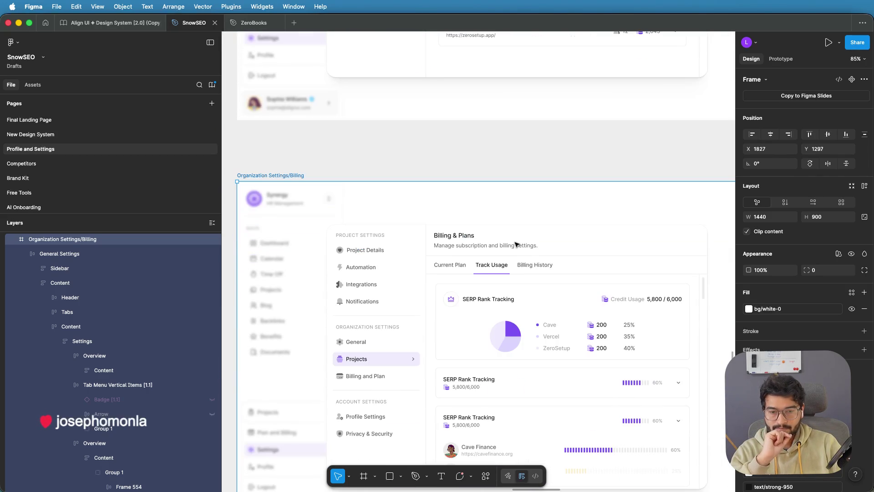
scroll(517, 244, down, 3)
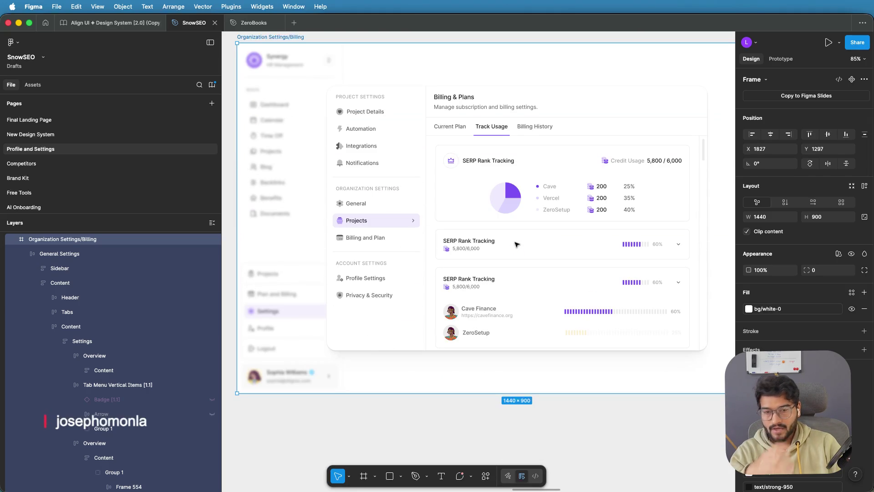
scroll(493, 309, up, 5)
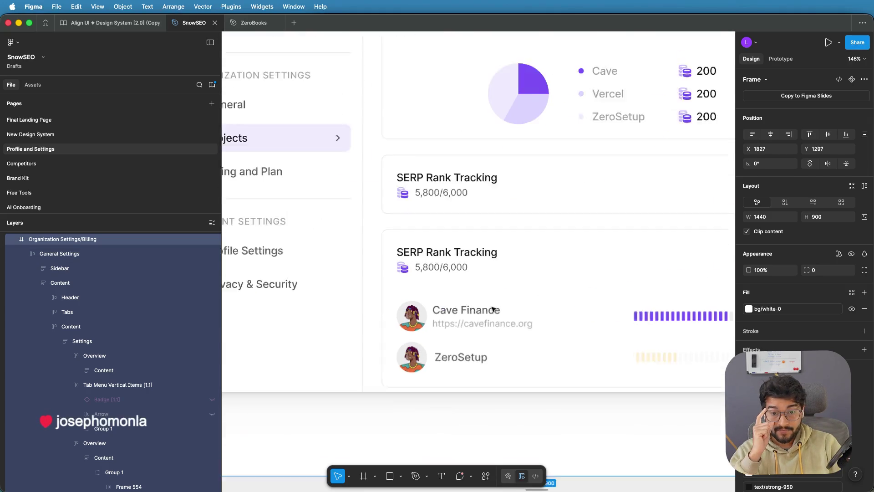
Step: Select the Cave Finance avatar-and-name block in the expanded usage card
double_click(456, 312)
double_click(456, 312)
double_click(474, 314)
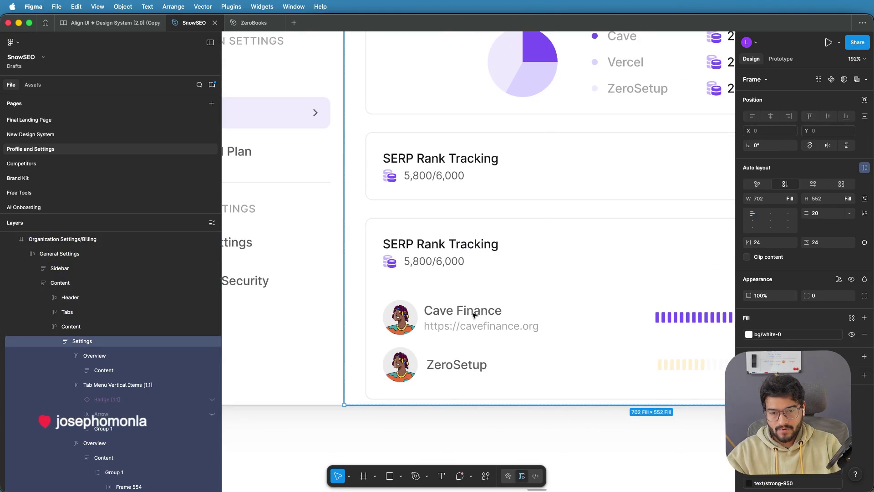
double_click(451, 314)
double_click(470, 314)
double_click(460, 314)
double_click(459, 314)
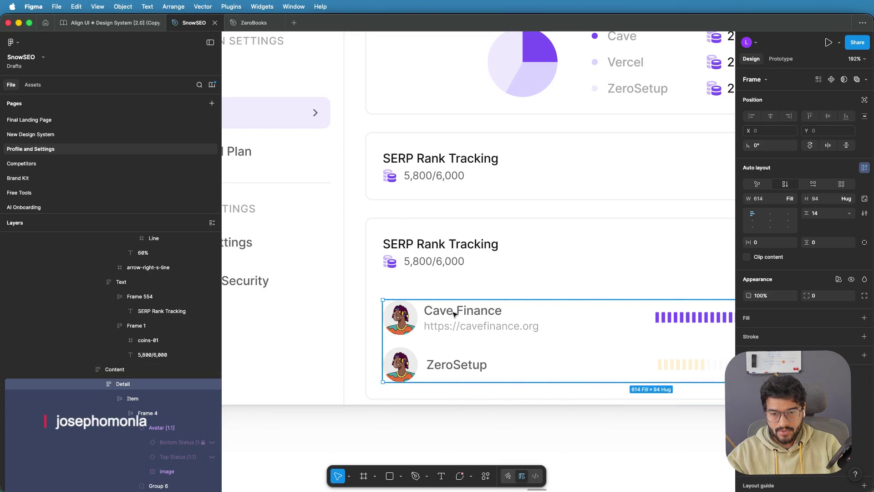
double_click(456, 314)
double_click(455, 314)
double_click(455, 314)
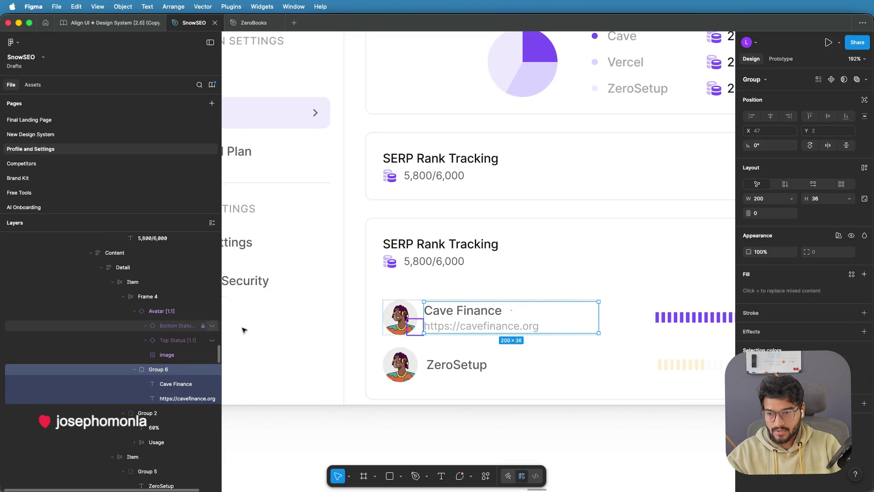
click(415, 314)
scroll(179, 367, up, 2)
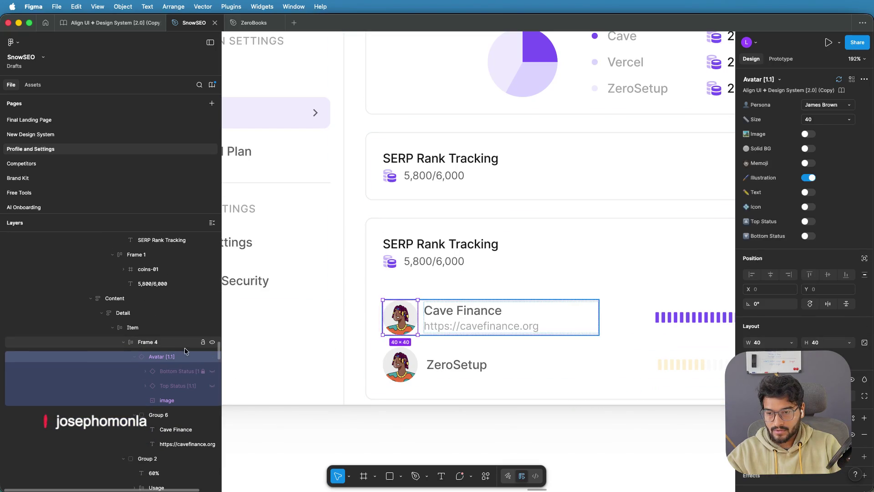
click(161, 346)
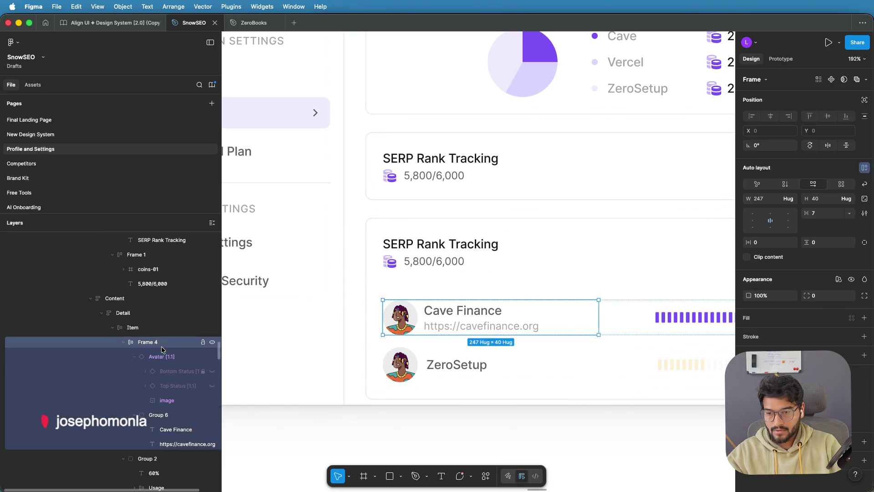
Step: Paste the Cave Finance avatar-and-name block into the ZeroSetup row, replacing Group 5
click(439, 366)
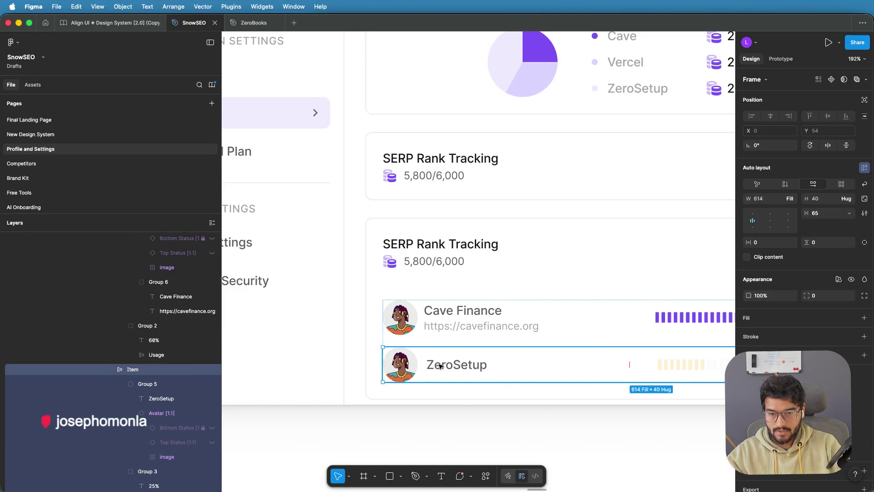
click(152, 385)
click(123, 384)
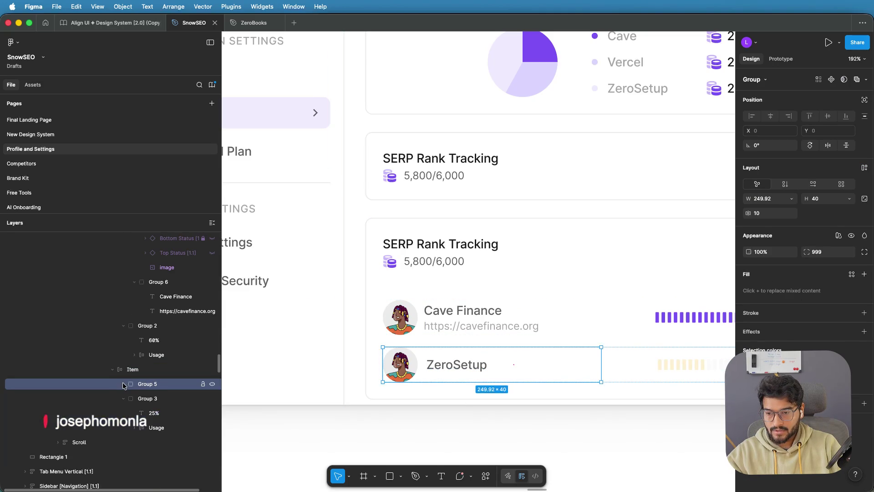
click(147, 372)
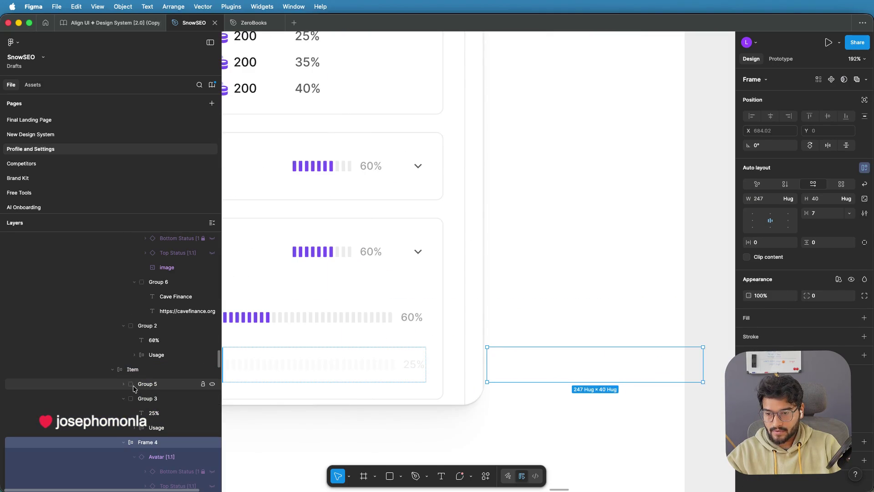
click(131, 387)
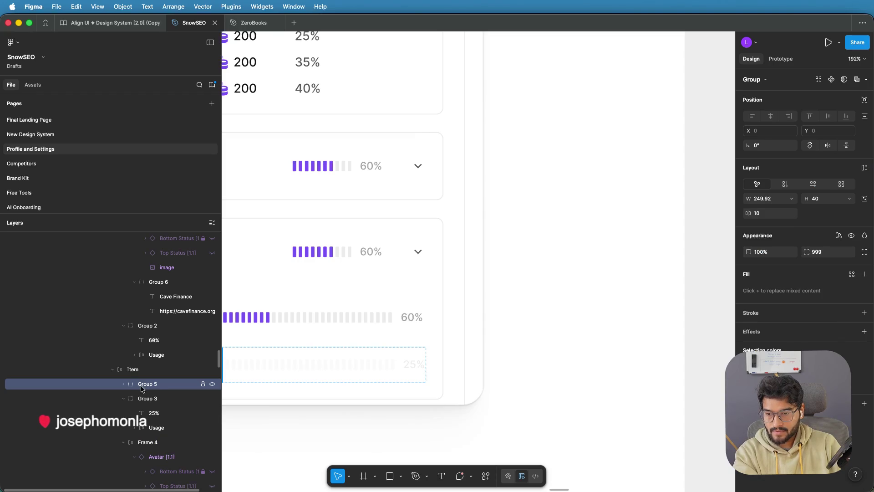
key(Escape)
scroll(478, 251, left, 8)
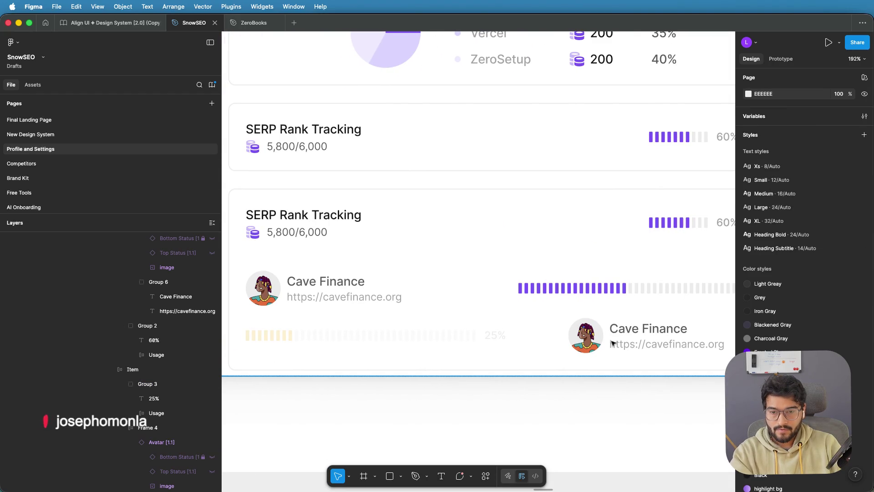
Step: Move the pasted avatar-and-name block to the start of the ZeroSetup row
click(622, 342)
double_click(619, 342)
double_click(610, 342)
double_click(621, 341)
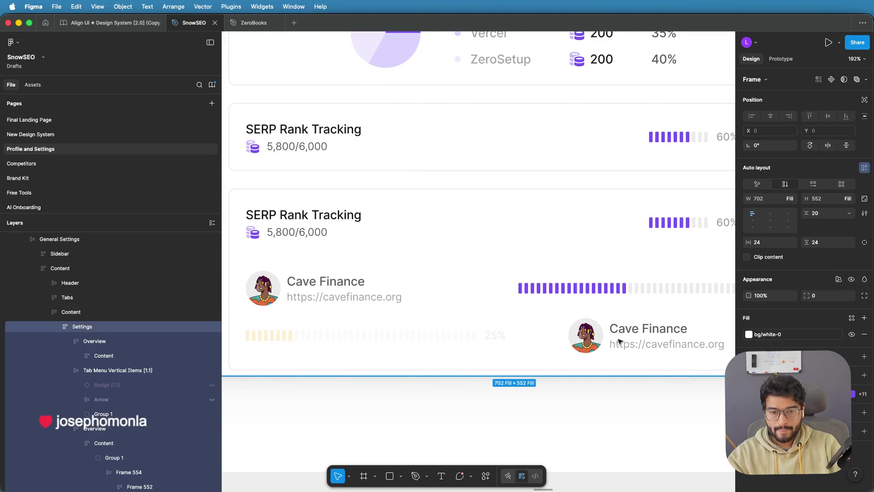
double_click(612, 342)
double_click(621, 342)
double_click(633, 340)
double_click(635, 340)
double_click(640, 341)
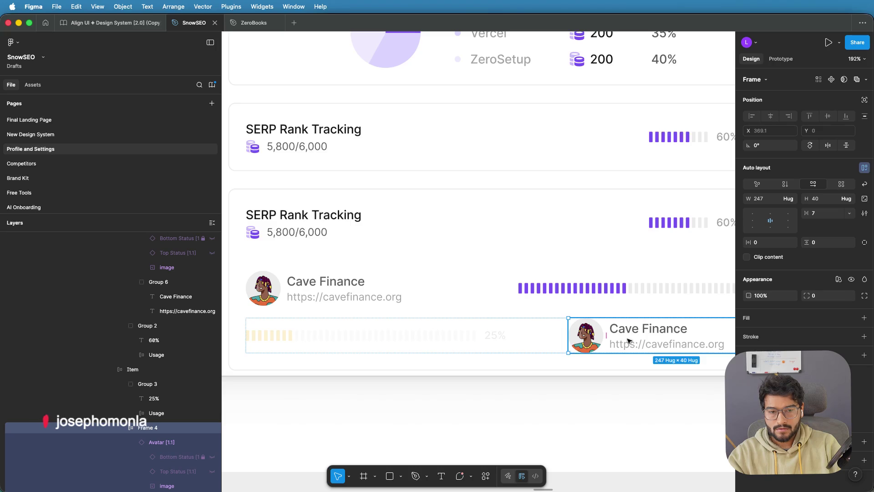
drag(627, 340, 348, 338)
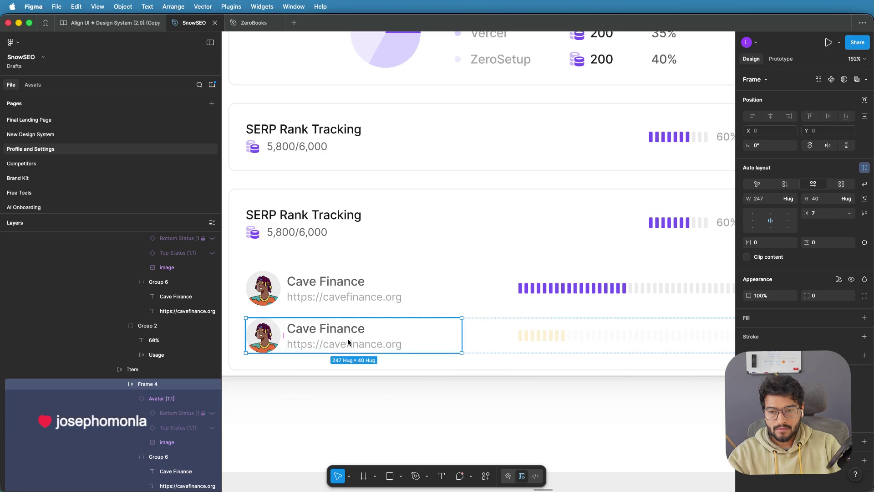
double_click(326, 328)
double_click(325, 328)
text(ZeroSetup)
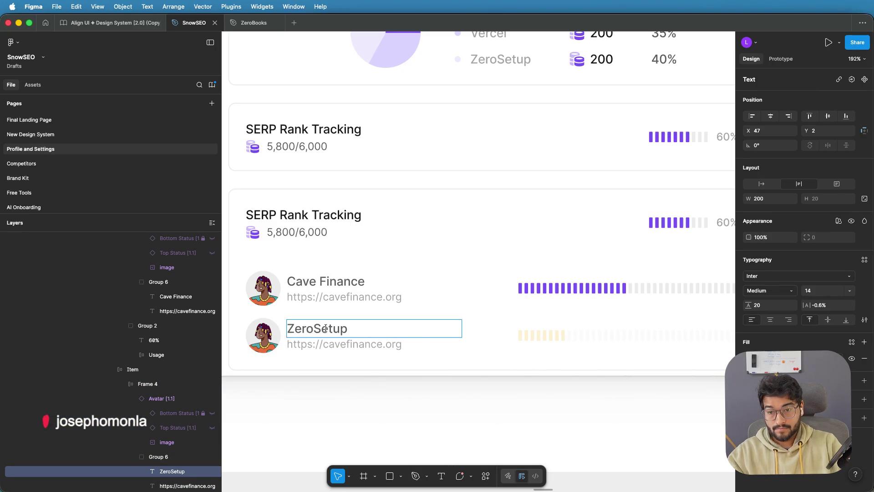
double_click(339, 344)
text(zerosetup)
double_click(384, 344)
text(app)
click(437, 395)
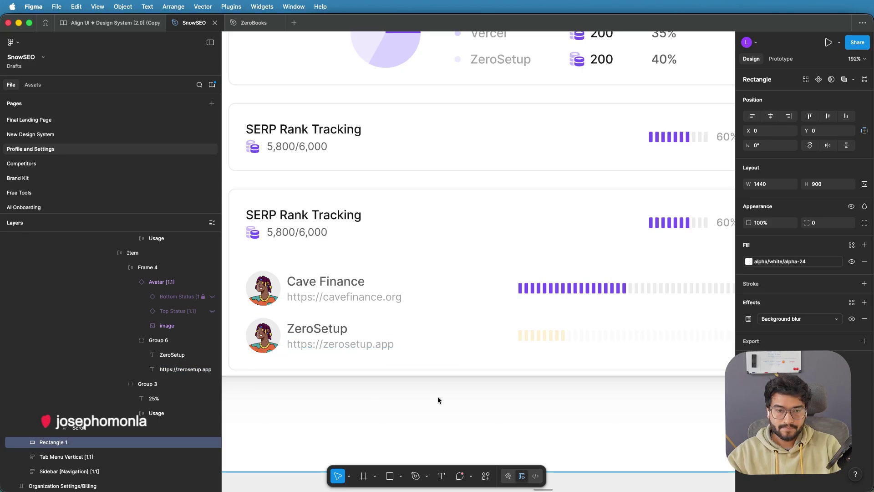
scroll(438, 396, down, 5)
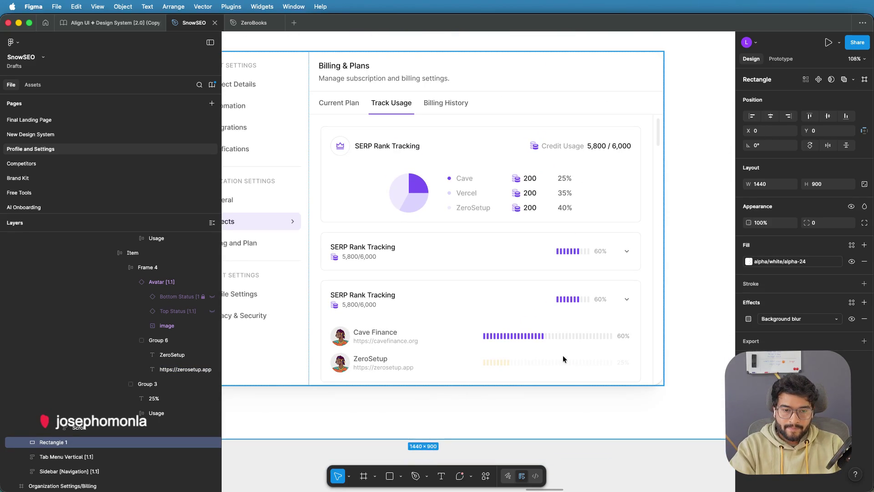
Step: Select the Cave Finance usage bar and expand its segment lines in the Layers list
click(571, 298)
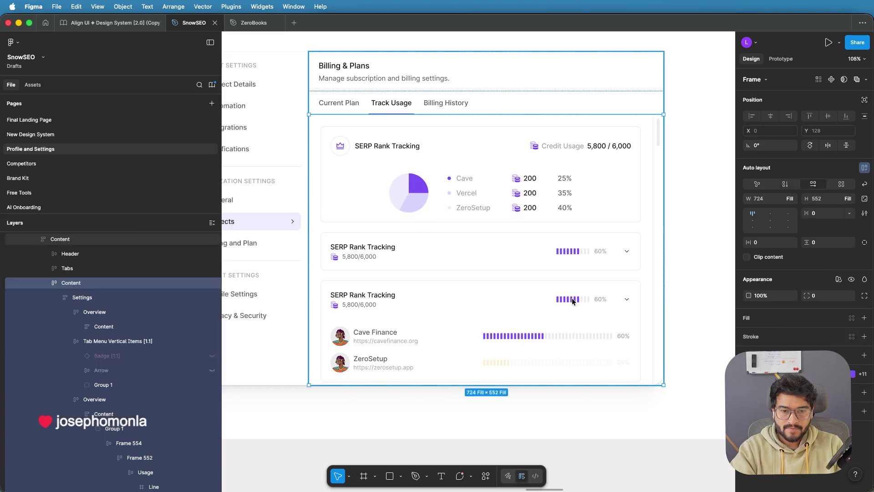
double_click(572, 298)
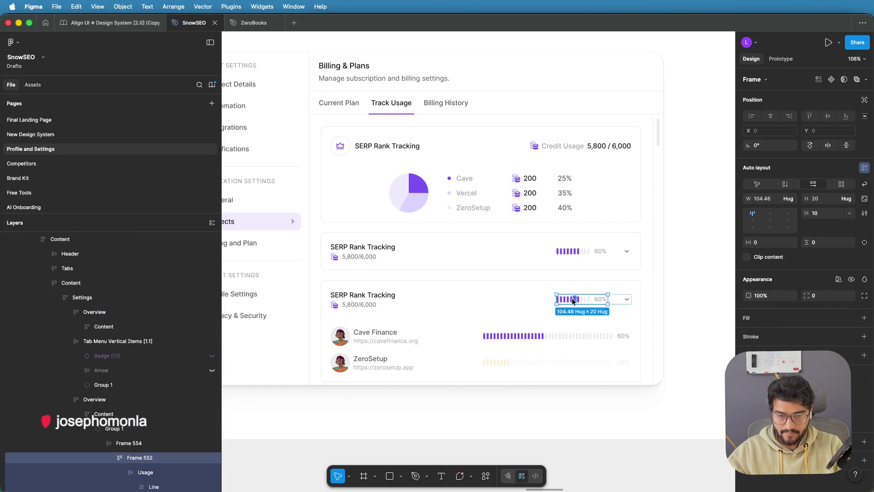
click(545, 338)
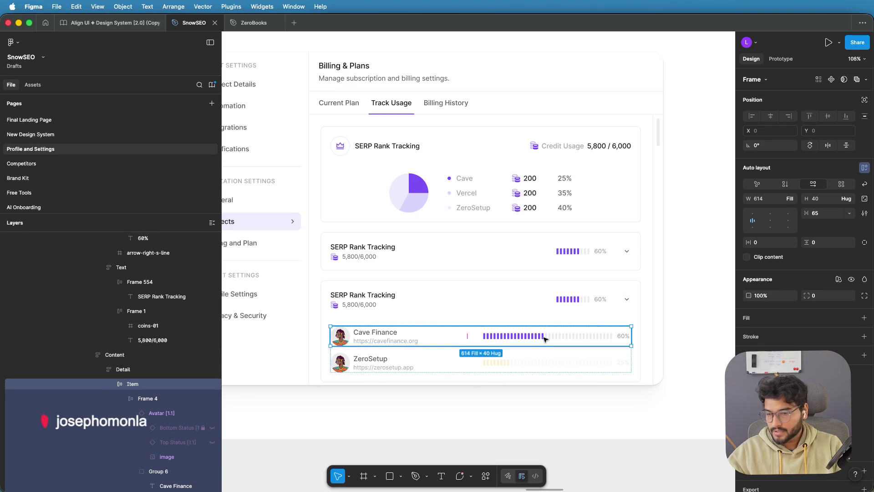
click(545, 338)
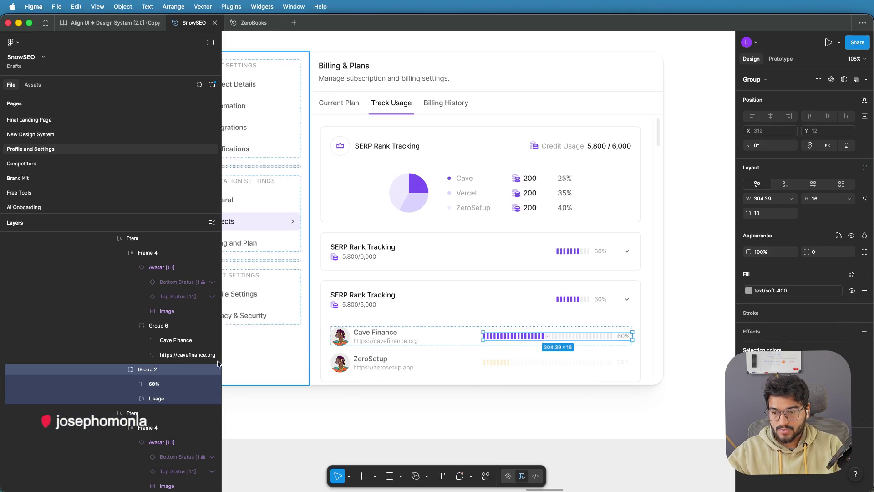
click(134, 398)
scroll(151, 400, down, 1)
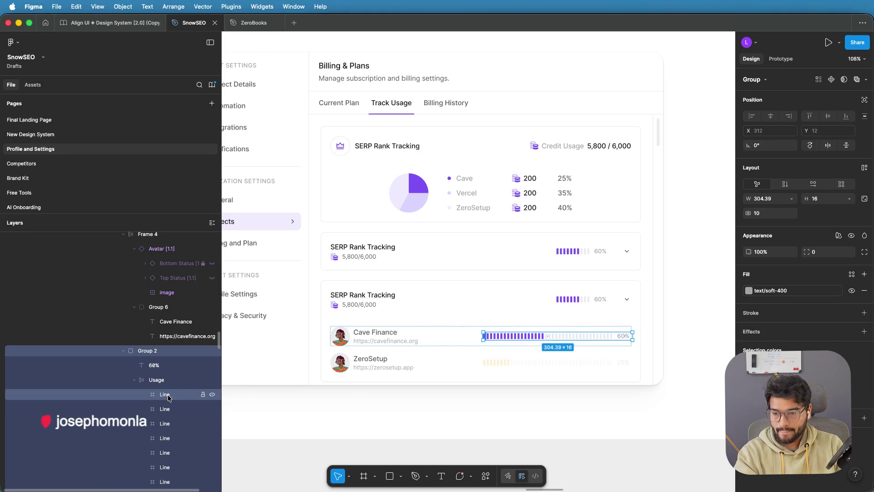
Step: Pick out individual Line layers of the Cave Finance bar to remove
click(168, 399)
shift+click(168, 398)
click(168, 400)
shift+click(166, 401)
click(167, 409)
shift+click(167, 409)
scroll(166, 421, down, 3)
click(167, 399)
shift+click(166, 399)
click(166, 398)
shift+click(166, 398)
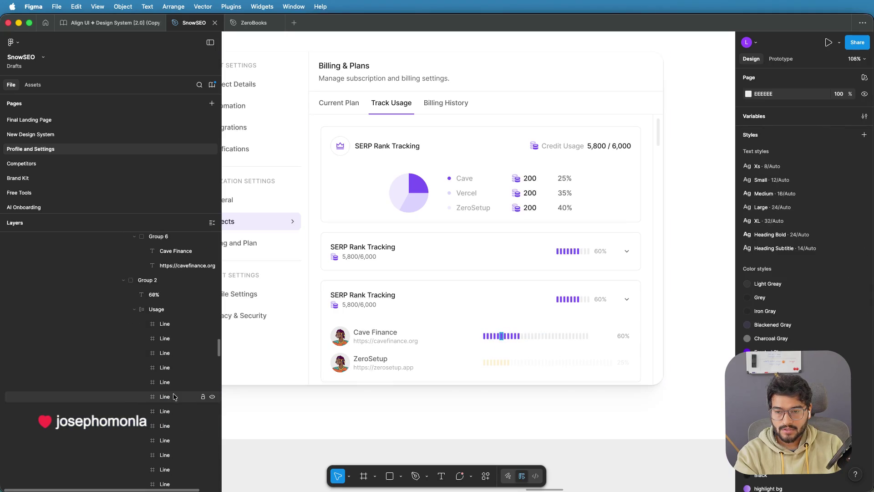
Step: Delete the first segment lines from the Cave Finance bar's Usage frame
click(173, 382)
shift+click(173, 381)
scroll(170, 389, down, 3)
click(171, 386)
key(Delete)
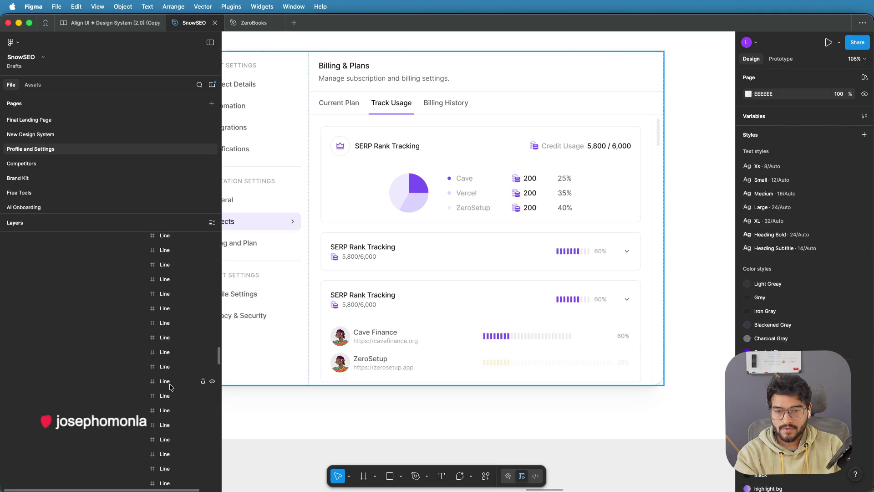
click(171, 386)
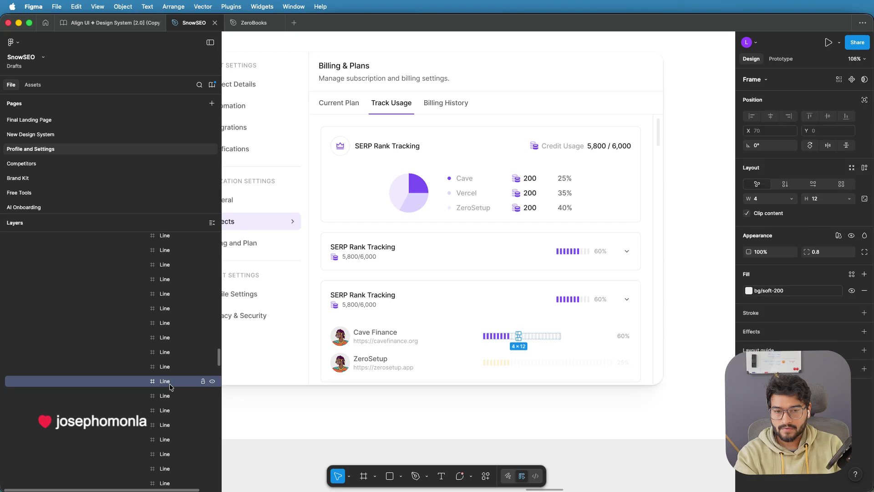
key(Escape)
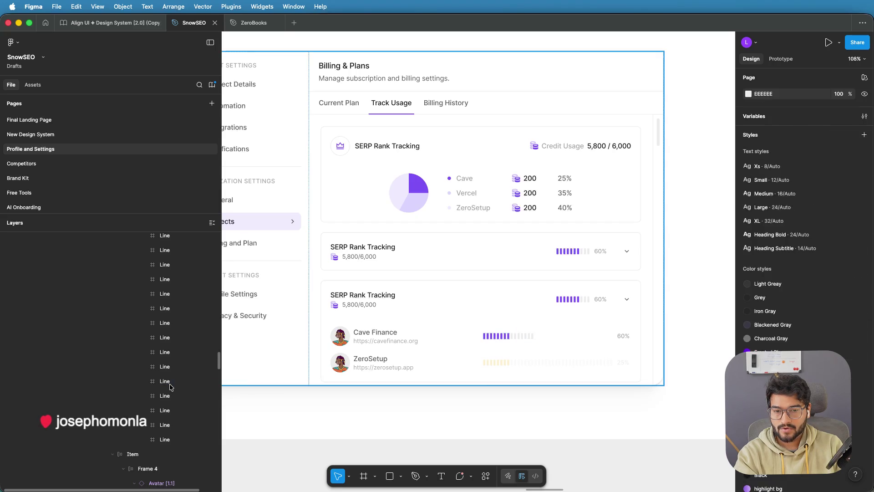
click(171, 386)
key(Escape)
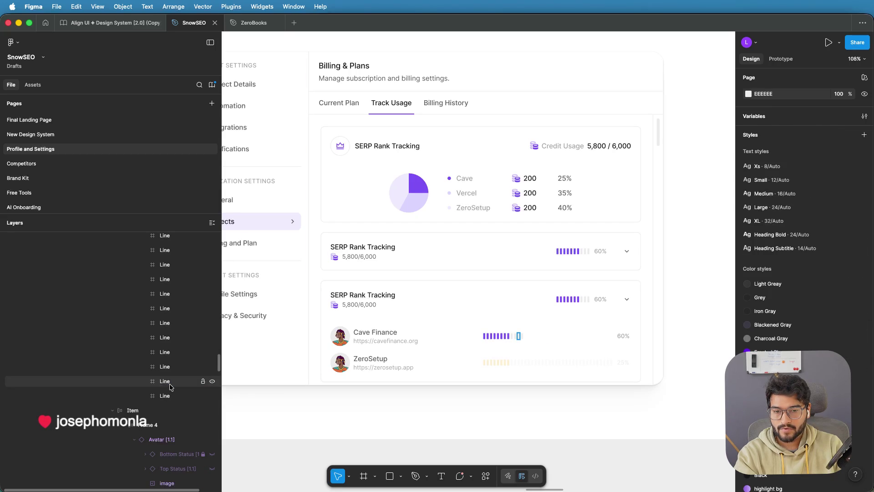
scroll(170, 386, up, 2)
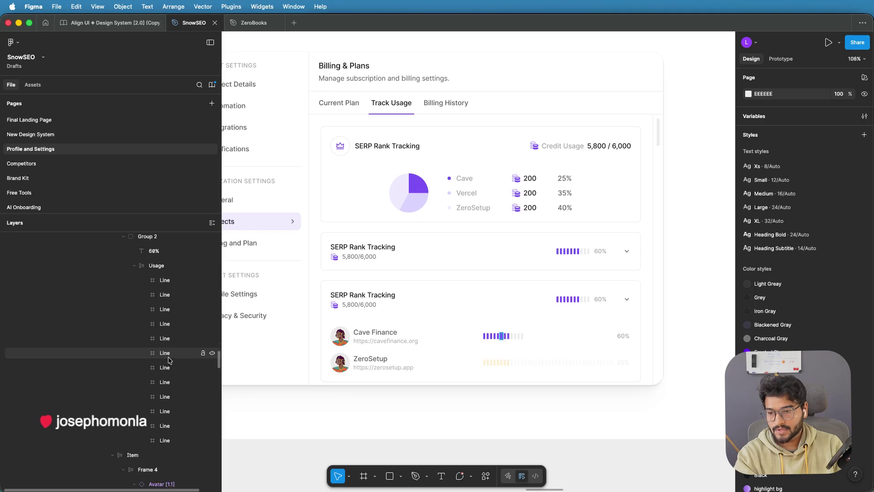
Step: Delete two more Line layers, leaving the bar with 10 segments
click(166, 426)
key(Delete)
click(166, 426)
key(Delete)
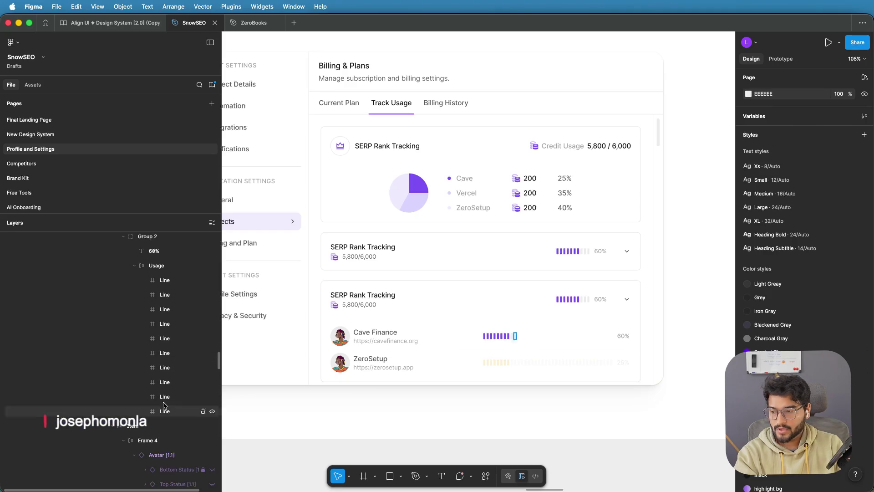
scroll(503, 337, up, 5)
click(504, 337)
double_click(506, 337)
Step: Select Group 2, which holds the Cave Finance bars and the 60% label
double_click(508, 336)
double_click(511, 337)
double_click(512, 336)
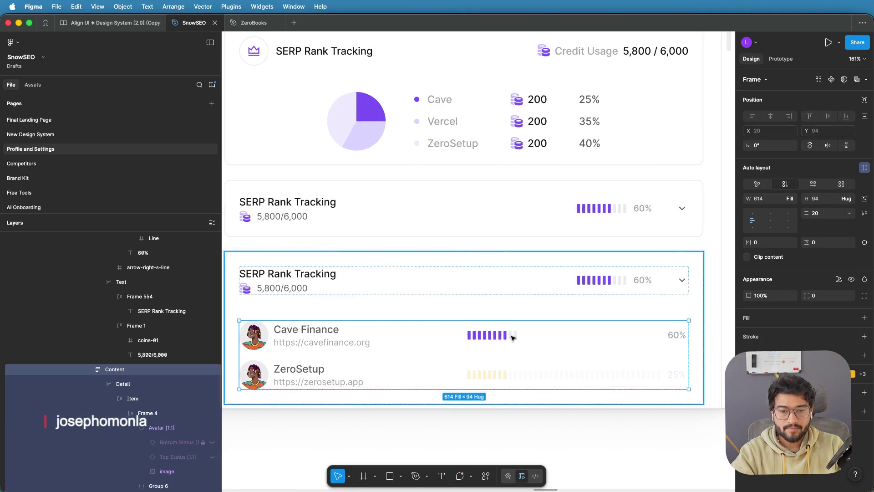
double_click(508, 336)
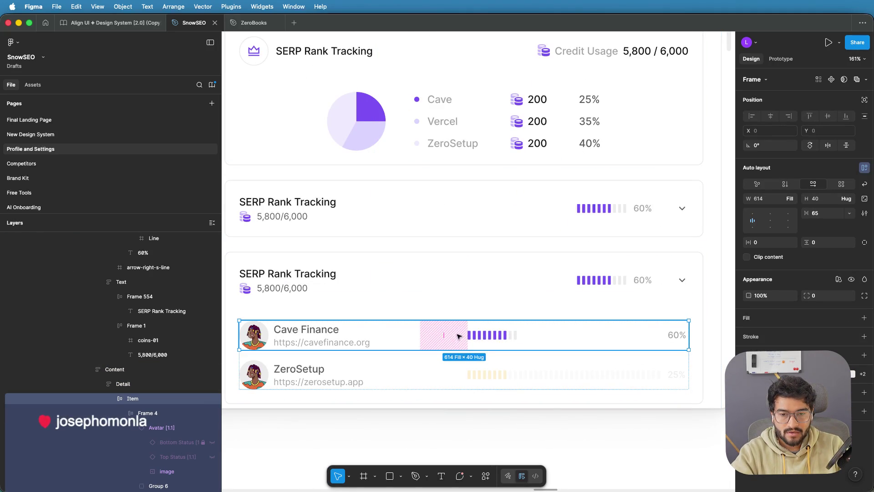
drag(443, 335, 444, 334)
double_click(511, 336)
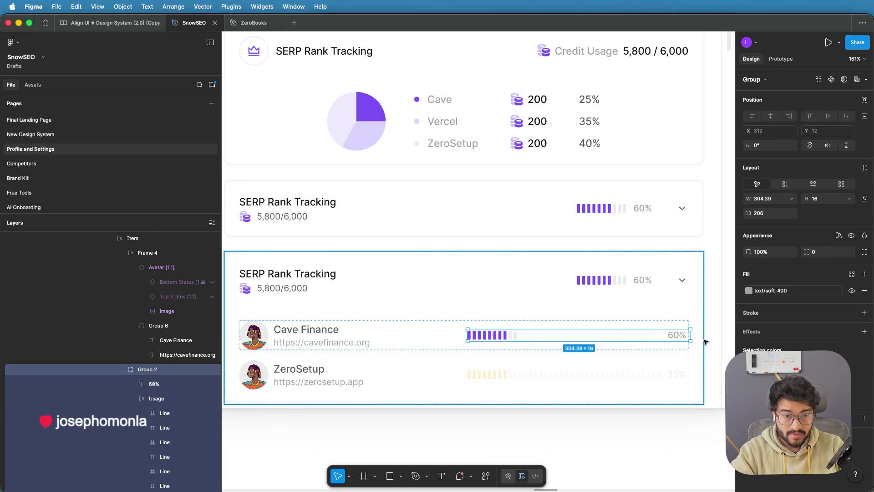
double_click(511, 334)
scroll(600, 336, up, 3)
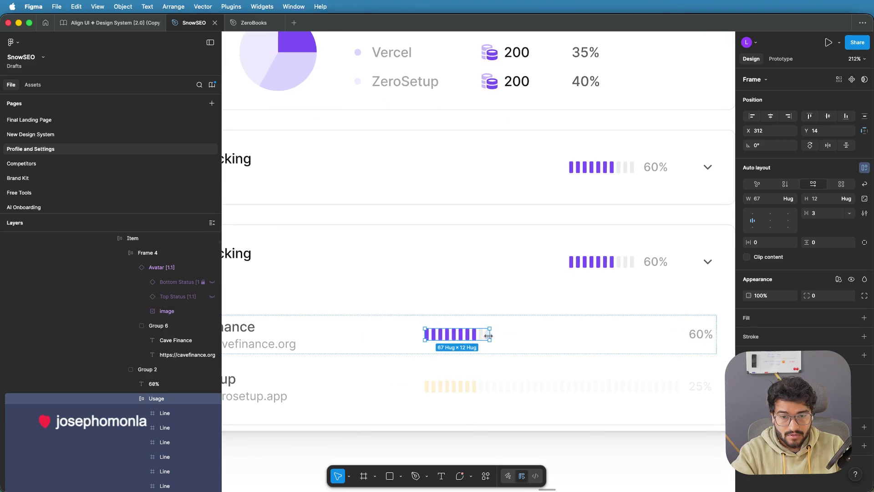
key(Escape)
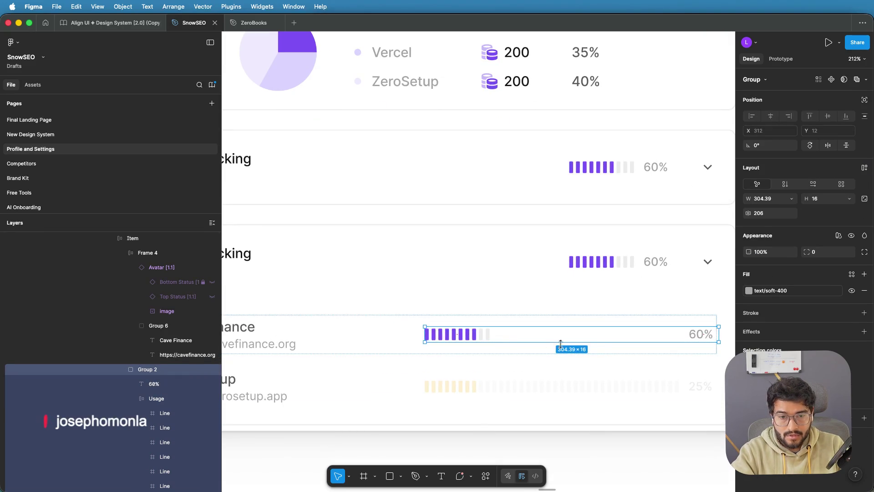
scroll(605, 338, up, 5)
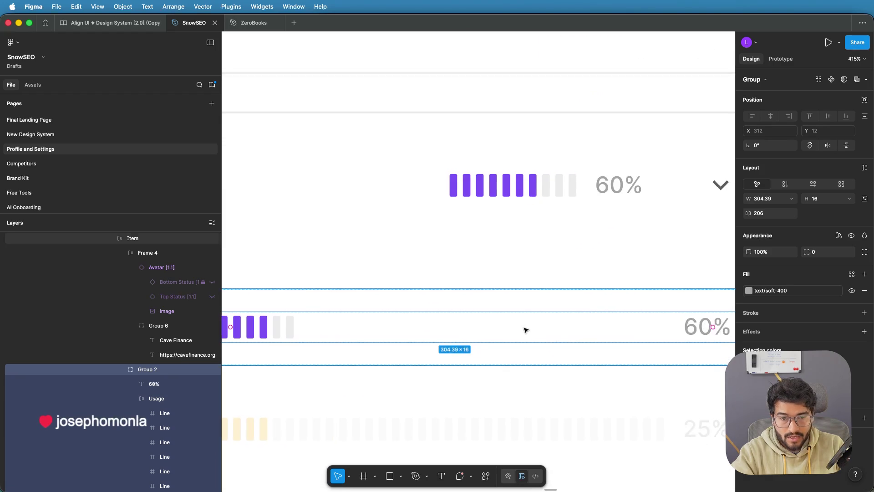
scroll(526, 330, down, 3)
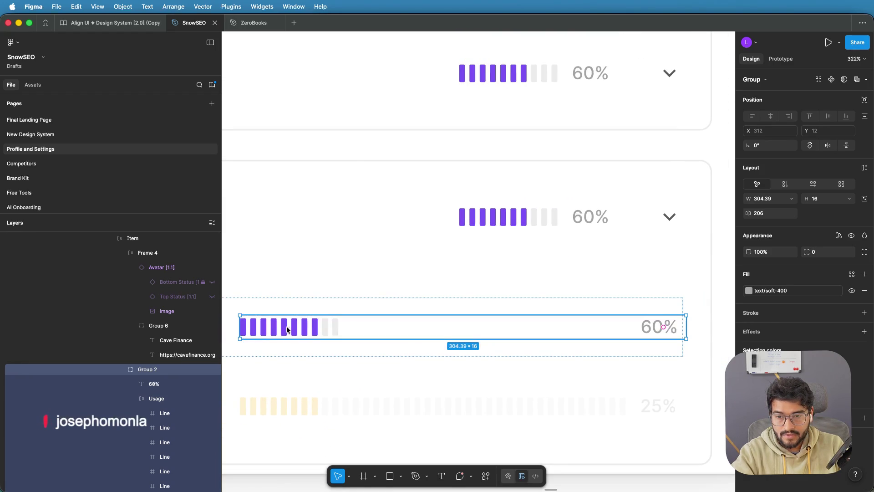
scroll(532, 335, up, 5)
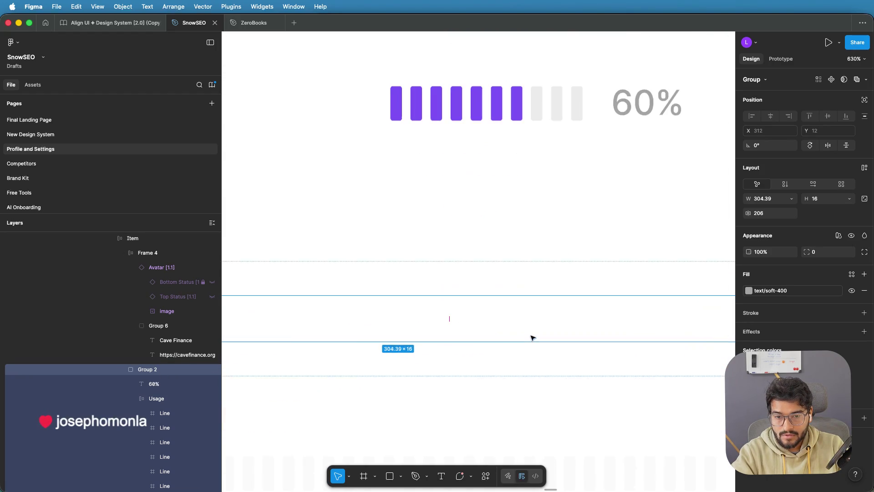
Step: Reduce the group's gap to 10, shrinking it to about 108 wide beside 60%
drag(453, 326, 342, 316)
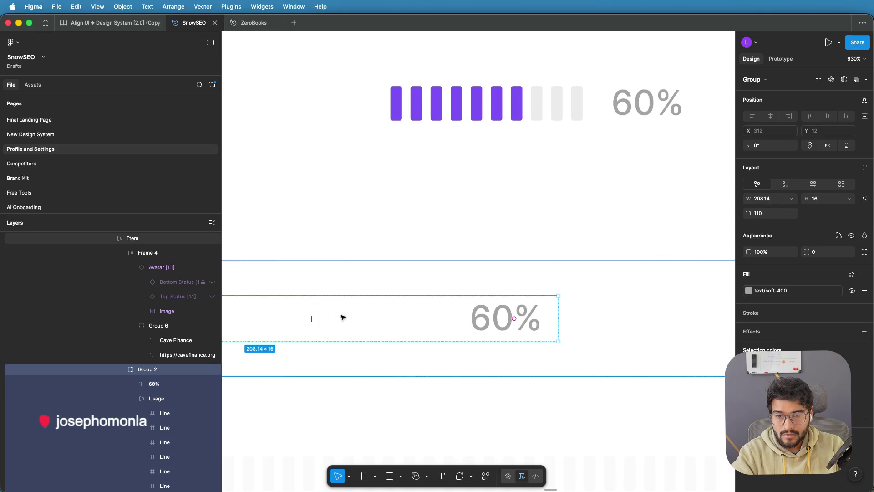
scroll(521, 314, up, 3)
scroll(521, 315, down, 5)
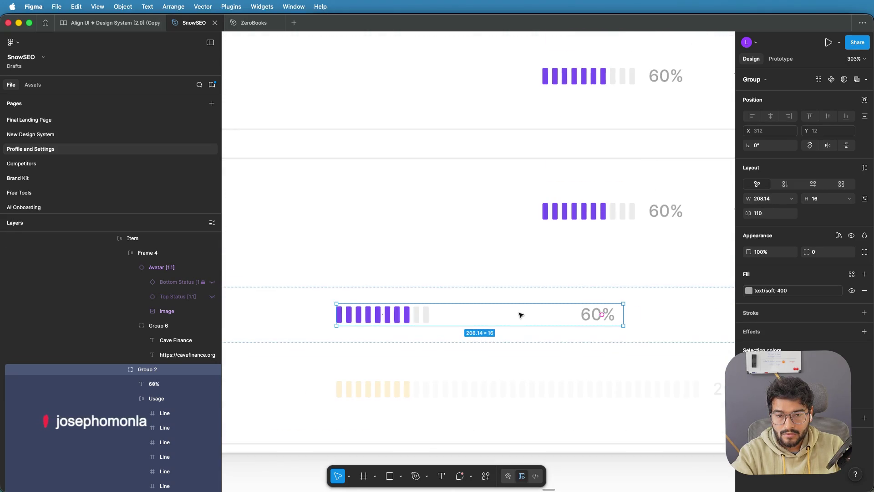
scroll(515, 315, down, 4)
scroll(516, 315, up, 6)
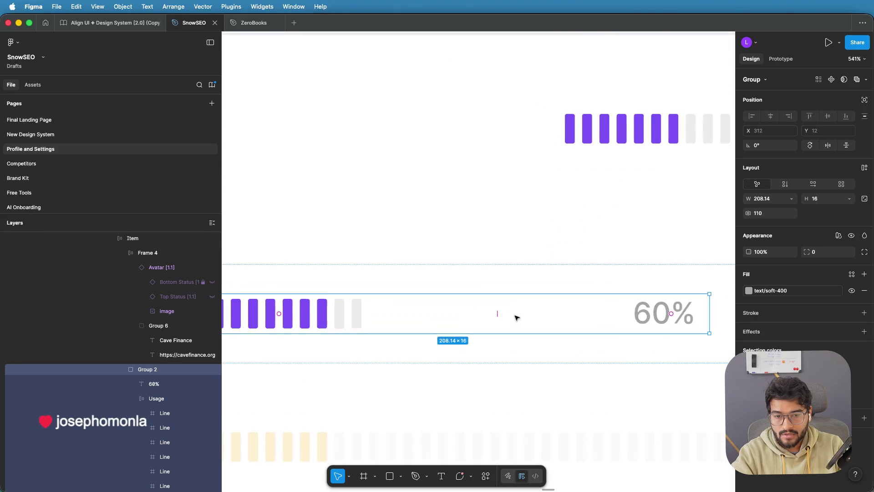
drag(496, 312, 372, 310)
scroll(409, 311, left, 2)
scroll(547, 313, down, 1)
scroll(586, 313, up, 3)
scroll(584, 313, down, 4)
scroll(584, 314, down, 10)
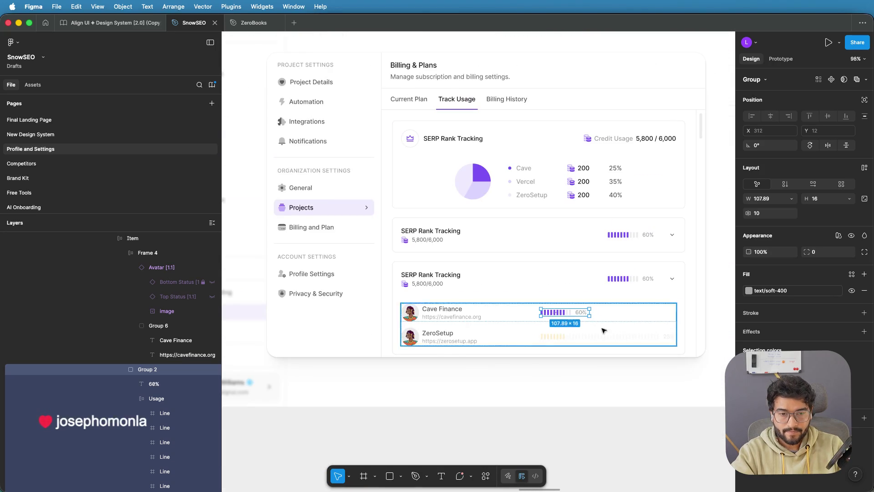
Step: Select the Cave Finance row and widen its item gap to 120, then 170
click(525, 315)
scroll(523, 313, up, 3)
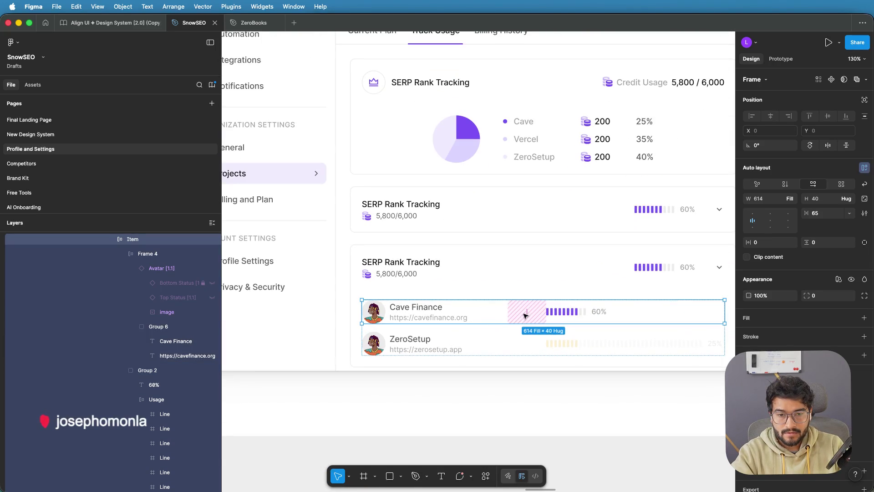
click(525, 310)
text(120)
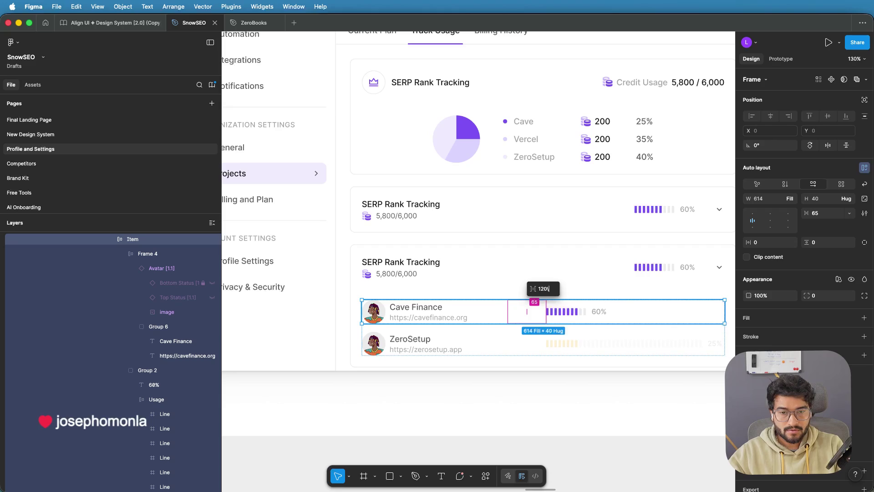
key(Return)
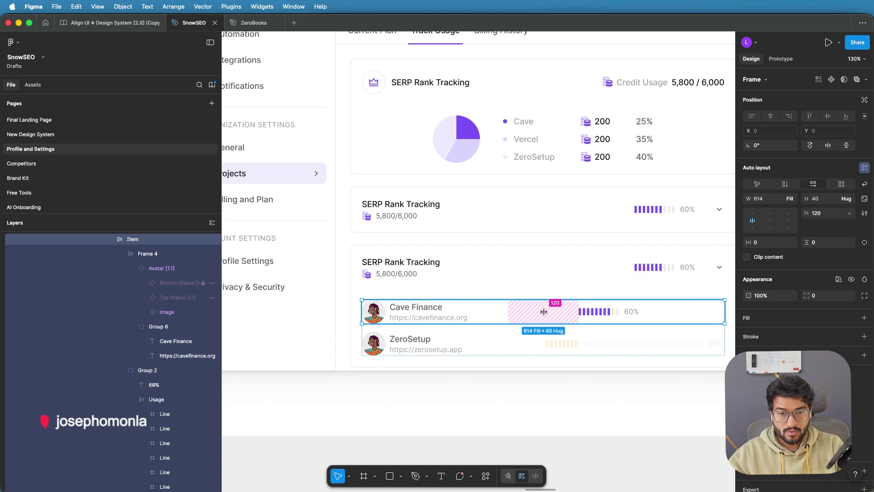
click(544, 311)
text(170)
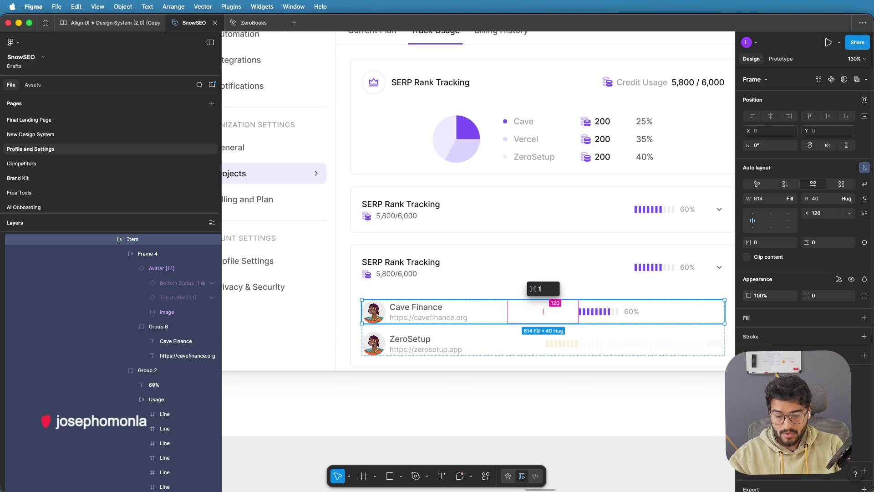
key(Return)
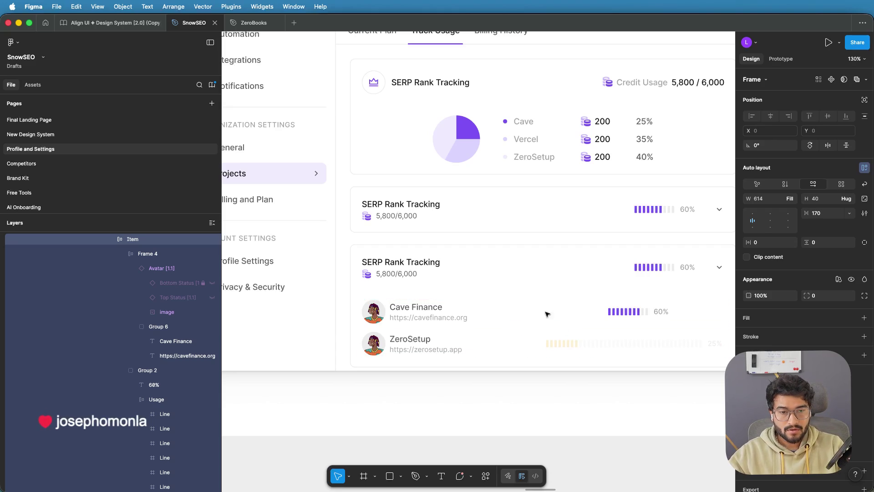
Step: Increase the Cave Finance row gap to 220 and check where its bar ends
click(546, 313)
click(560, 311)
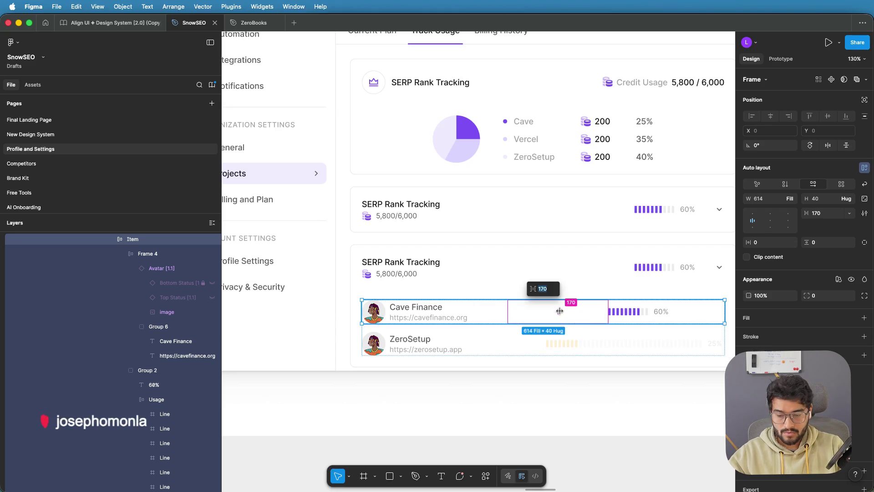
text(220)
key(Return)
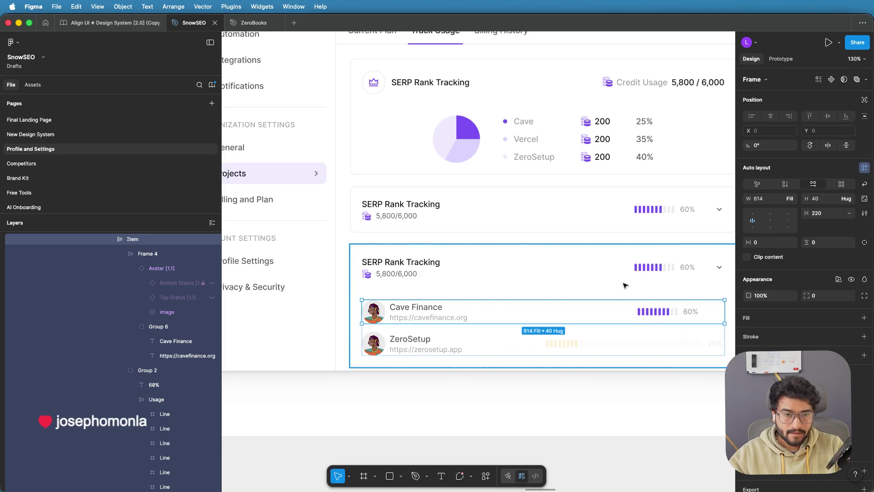
drag(624, 285, 668, 276)
scroll(669, 277, right, 1)
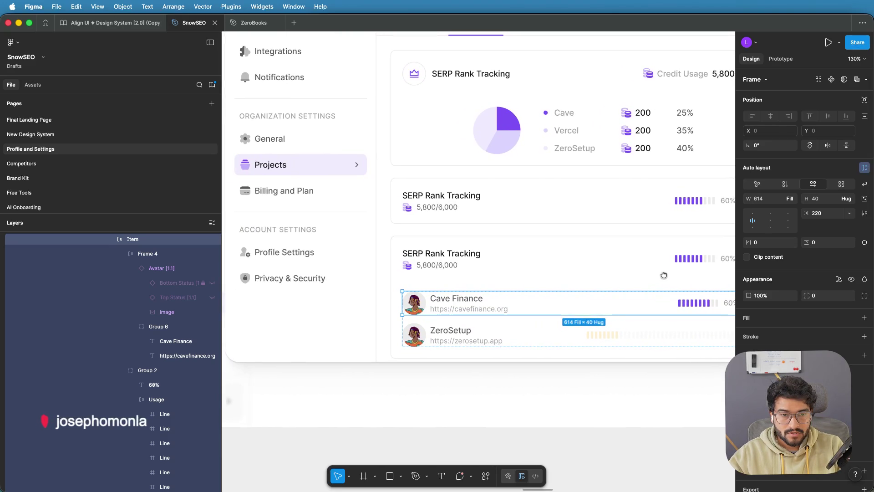
scroll(669, 280, up, 5)
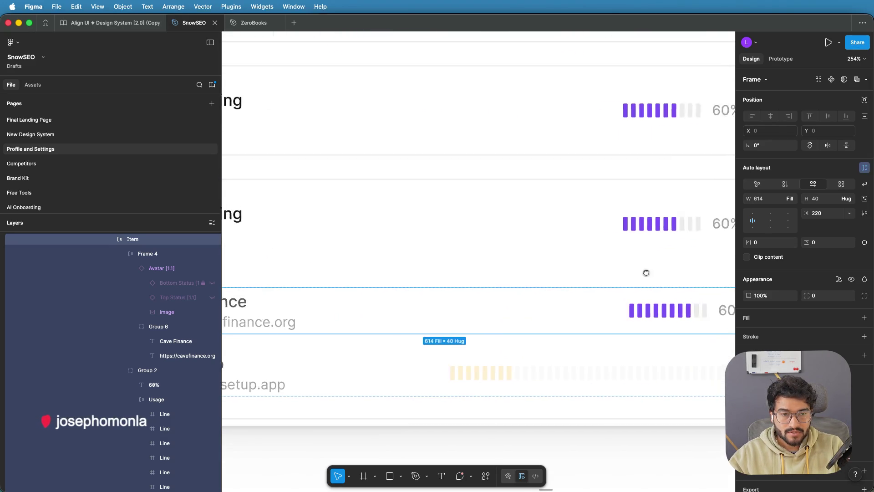
drag(637, 273, 649, 270)
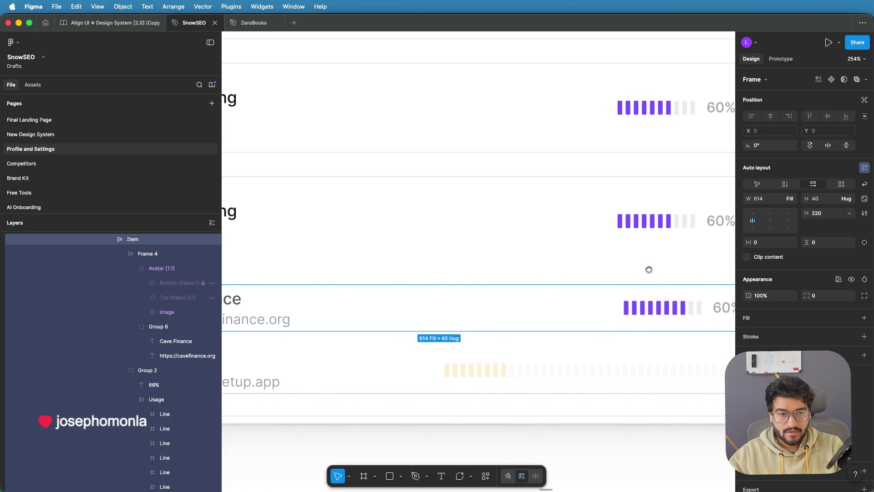
Step: Fine-tune the Cave Finance row gap through 200 and 218 to 215
click(497, 308)
text(2)
key(Return)
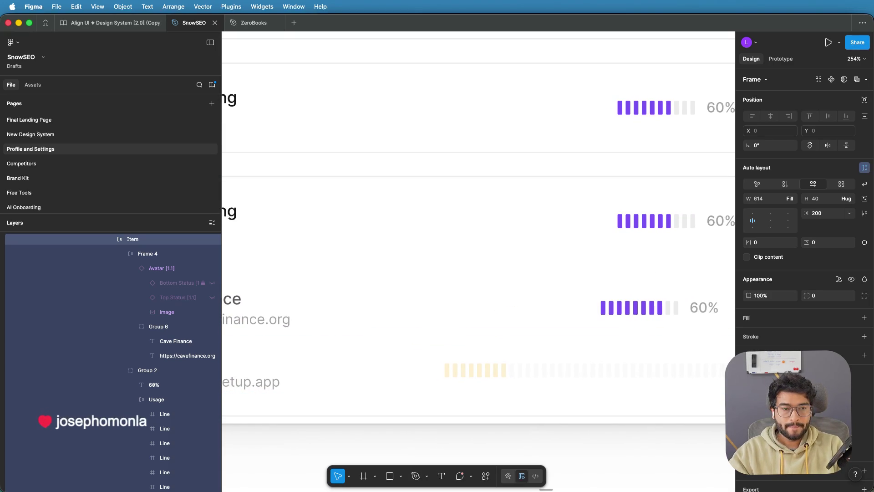
click(489, 309)
text(218)
key(Return)
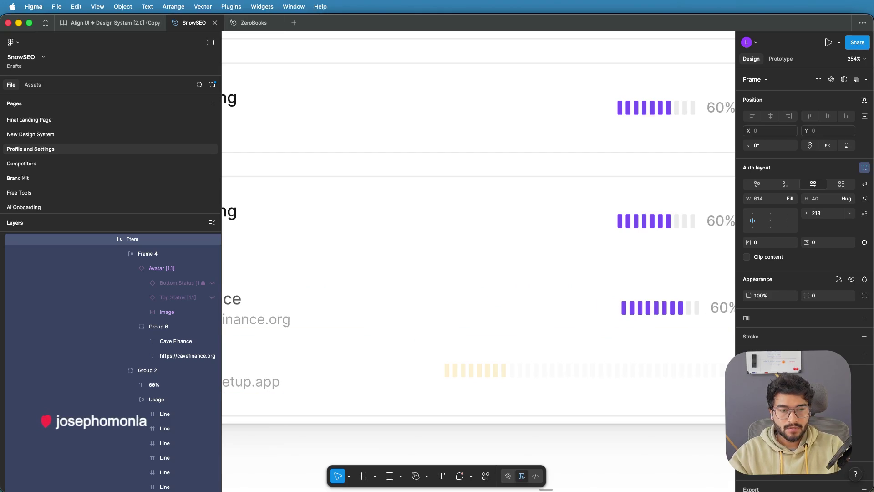
click(492, 308)
text(2)
key(Return)
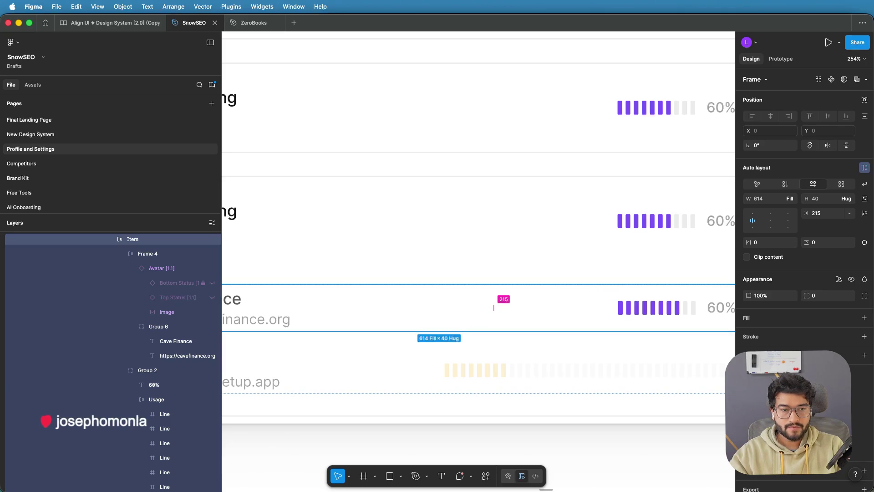
Step: Try a 214 gap in the Cave Finance row, then settle back on 215
click(494, 307)
text(1)
key(Return)
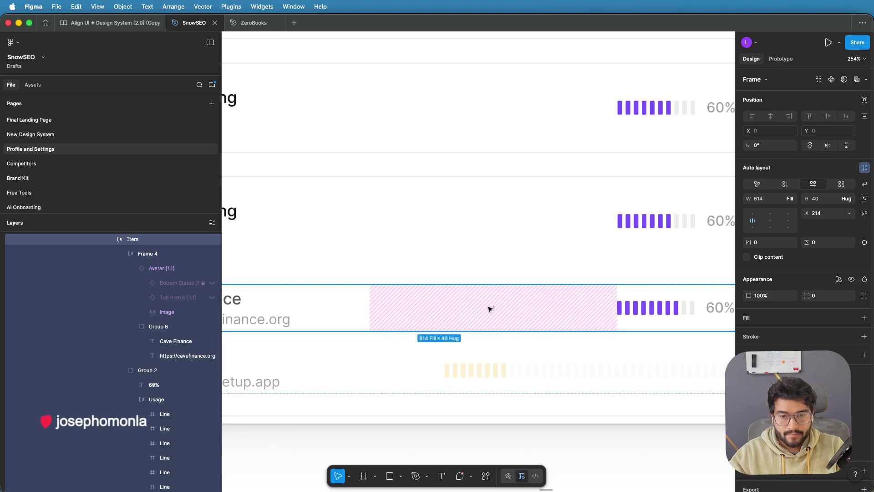
click(492, 307)
text(1)
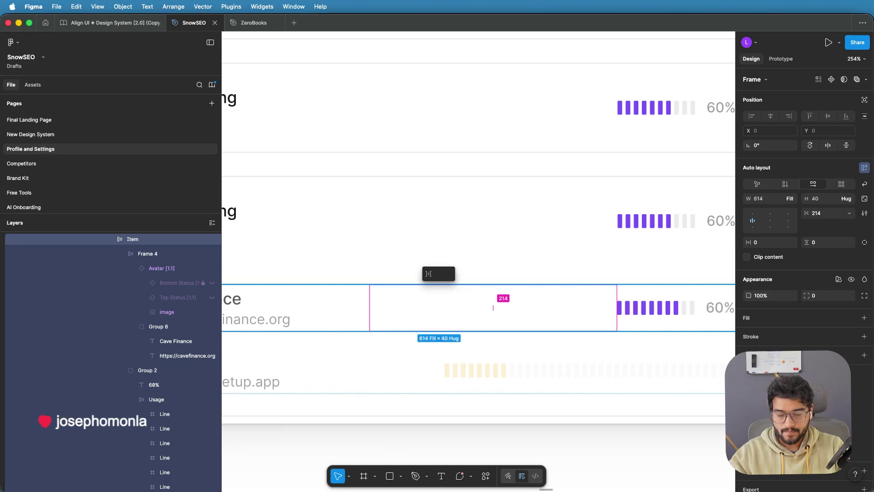
text(215)
key(Return)
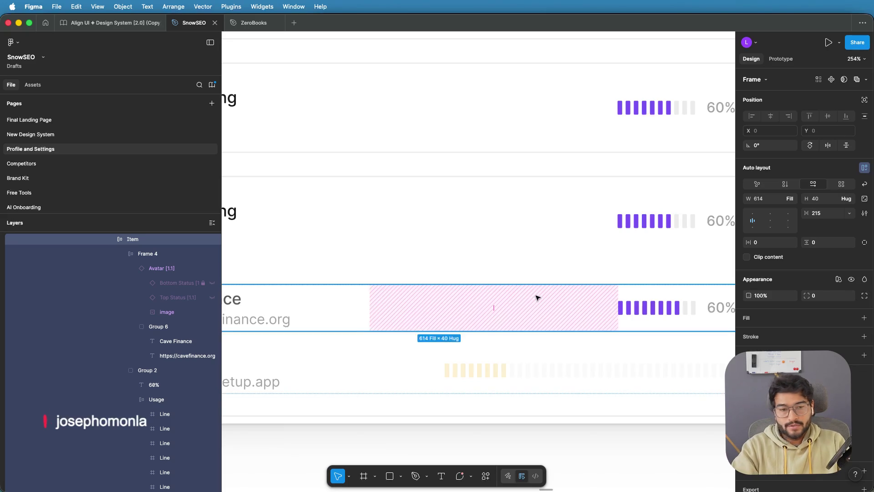
scroll(537, 297, down, 3)
scroll(538, 297, down, 3)
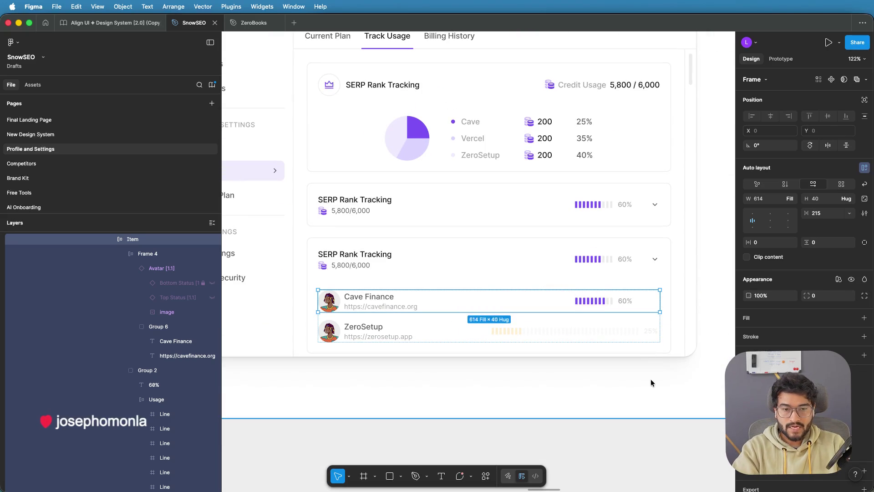
click(542, 337)
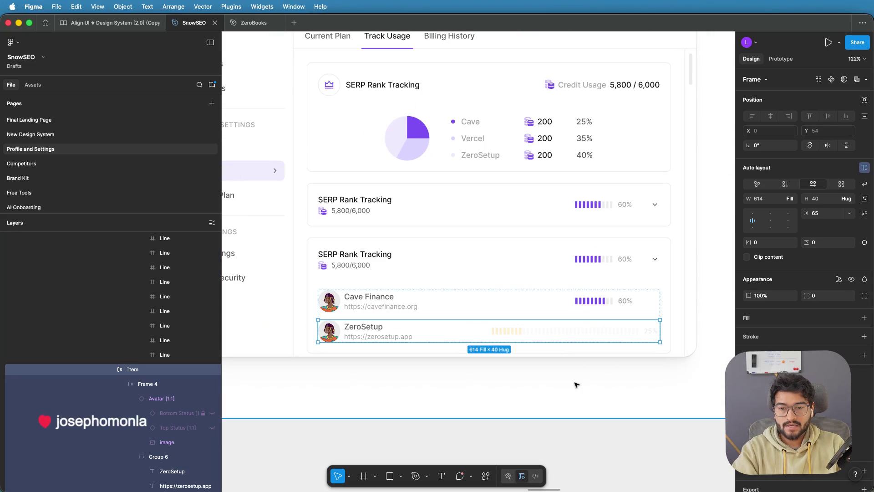
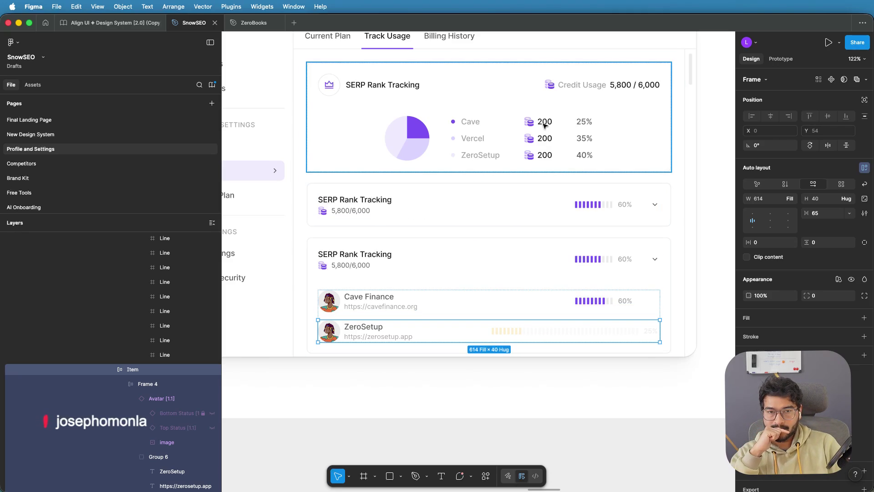
Step: Find the Credit Usage readout in the top card and select the Cave Finance row as the target
click(544, 125)
click(543, 124)
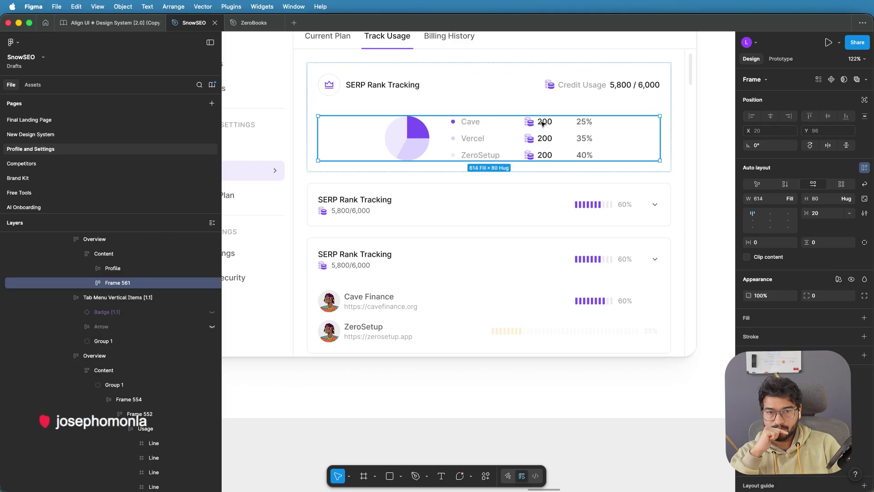
click(543, 124)
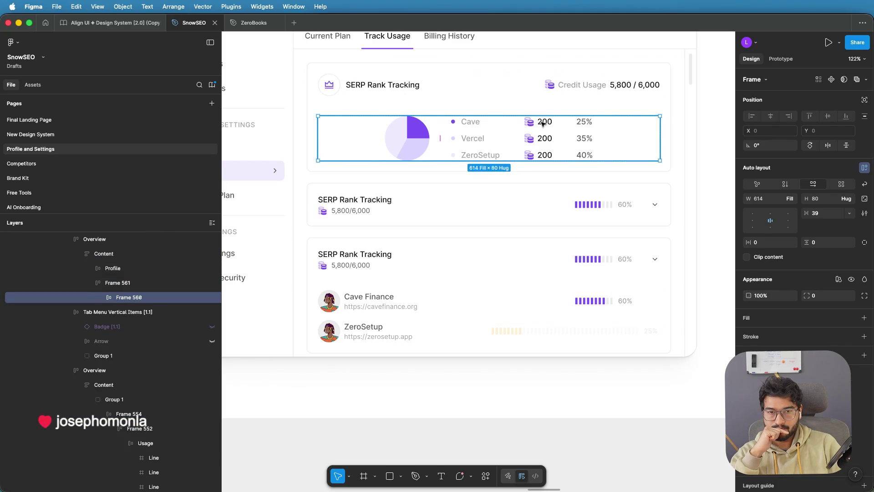
click(593, 86)
click(593, 86)
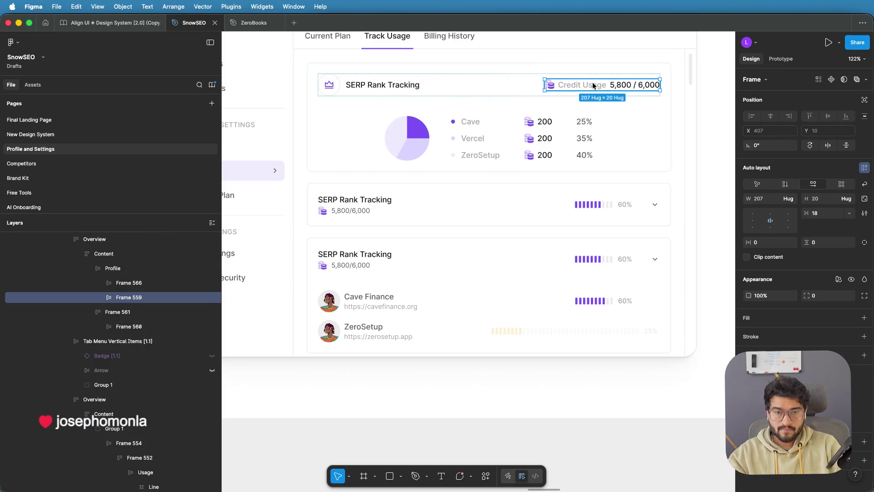
click(391, 296)
click(389, 297)
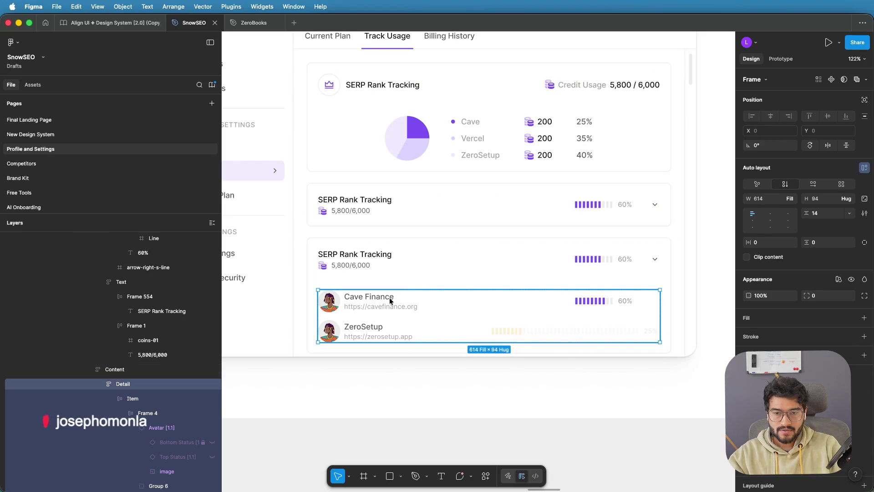
click(390, 297)
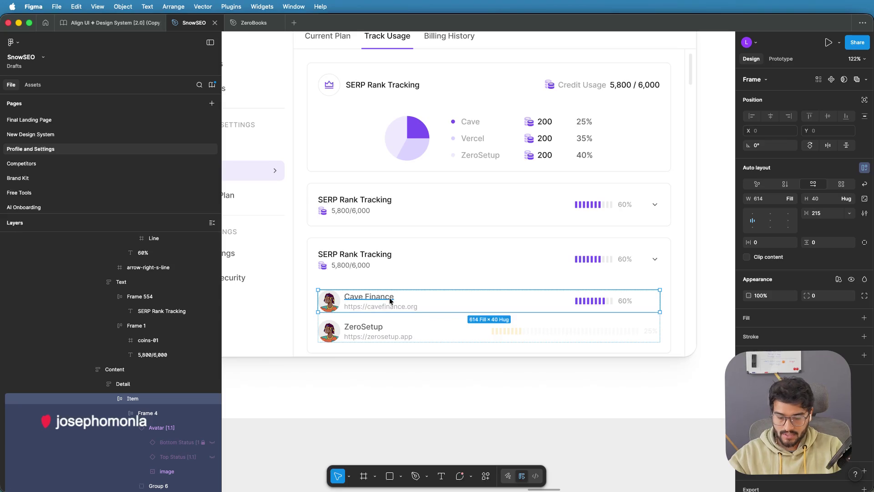
Step: Paste the Credit Usage readout and move it into the Cave Finance row
key(ctrl+v)
drag(616, 301, 318, 299)
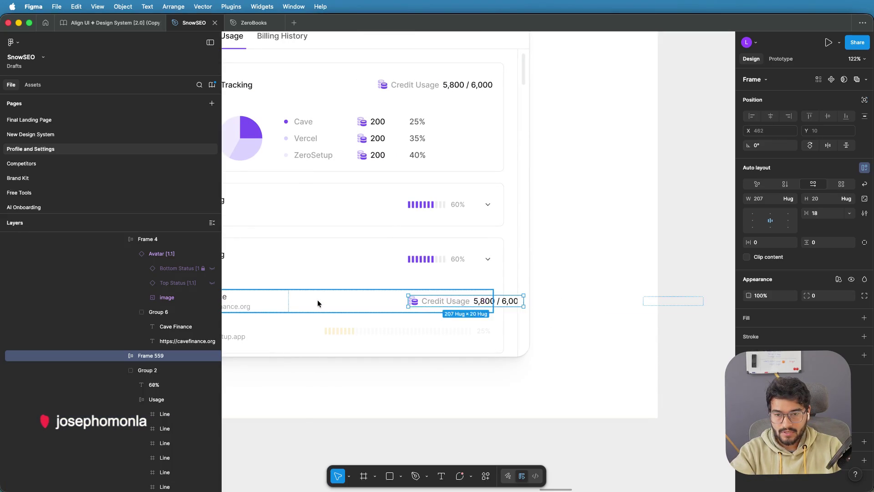
scroll(559, 359, left, 5)
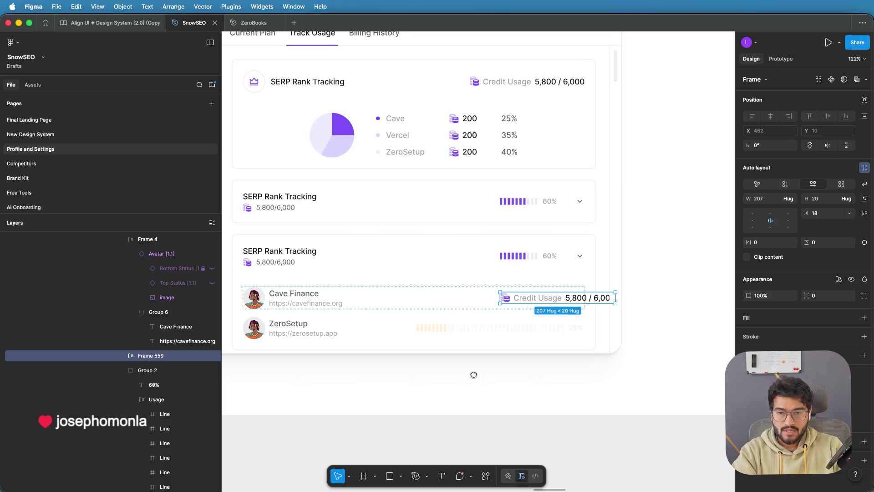
drag(473, 374, 488, 376)
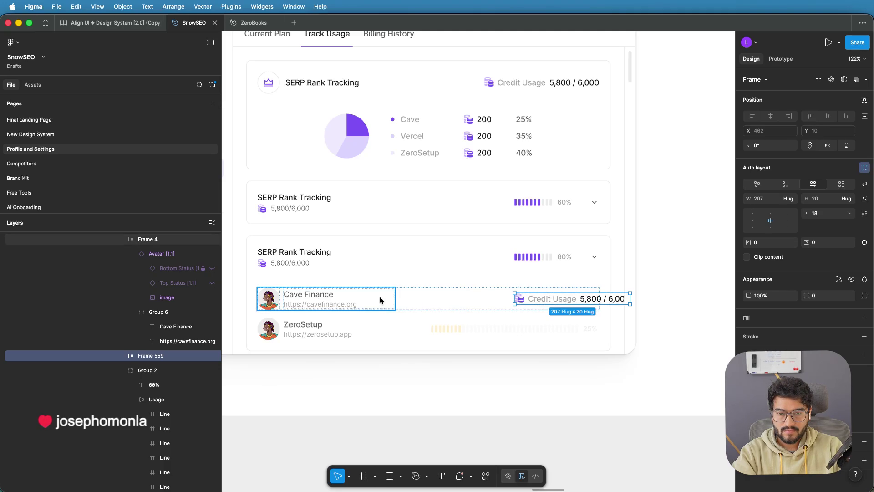
Step: Tighten the Cave Finance row gap to -22 so the readout sits beside the 60% bar
click(406, 299)
key(shift+Return)
mouse_move(422, 296)
mouse_down()
mouse_move(439, 296)
mouse_move(396, 298)
mouse_up()
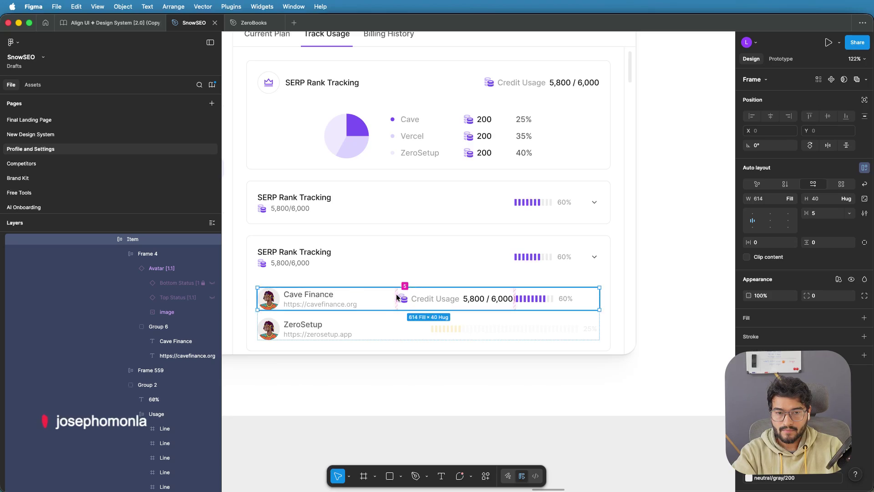
click(576, 408)
click(579, 438)
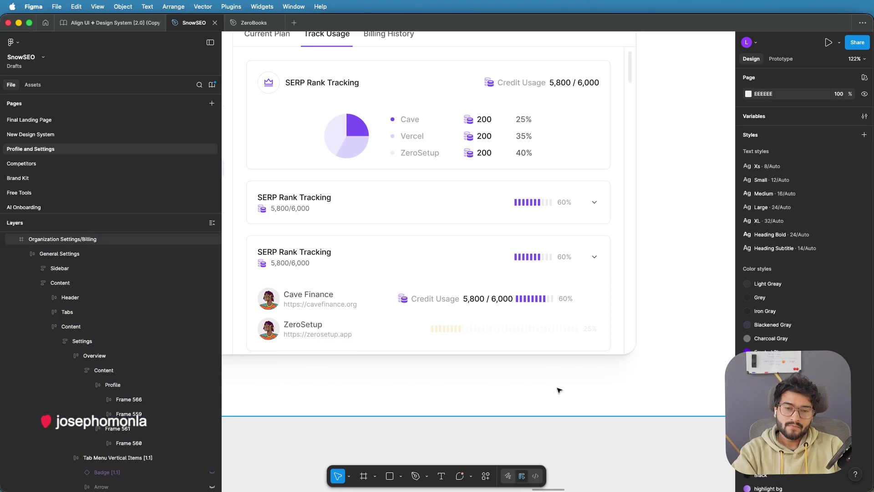
Step: Drill down to the Credit Usage readout in the Cave Finance row and delete it
scroll(560, 392, down, 2)
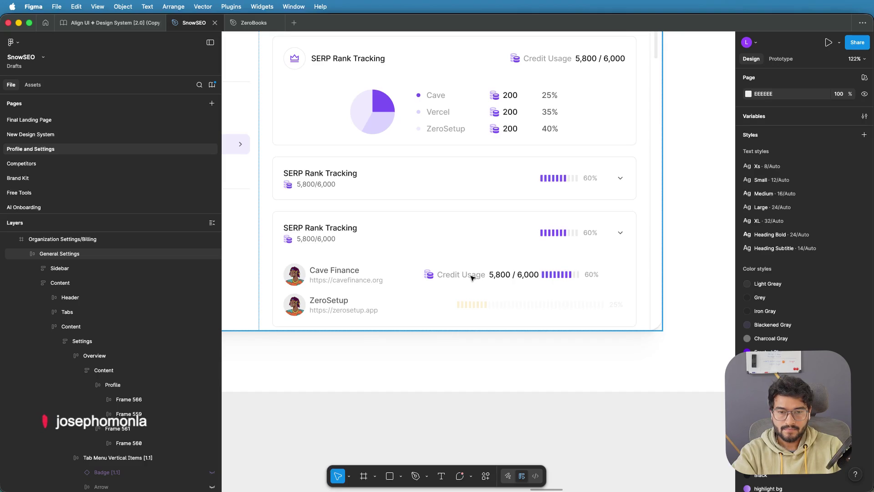
scroll(472, 277, left, 3)
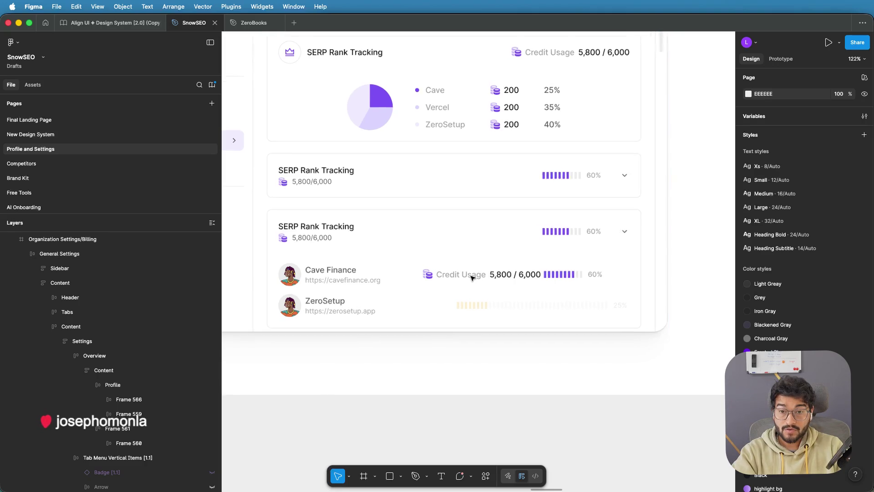
scroll(449, 309, left, 1)
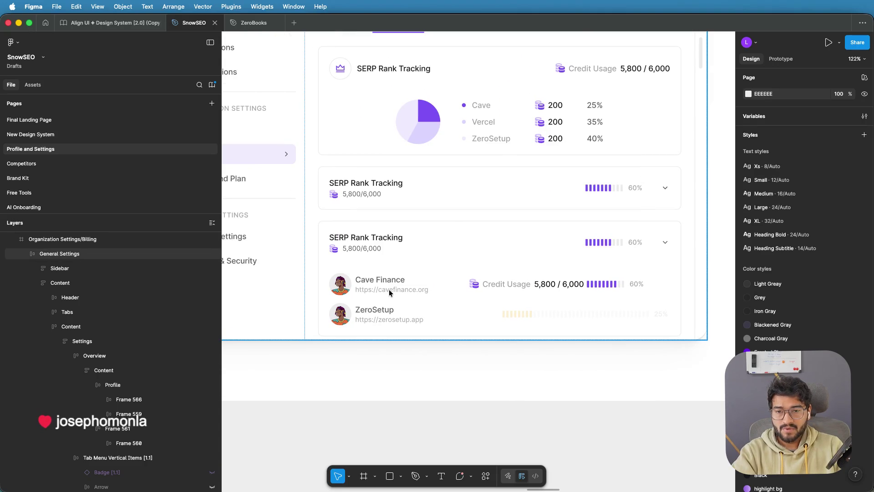
click(348, 250)
double_click(493, 283)
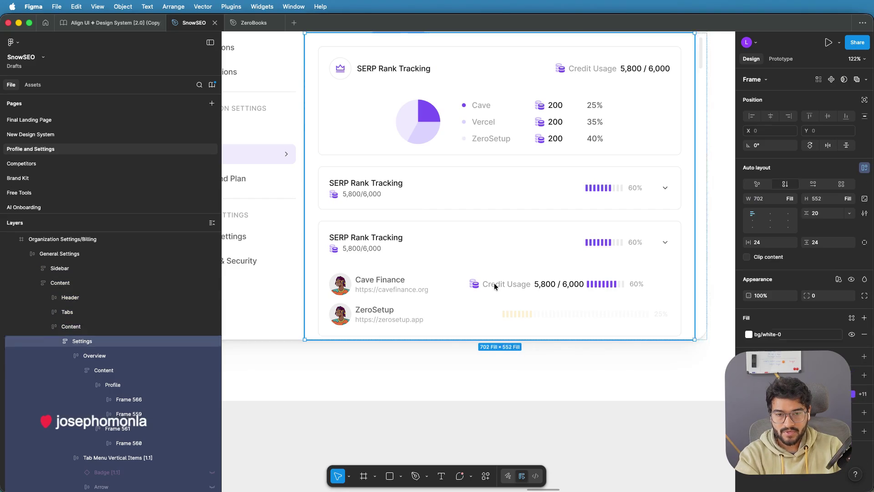
double_click(493, 283)
double_click(493, 283)
double_click(498, 282)
double_click(503, 285)
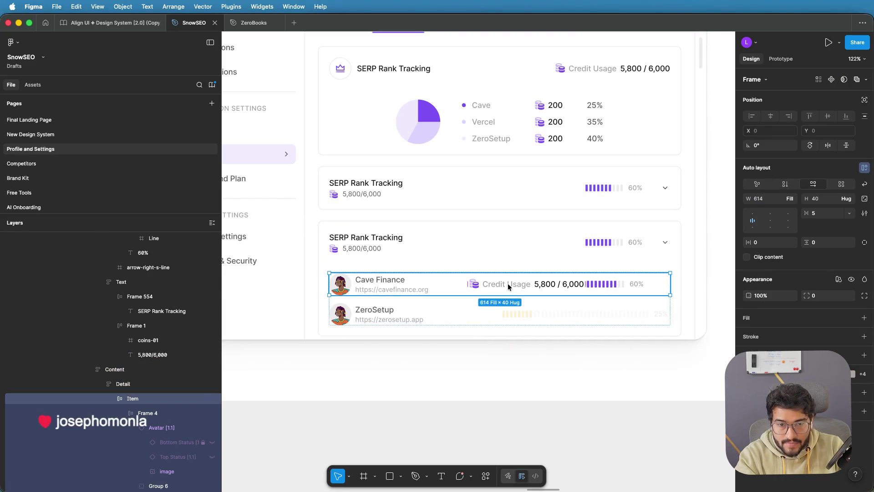
double_click(508, 284)
key(Delete)
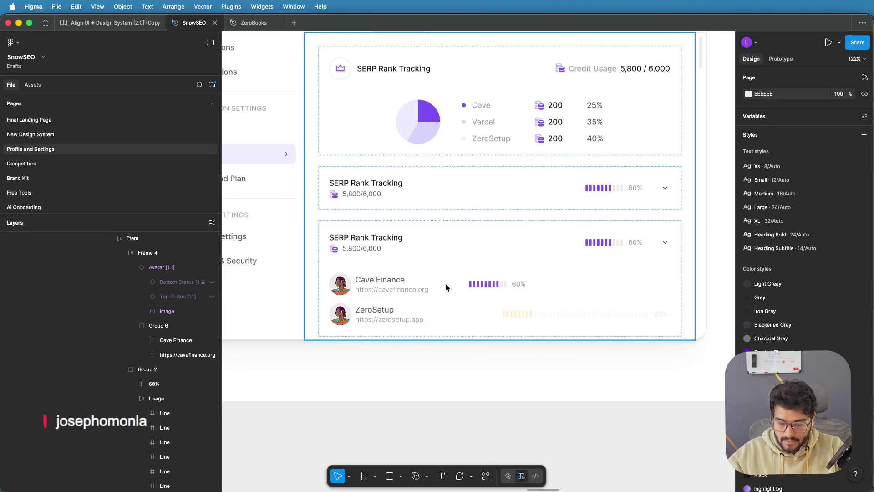
Step: Undo twice to restore the readout and revert the tightened row spacing
key(ctrl+z)
key(ctrl+z)
key(ctrl+z)
key(ctrl+z)
key(ctrl+z)
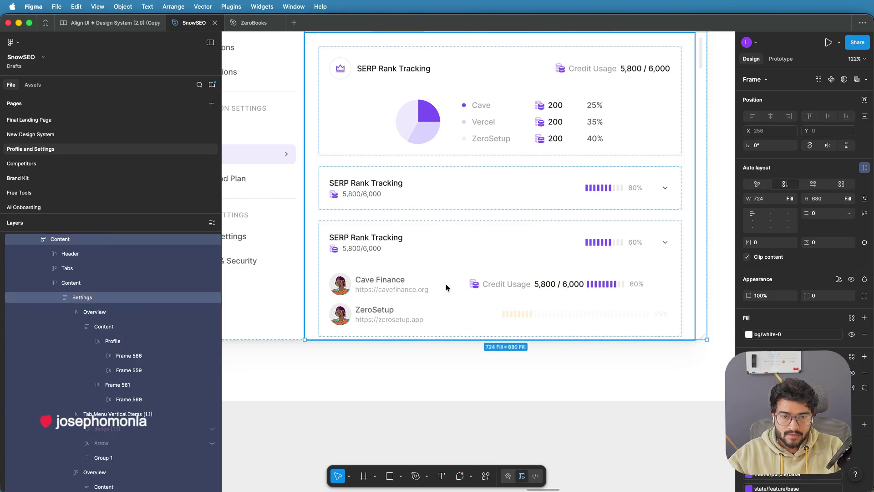
key(ctrl+z)
key(ctrl+z)
key(ctrl+z)
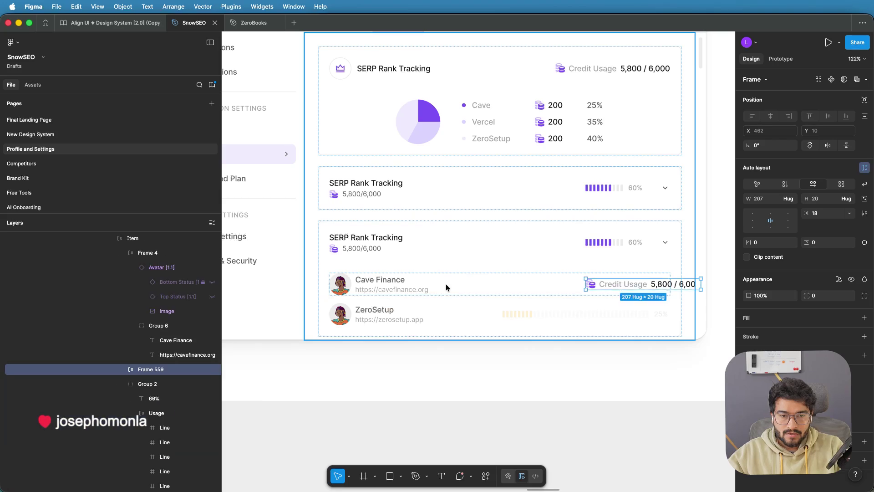
scroll(409, 285, up, 3)
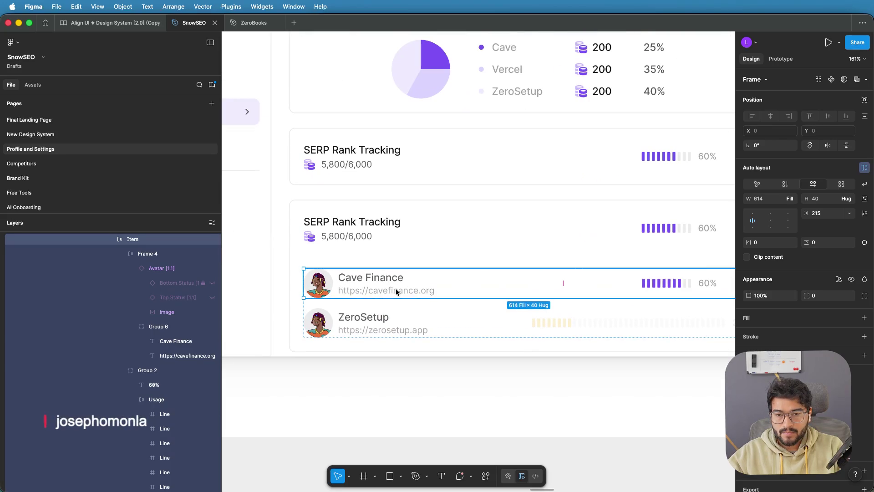
Step: Lay the Cave Finance name and URL side by side, vertically centred, in a 240-wide frame
double_click(374, 293)
double_click(375, 292)
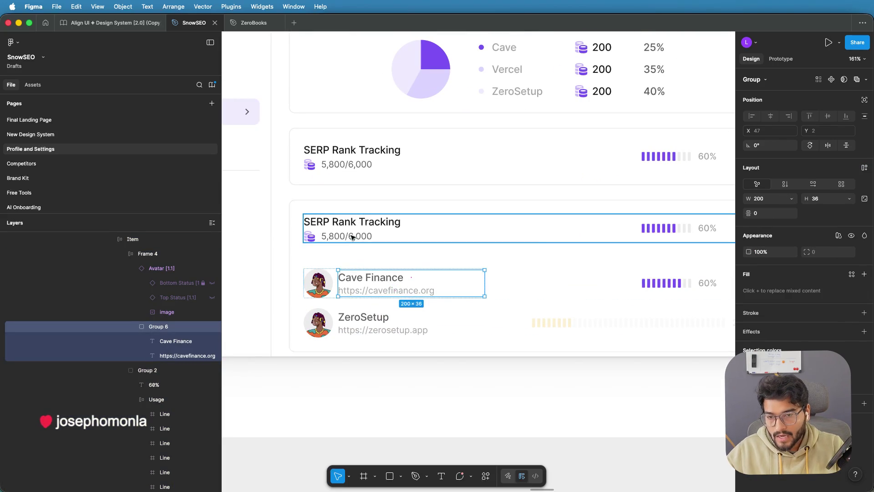
click(347, 236)
double_click(347, 236)
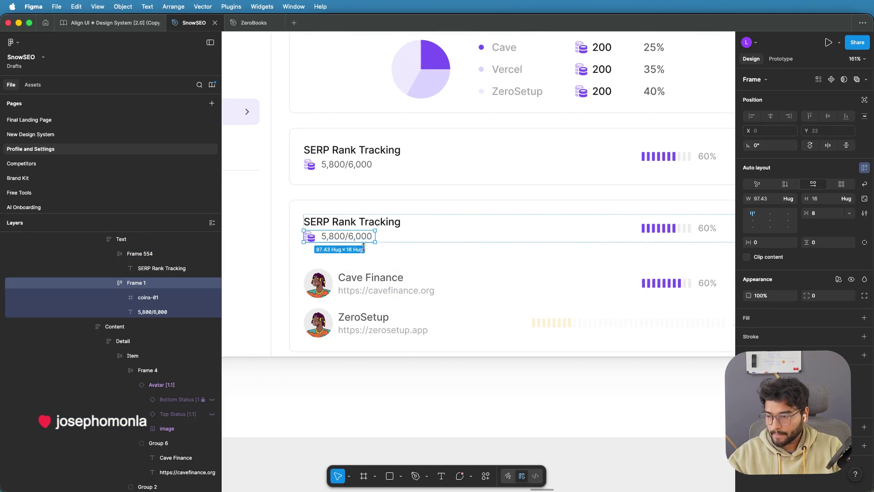
click(374, 292)
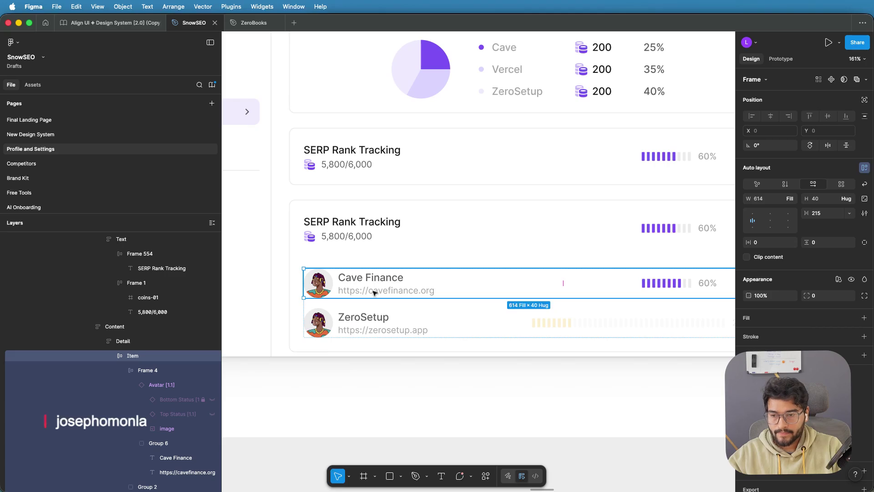
double_click(374, 292)
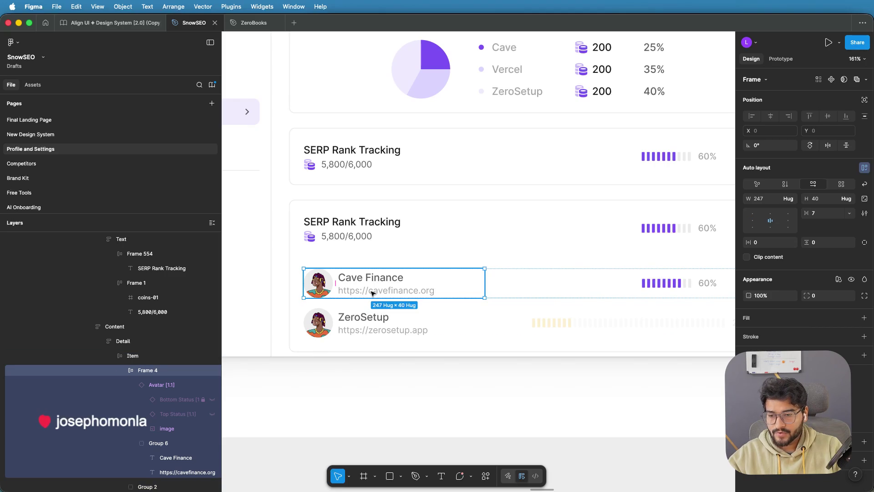
double_click(374, 292)
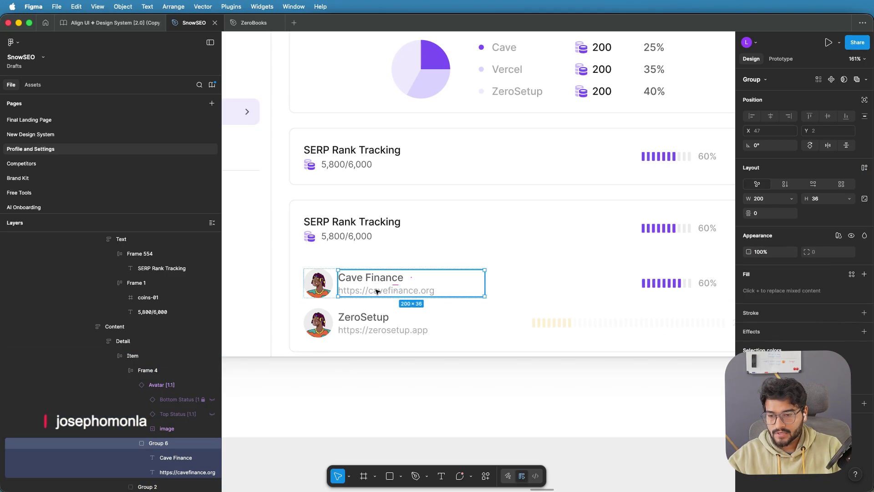
key(shift+a)
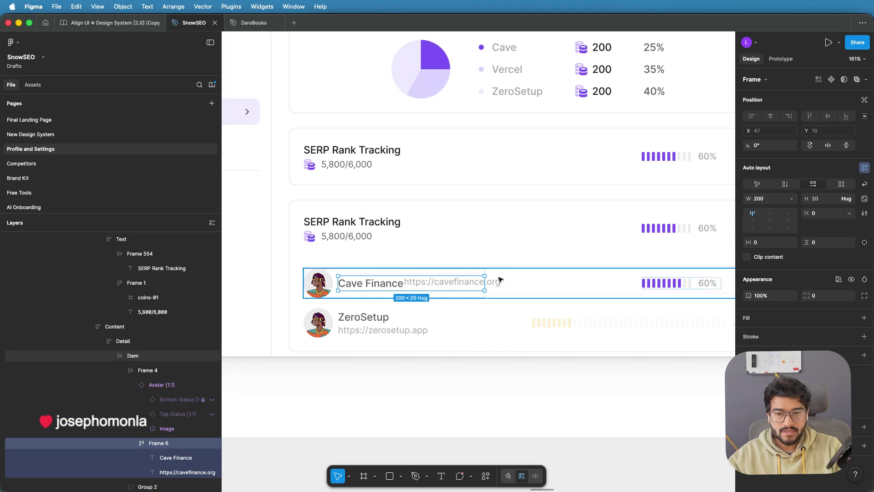
click(772, 220)
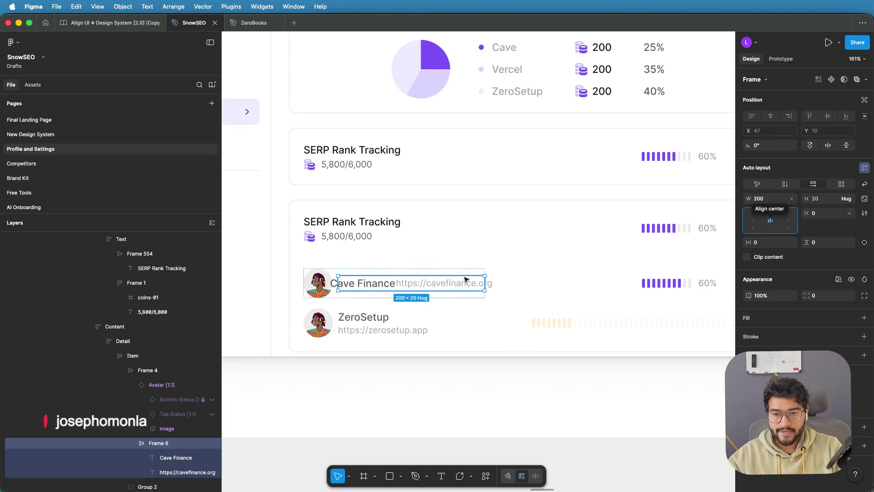
scroll(396, 286, up, 5)
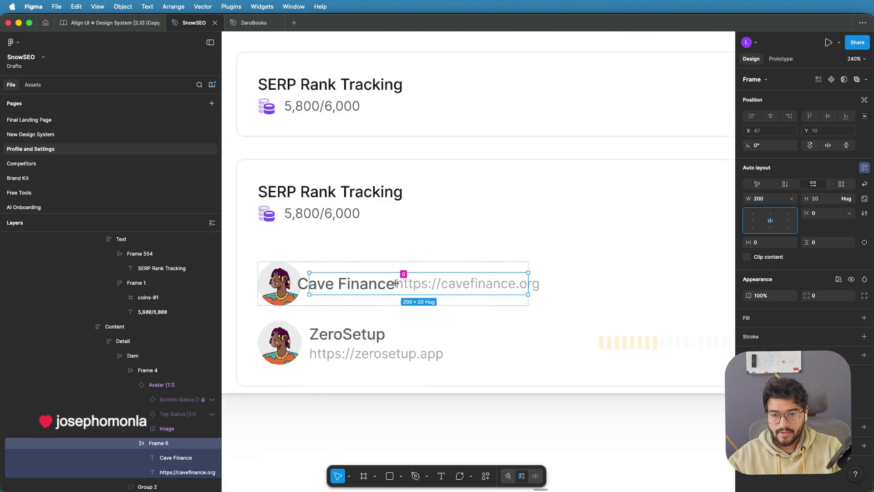
drag(395, 284, 403, 285)
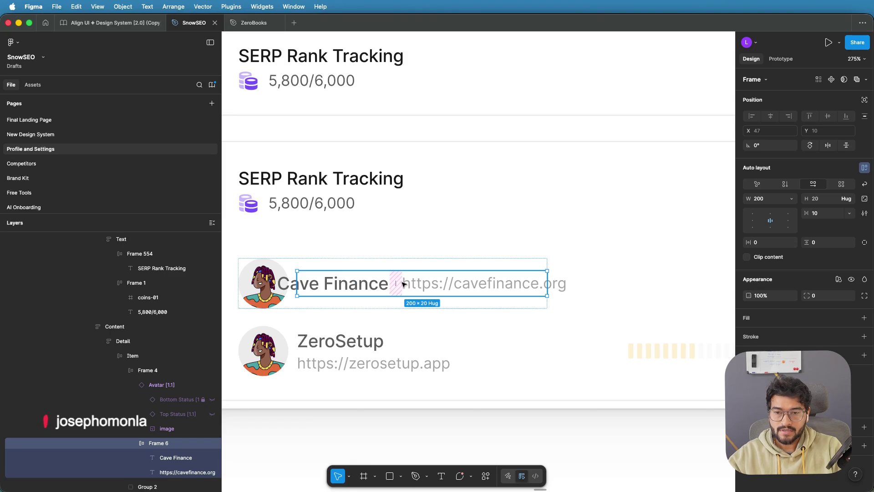
drag(547, 278, 598, 278)
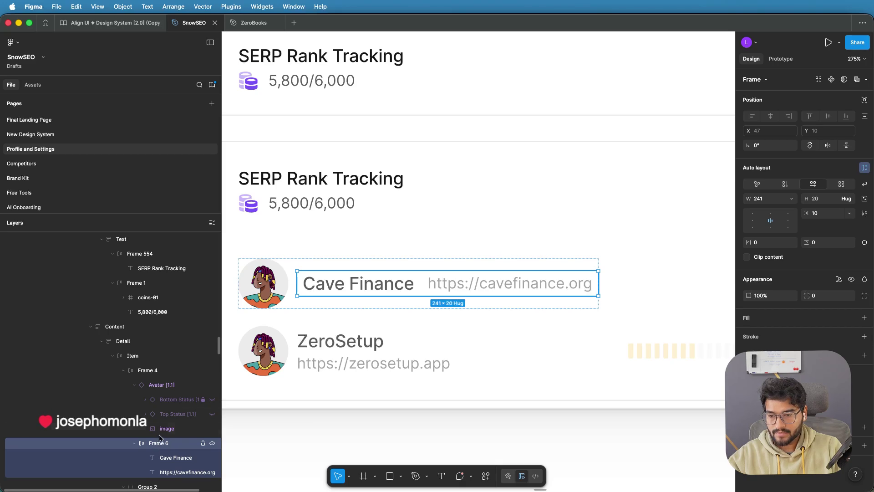
Step: Paste the coins icon and 5,800/6,000 figure into the Cave Finance row
scroll(159, 428, down, 1)
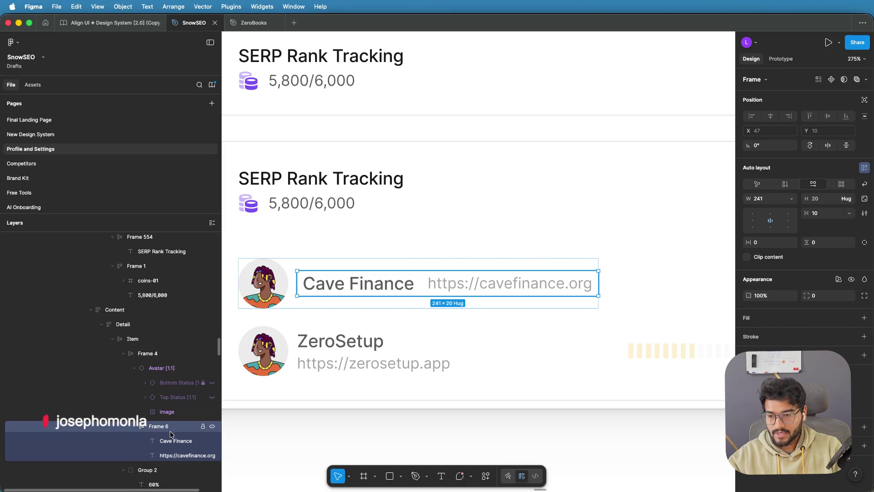
click(160, 355)
key(super+v)
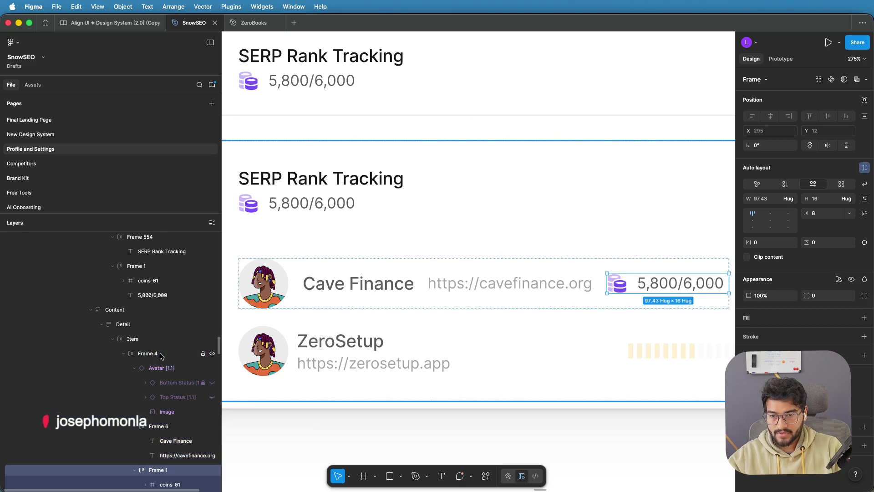
Step: Group the name and URL block with the usage figure and stack them vertically
drag(636, 284, 385, 292)
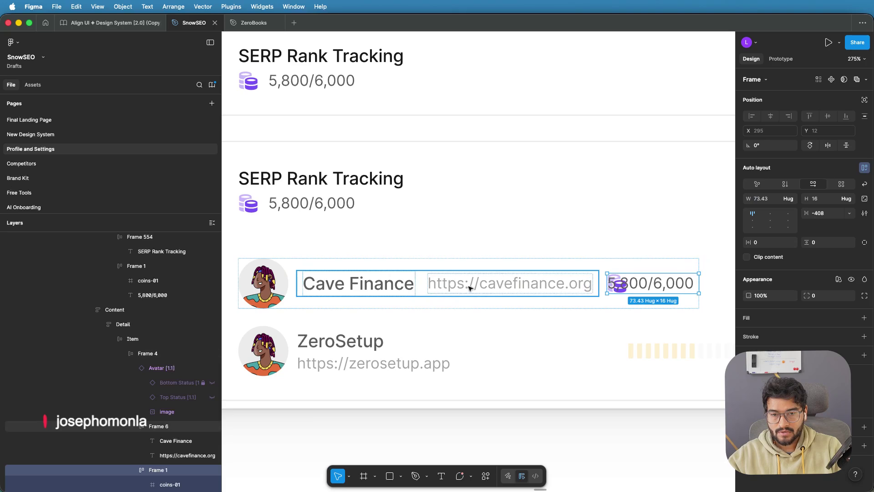
shift+click(508, 285)
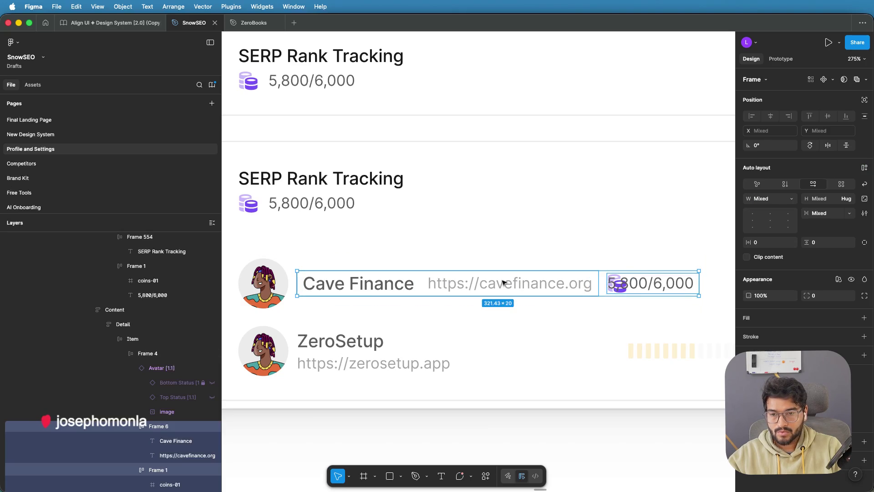
scroll(184, 365, down, 1)
key(super+g)
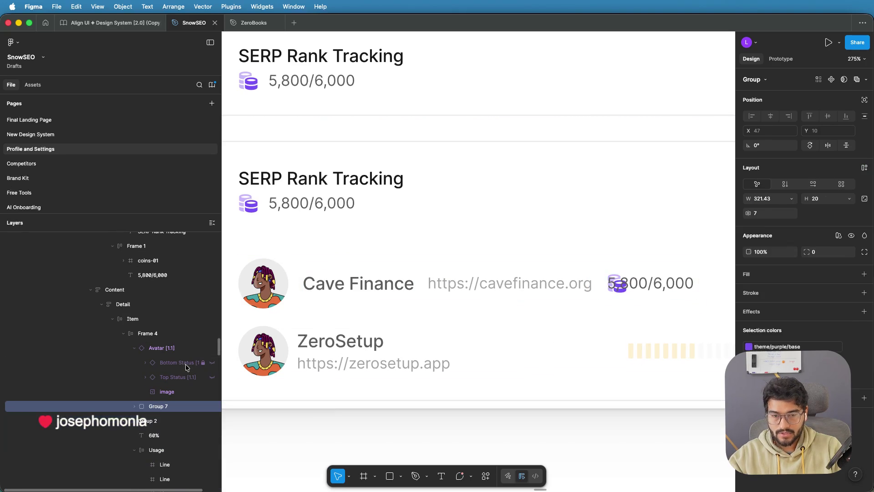
click(785, 184)
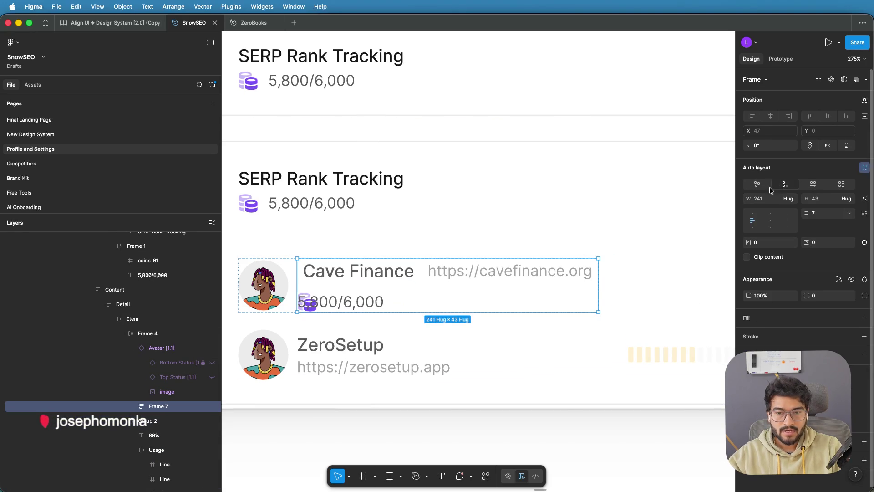
Step: Widen the usage figure row to 131 and redo its horizontal auto layout, aligned middle-left
click(328, 304)
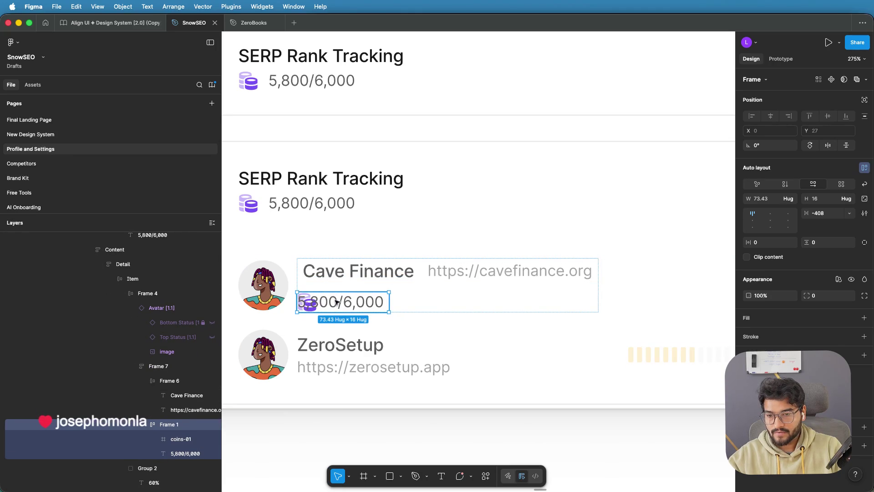
drag(390, 302, 461, 301)
click(341, 304)
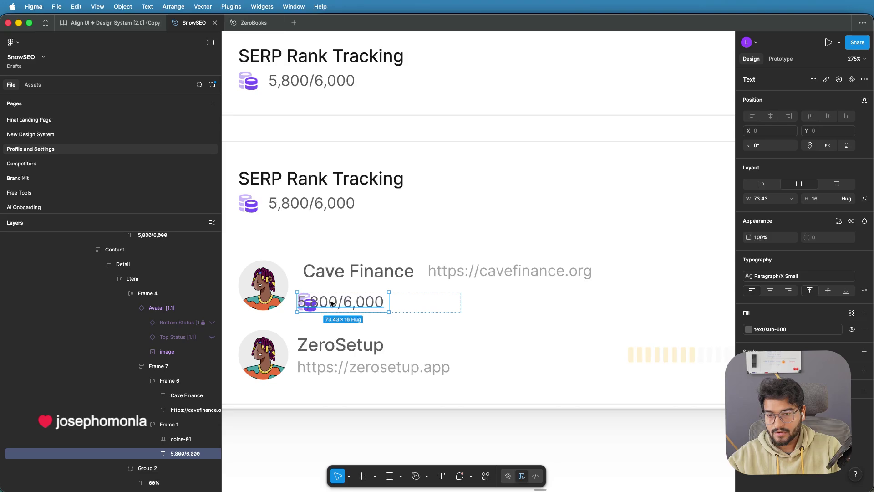
click(181, 439)
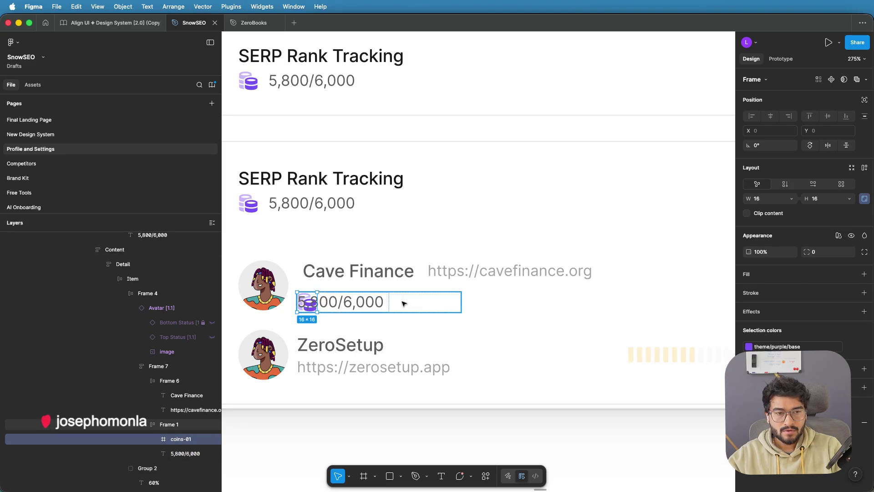
key(Escape)
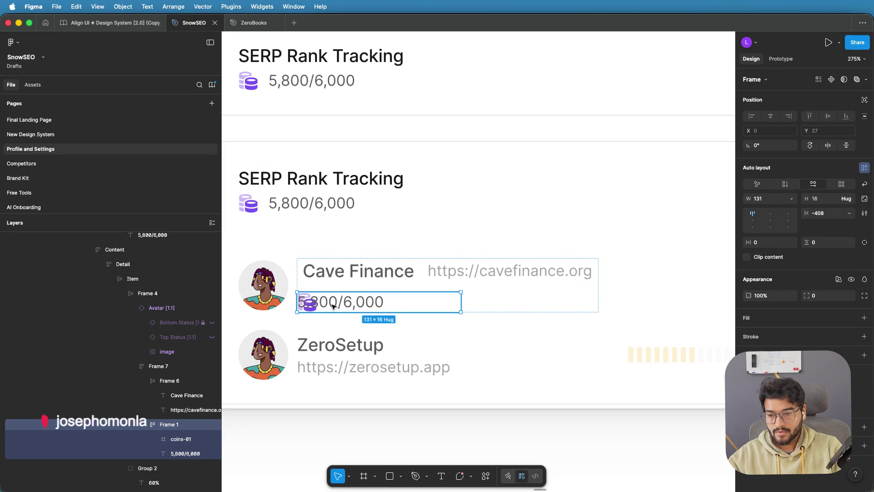
click(755, 221)
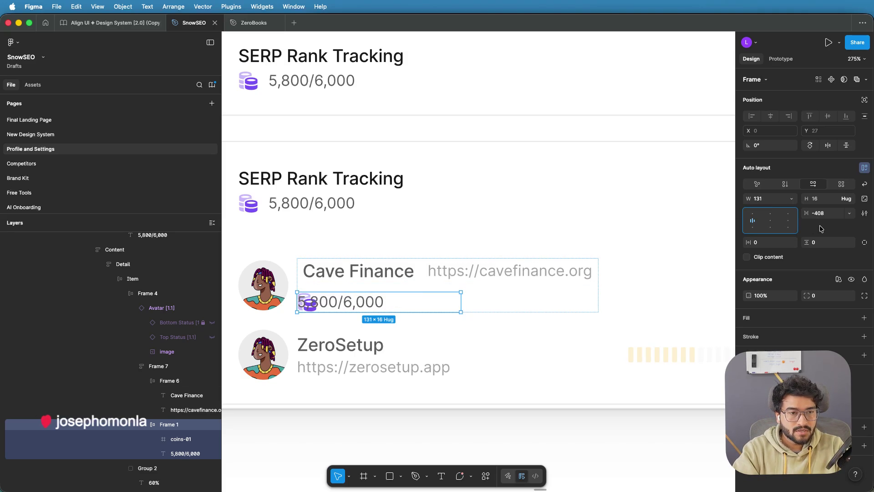
click(756, 186)
click(813, 184)
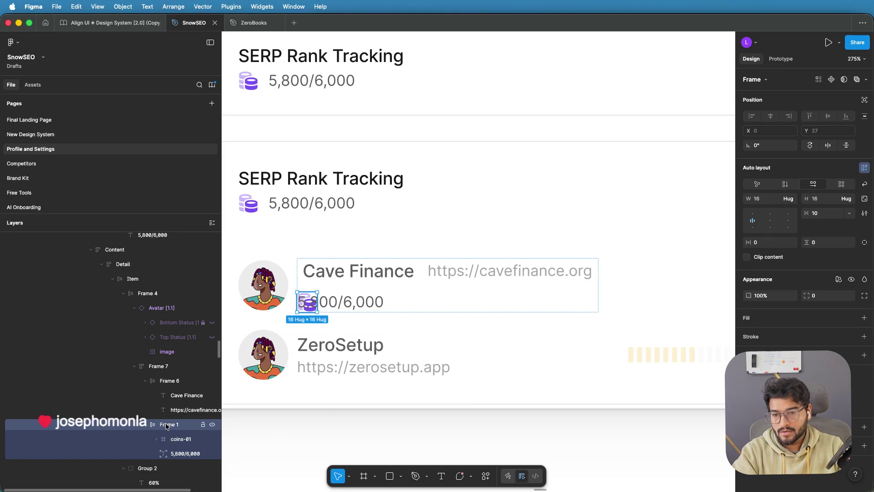
scroll(313, 316, up, 5)
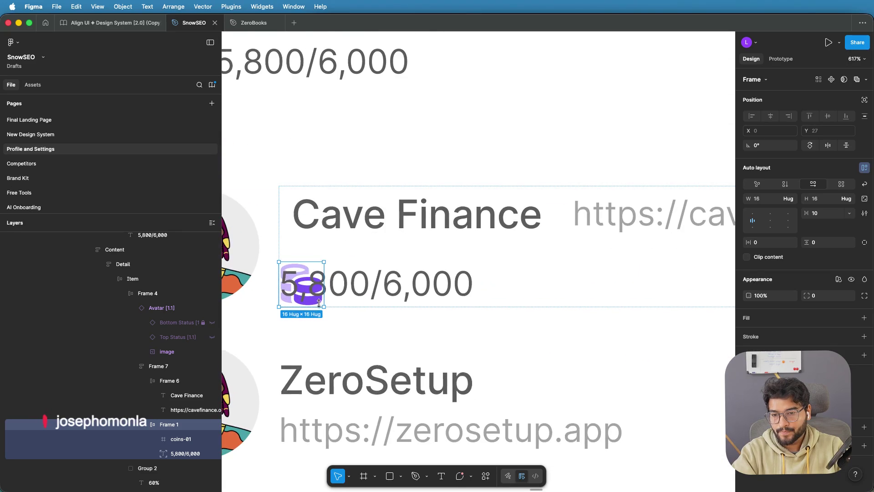
click(350, 287)
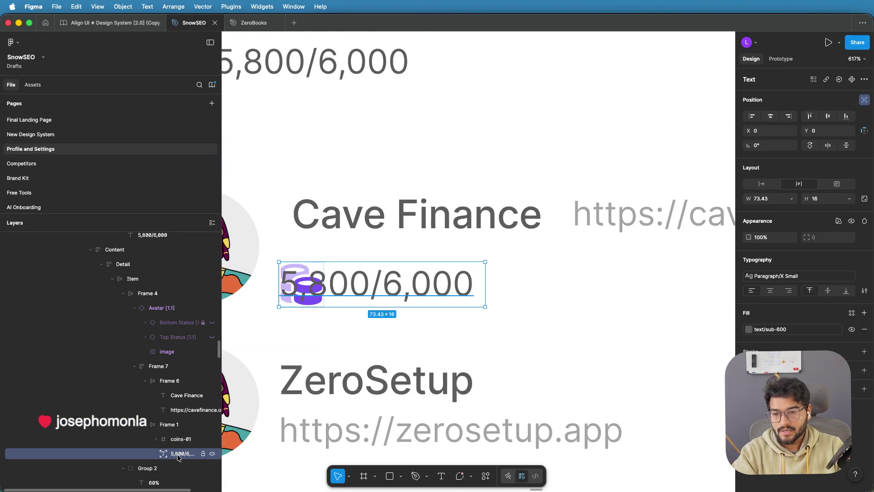
click(171, 444)
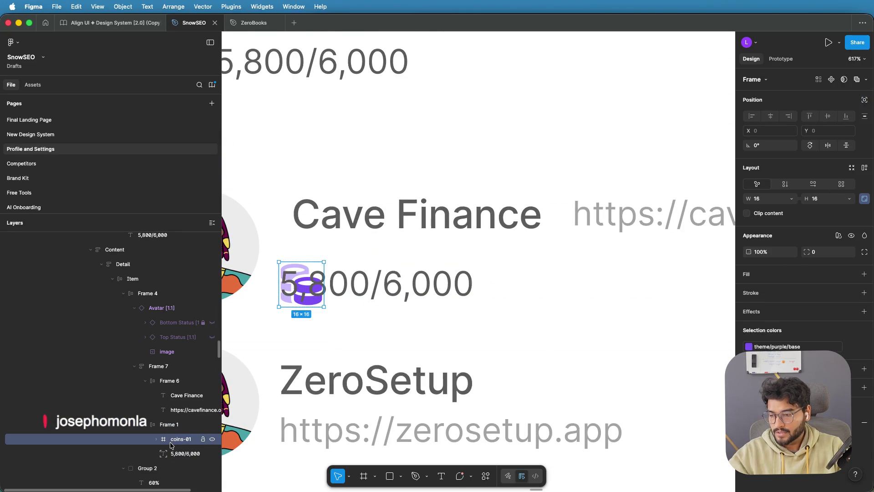
Step: Delete the overlapping coins icon from the Cave Finance row
key(Delete)
click(356, 286)
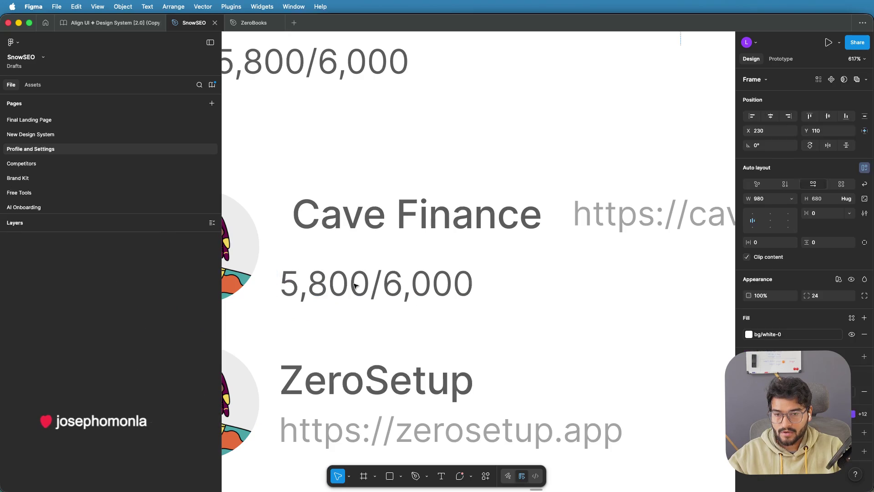
scroll(356, 286, down, 5)
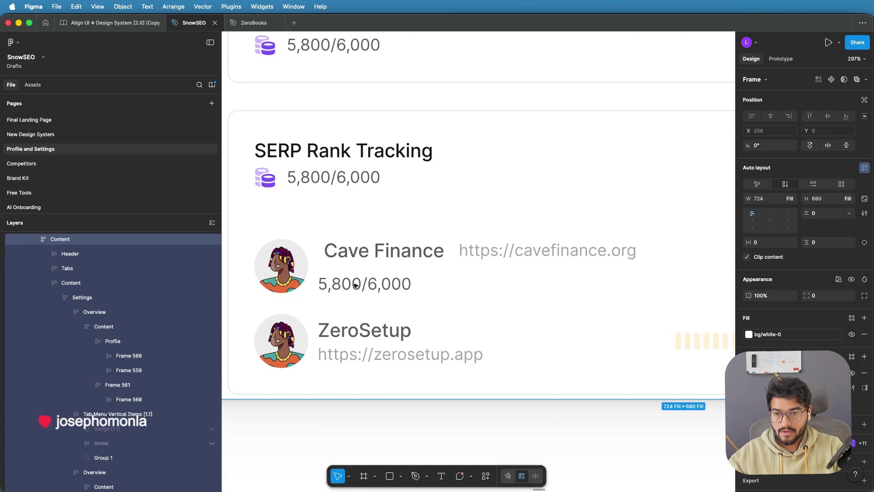
scroll(401, 287, left, 4)
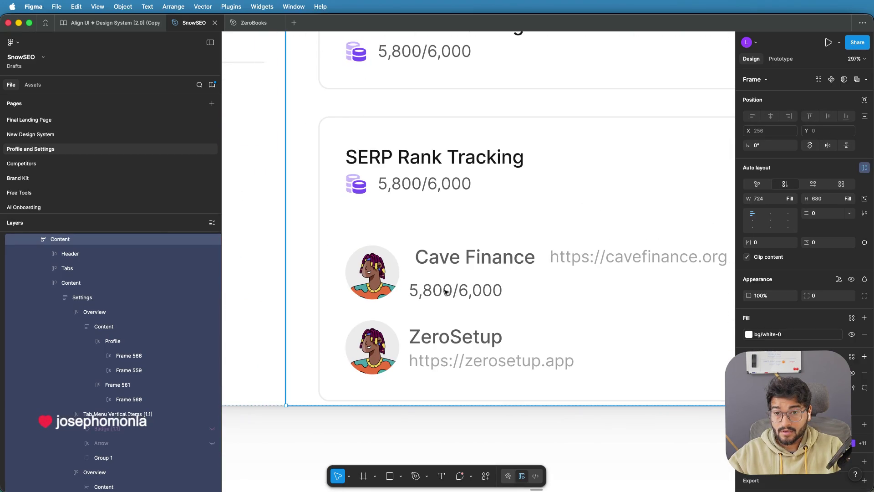
Step: Inspect the SERP Rank Tracking card's usage row layout and its coins icon
double_click(419, 185)
double_click(420, 184)
double_click(418, 186)
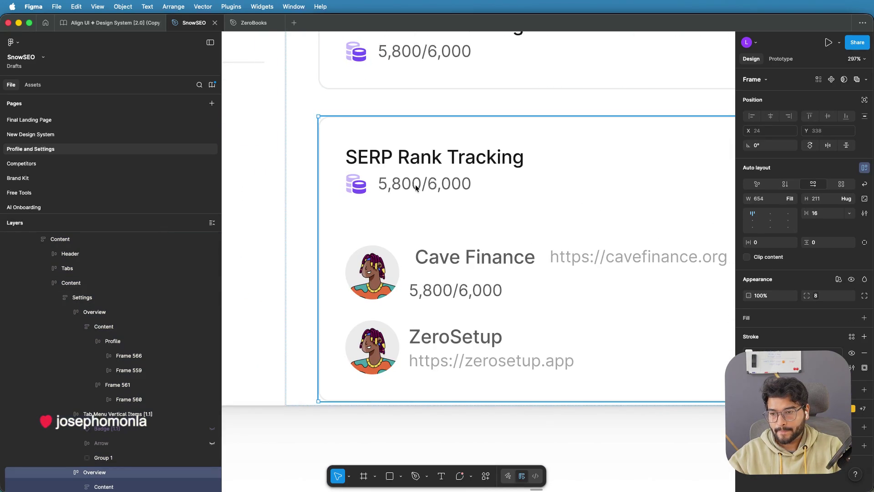
double_click(414, 184)
double_click(400, 185)
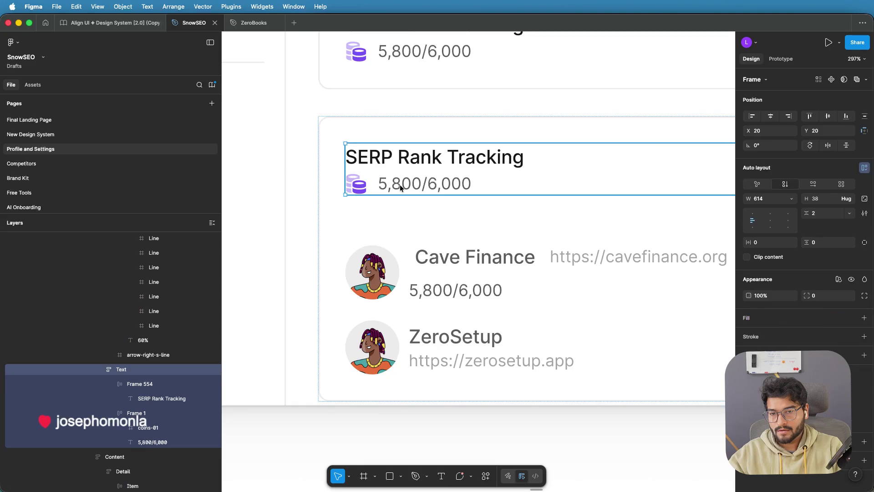
double_click(399, 184)
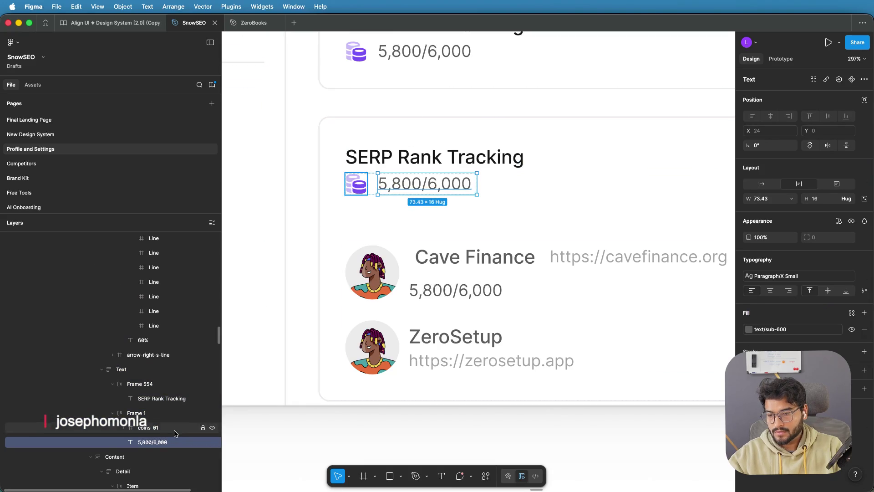
click(157, 417)
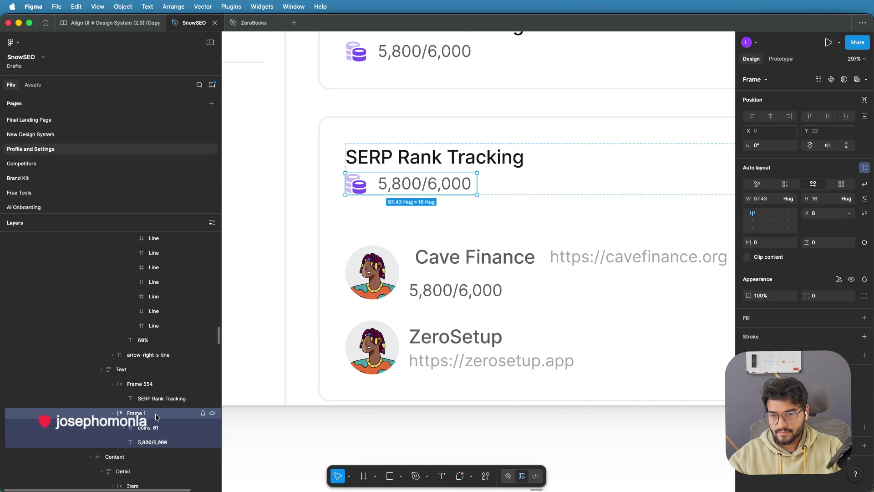
click(357, 188)
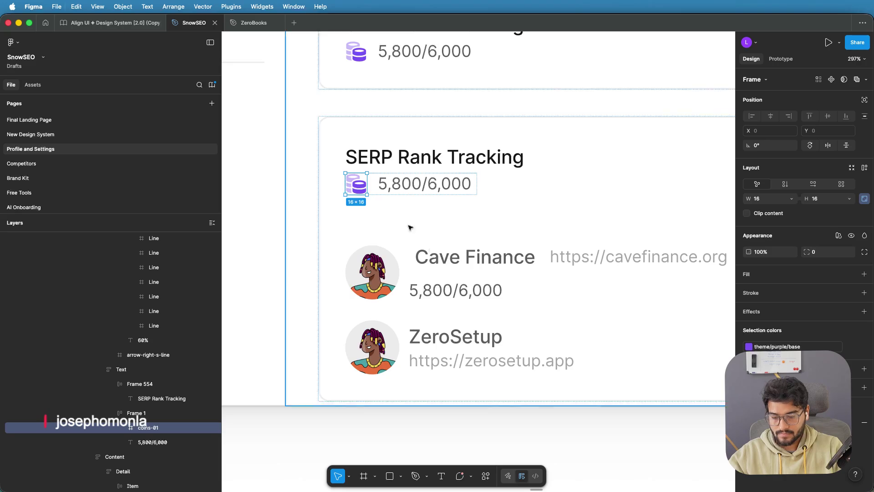
click(430, 291)
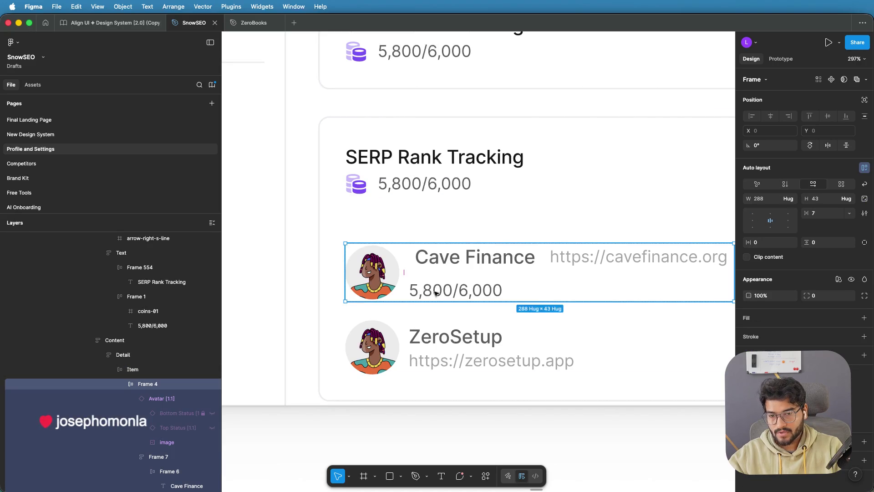
Step: Regroup the 5,800/6,000 text, delete its leftover row and paste a coins icon alongside
click(428, 294)
click(428, 294)
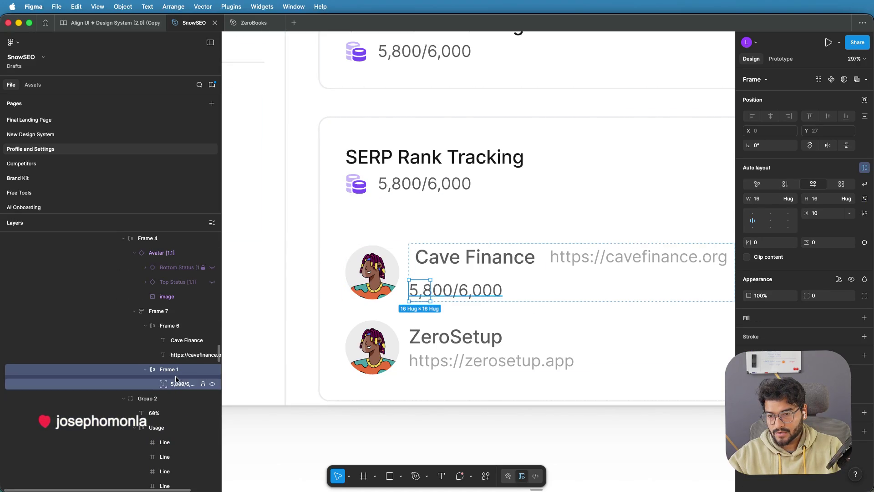
key(super+g)
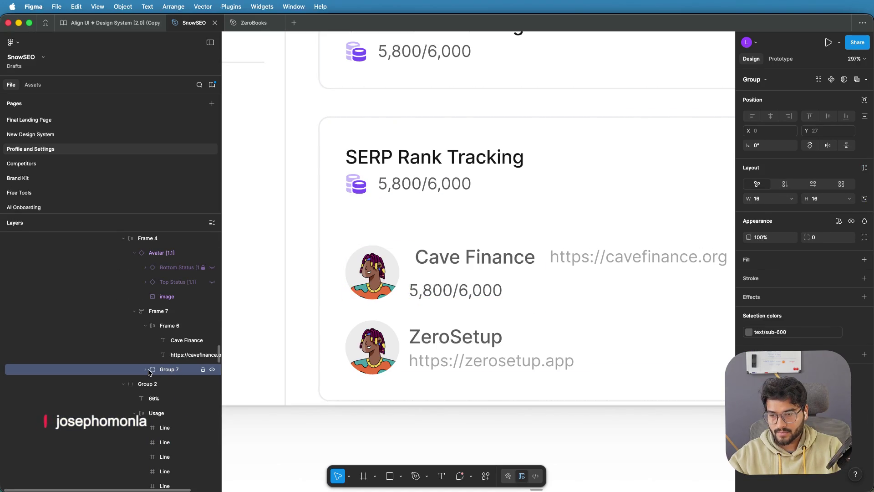
click(145, 369)
click(172, 384)
click(191, 398)
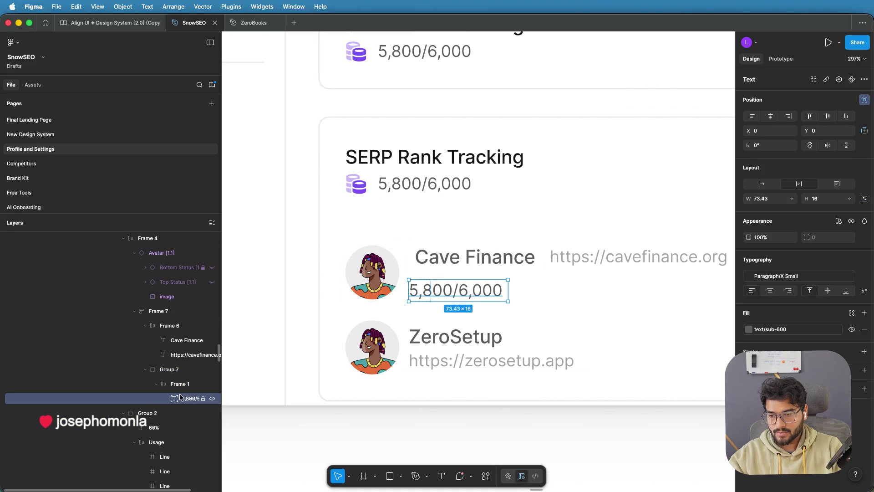
drag(182, 398, 178, 379)
click(178, 398)
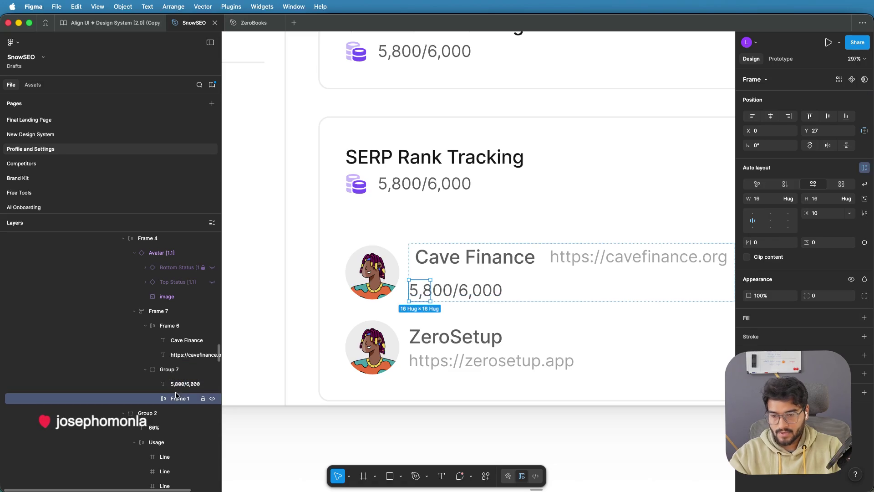
key(Delete)
key(super+v)
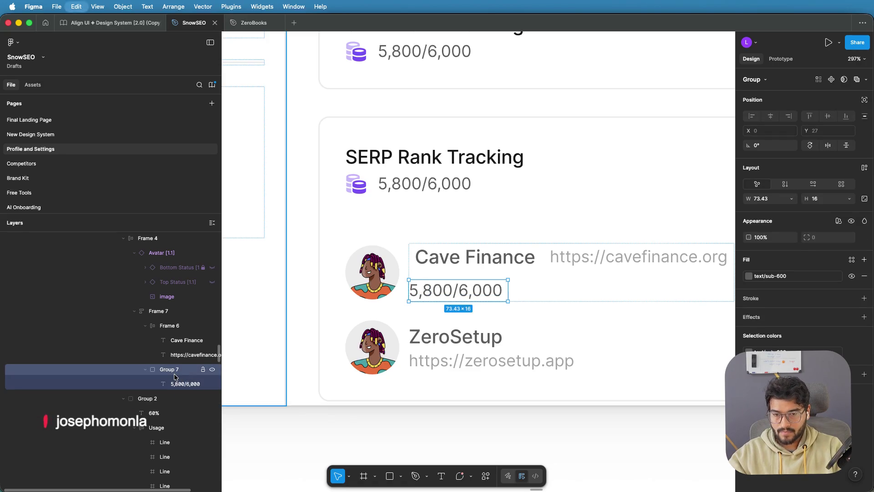
Step: Make the coin-and-figure group an auto-layout row 108 wide with horizontal padding 4
click(460, 291)
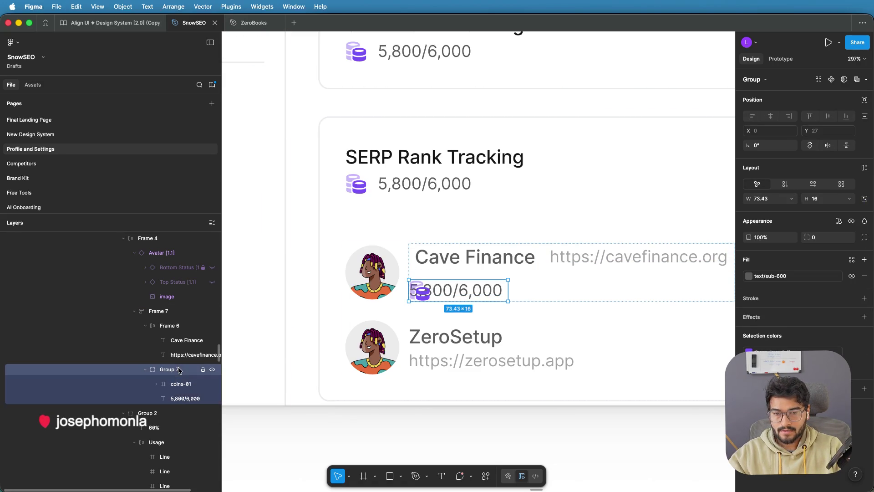
click(816, 184)
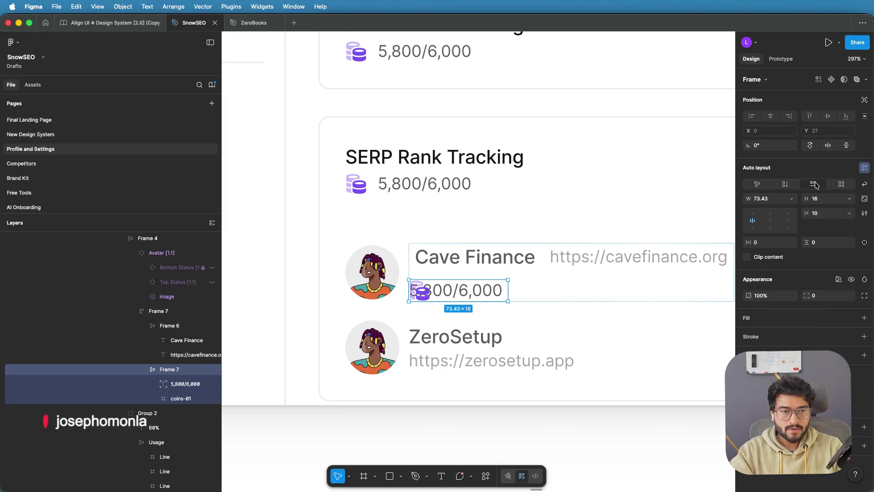
drag(808, 212, 831, 213)
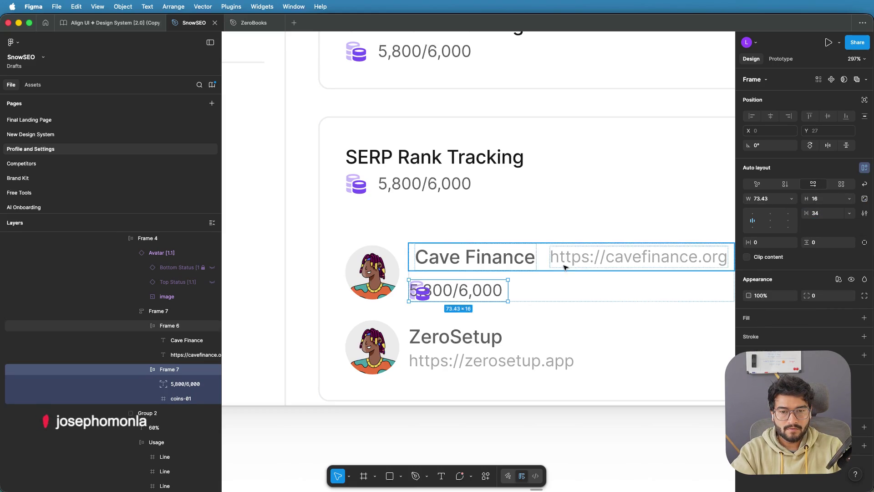
drag(509, 293, 564, 286)
drag(746, 242, 746, 241)
text(4)
key(Return)
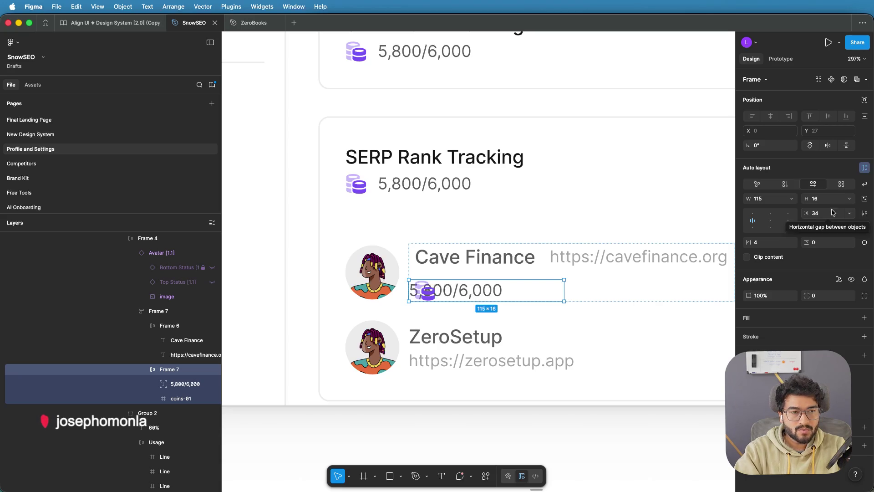
click(866, 218)
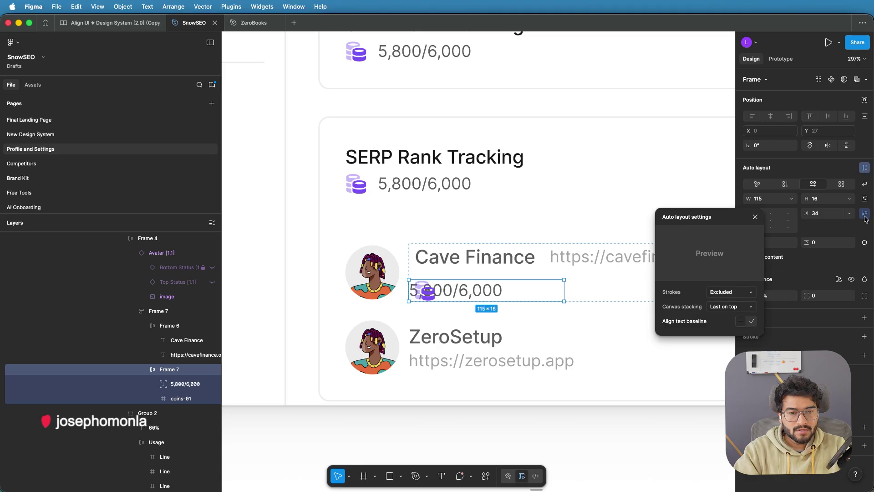
click(865, 218)
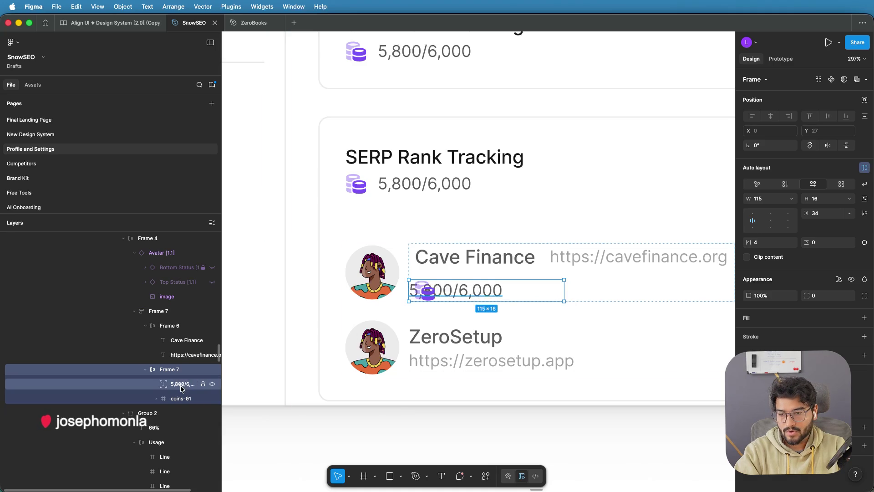
Step: Move the coin icon ahead of the text and delete the 5,800/6,000 text
click(177, 399)
drag(177, 399, 178, 382)
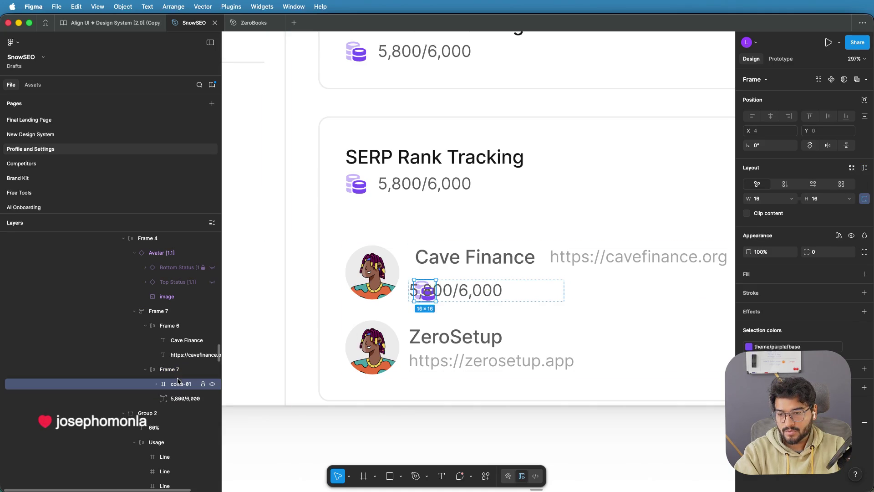
click(183, 399)
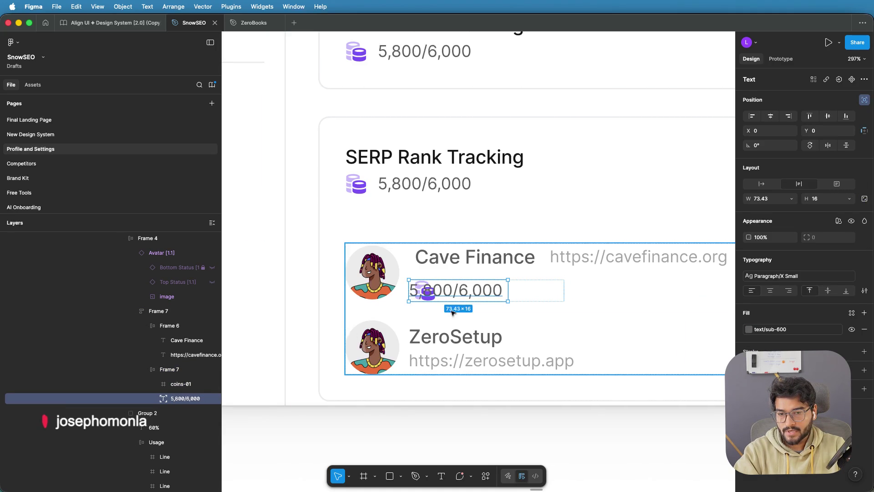
key(BackSpace)
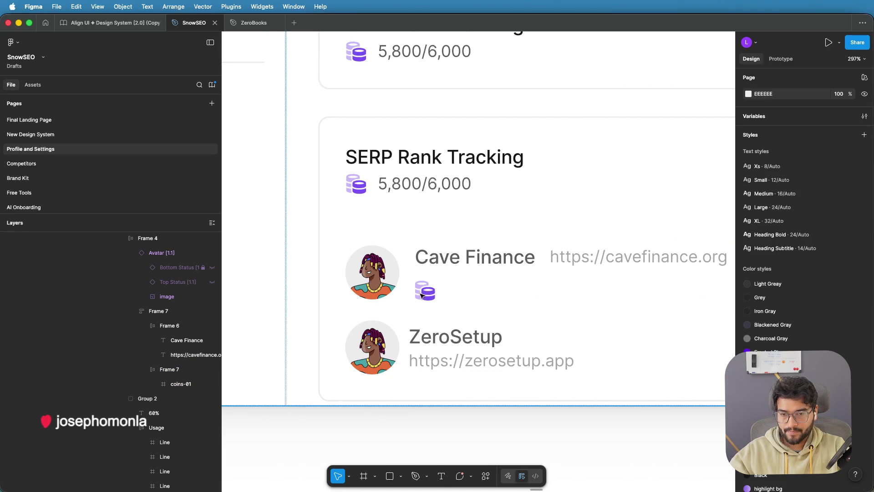
Step: Add a placeholder text layer after the coin icon in the Cave Finance row
click(420, 295)
click(420, 295)
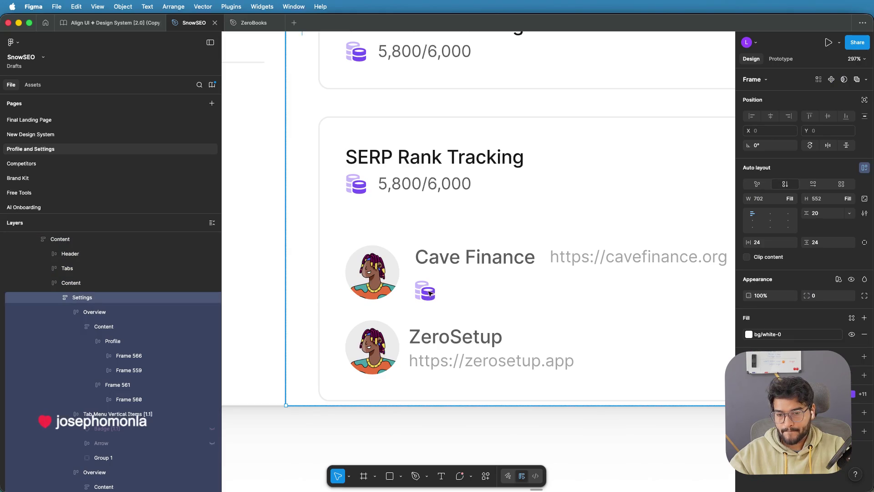
double_click(429, 294)
double_click(429, 293)
double_click(429, 294)
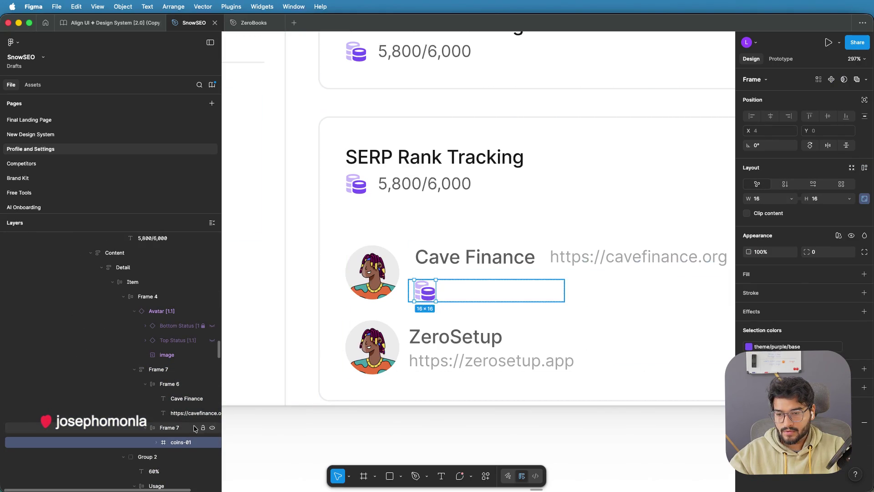
key(shift+Return)
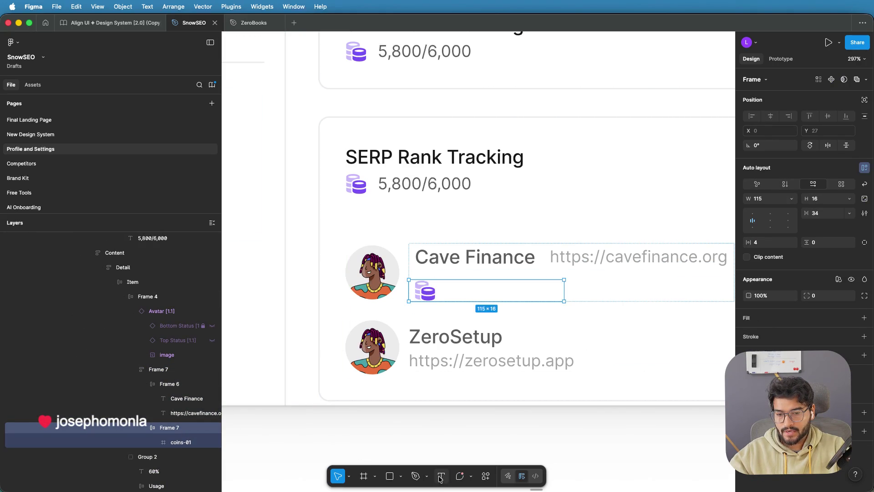
click(441, 476)
click(449, 291)
text(sdfsdfsdfsdf)
key(Escape)
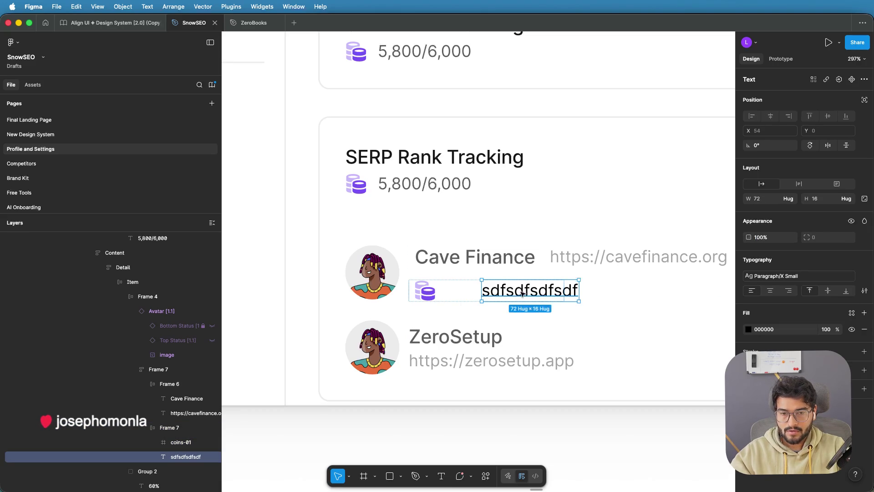
click(180, 442)
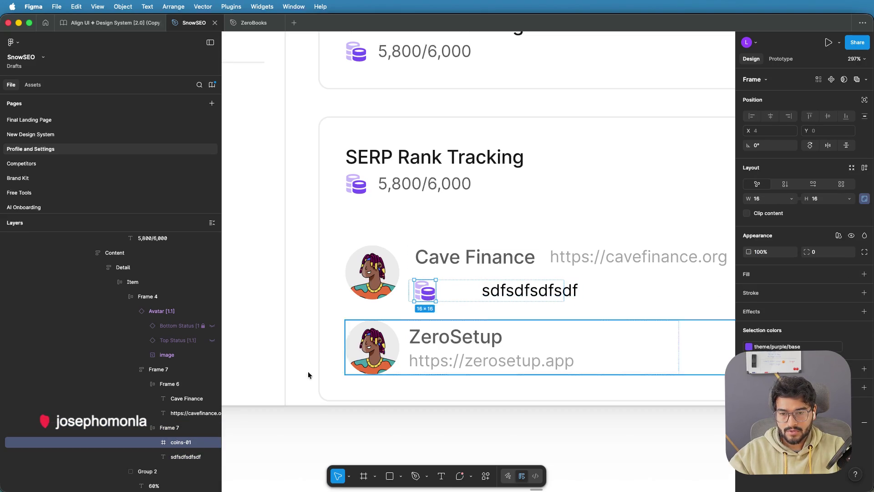
click(171, 457)
drag(496, 299, 465, 296)
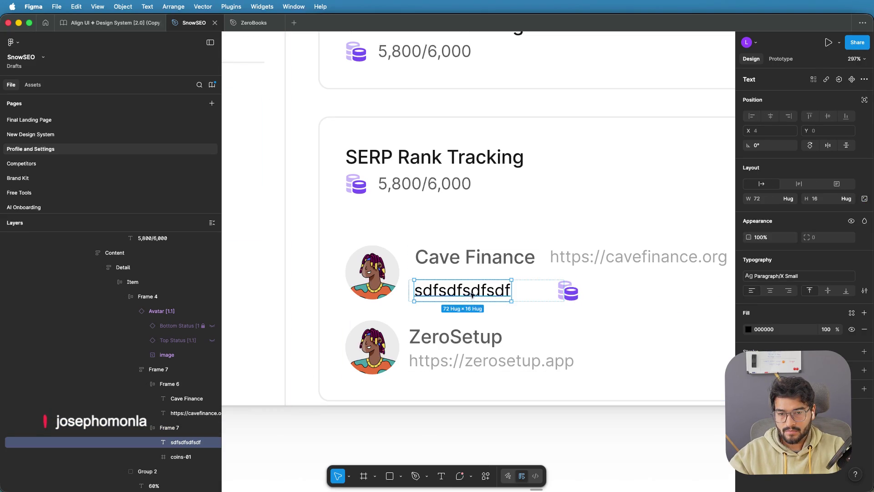
key(ctrl+z)
Step: Tighten the coin-to-text gap and change the placeholder text to 400/5000
scroll(455, 293, up, 5)
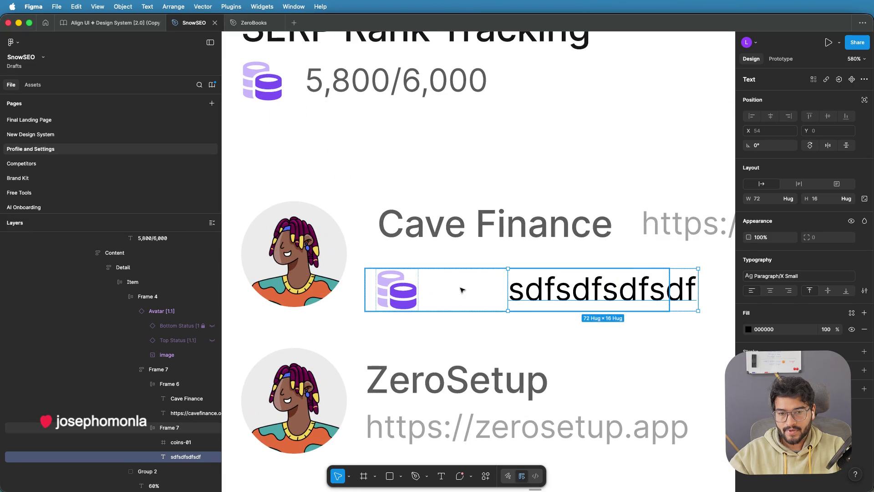
click(462, 290)
drag(482, 289, 432, 287)
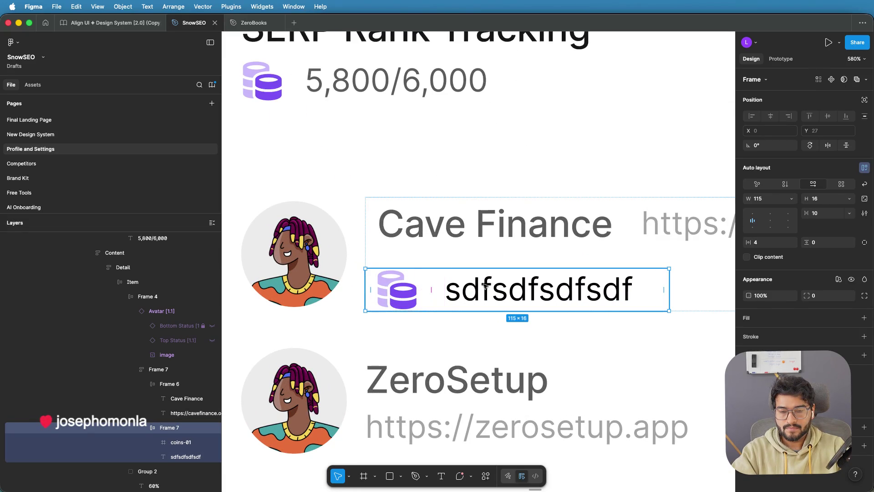
scroll(493, 286, down, 5)
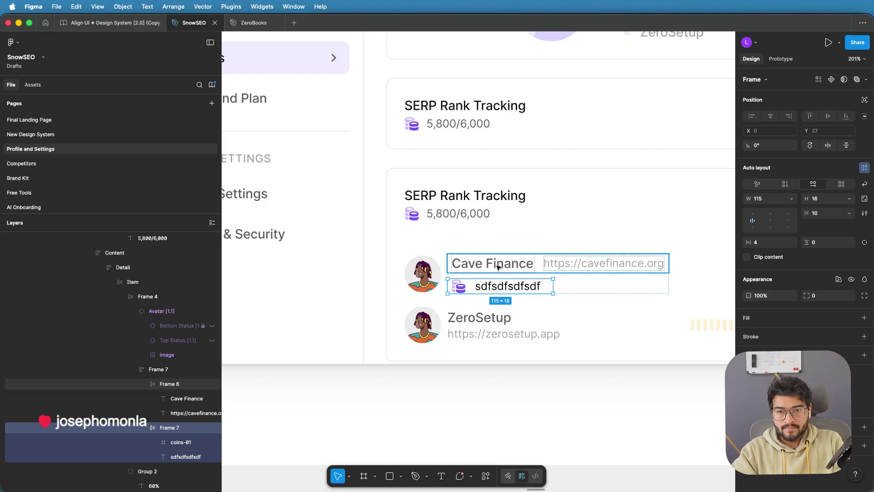
double_click(497, 285)
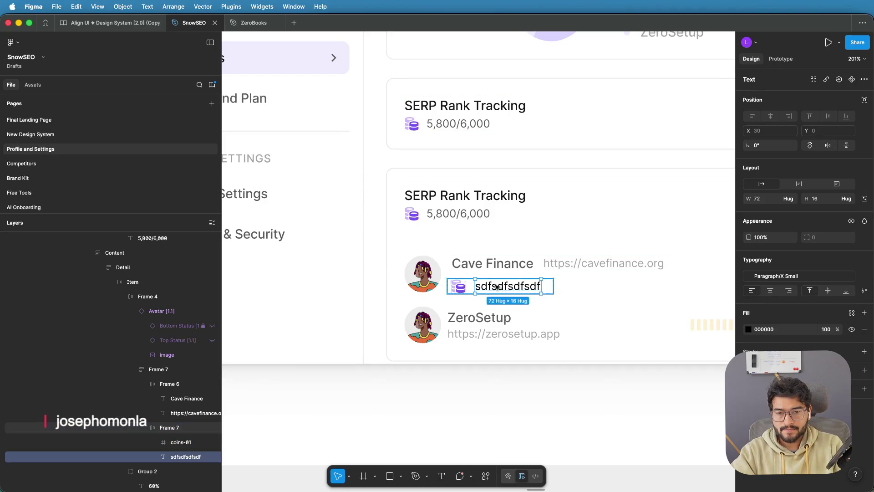
double_click(497, 285)
text(400)
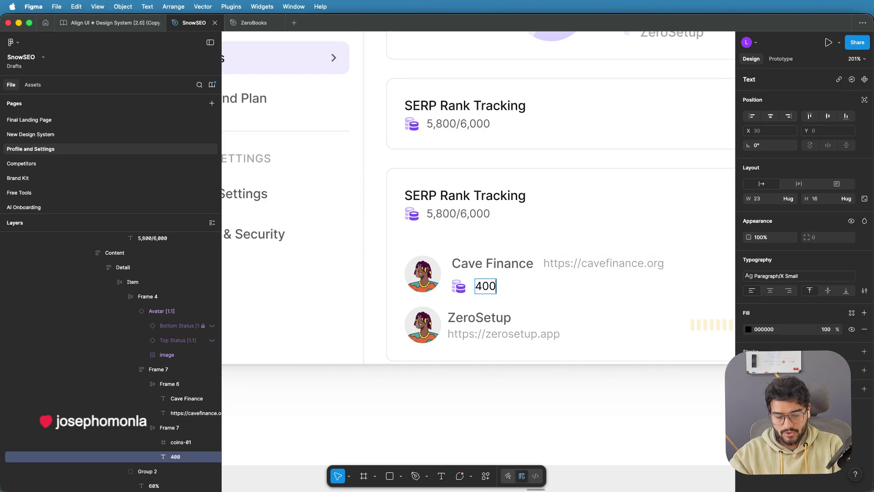
text(/5000)
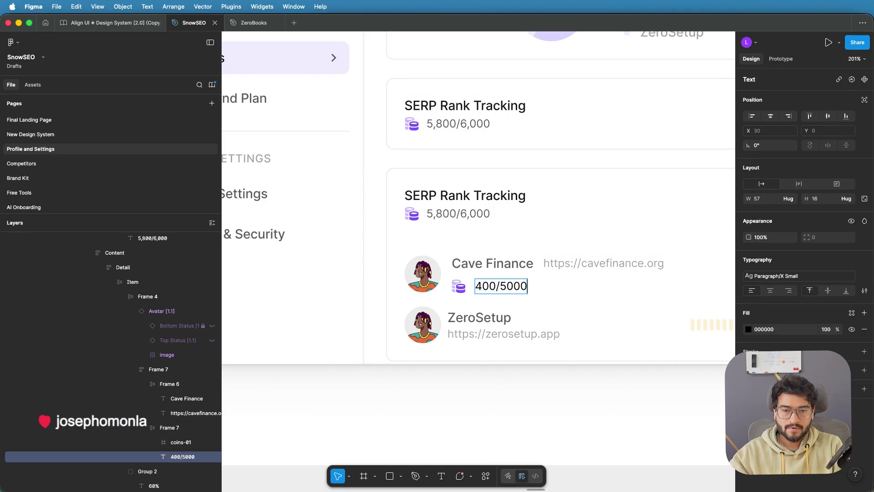
Step: Fill the 400/5000 text with text/sub-600 from the Align UI Design System library
key(super+a)
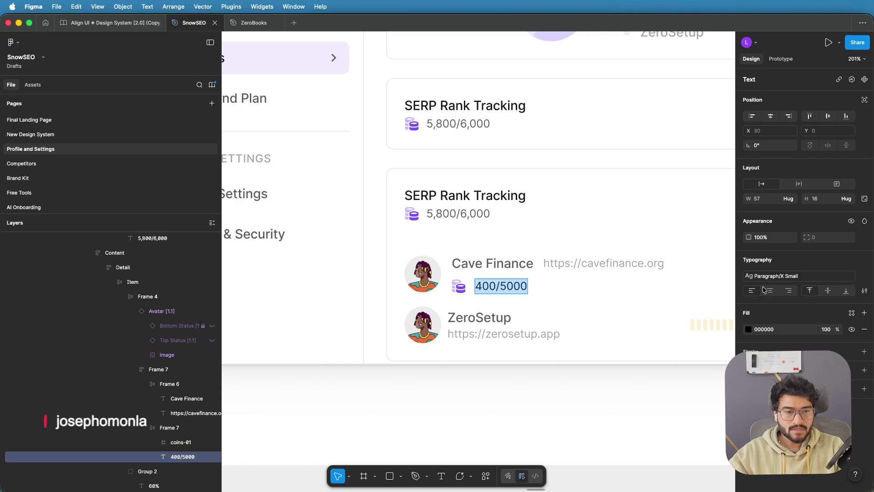
double_click(459, 123)
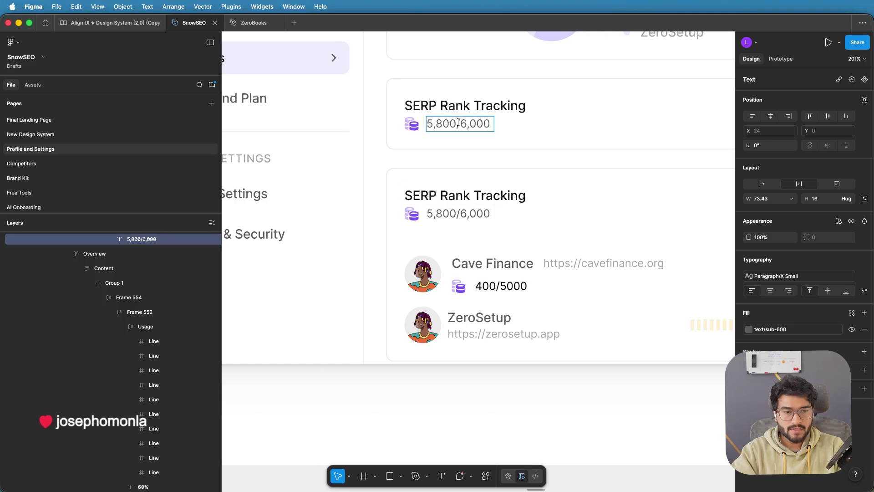
double_click(486, 285)
key(super+a)
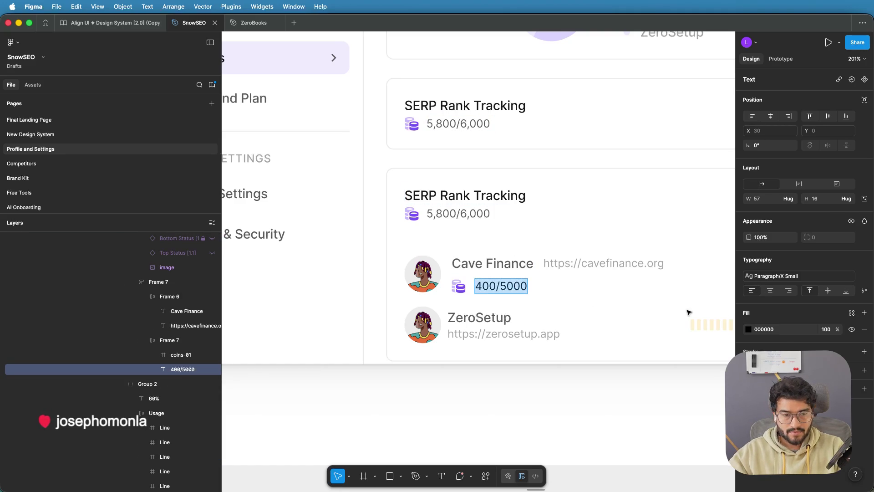
click(748, 330)
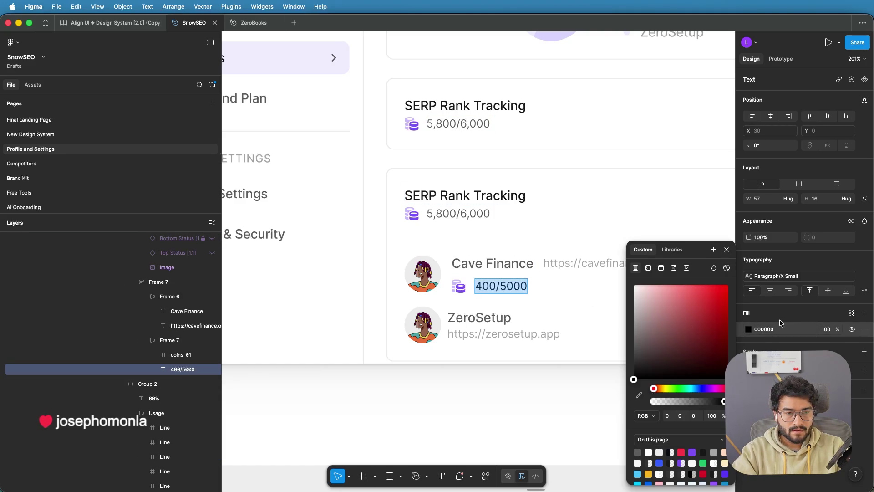
click(674, 251)
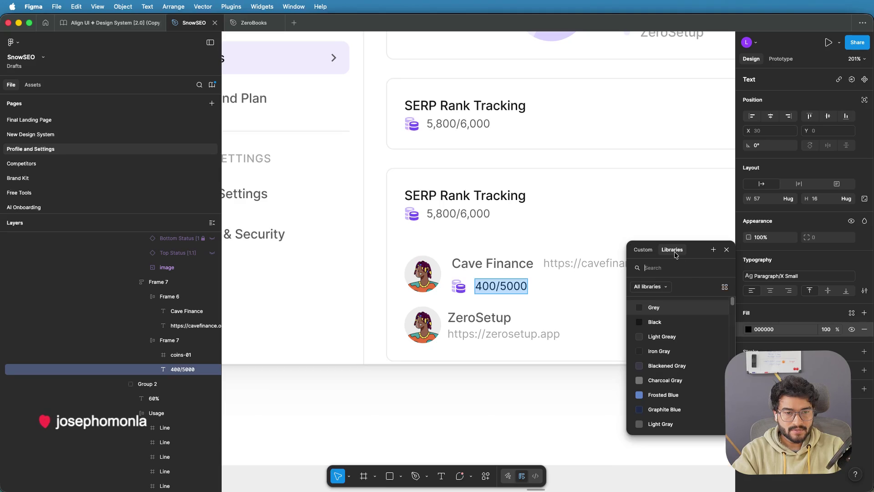
text(text)
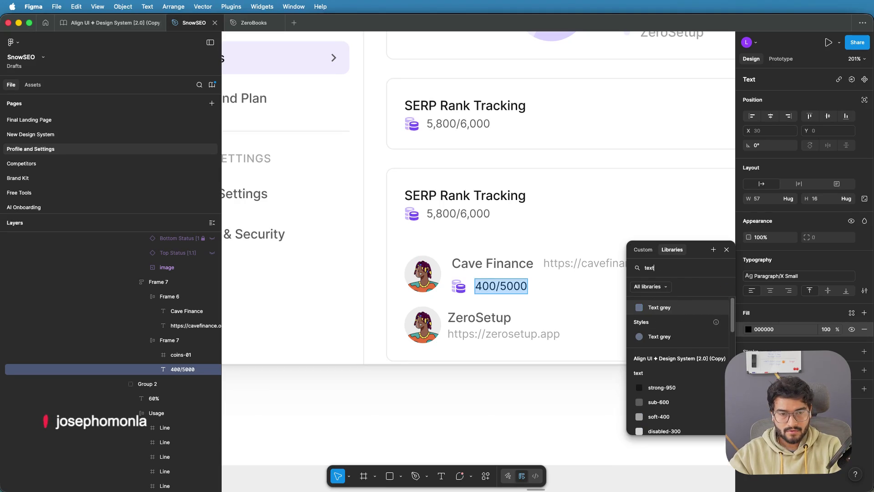
text(-s)
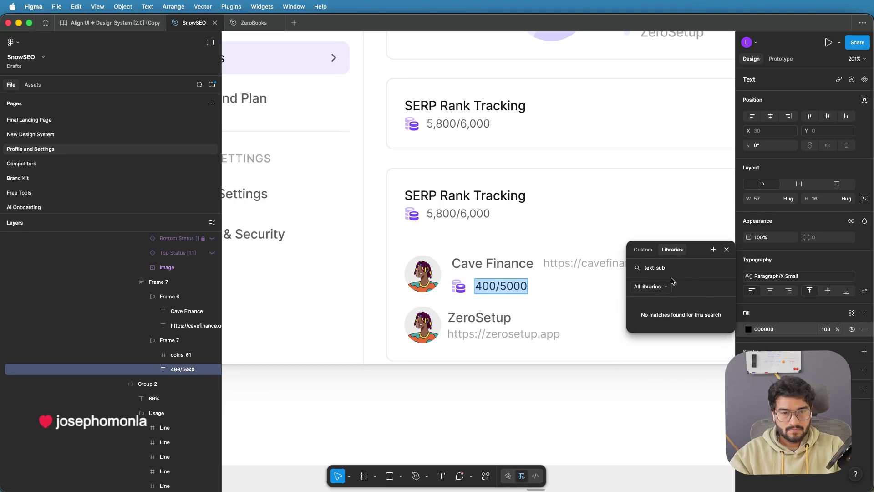
click(666, 287)
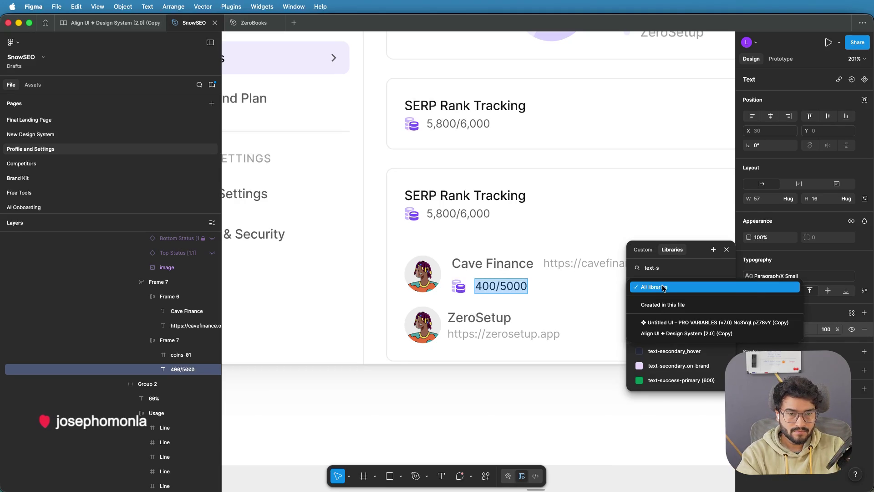
click(657, 330)
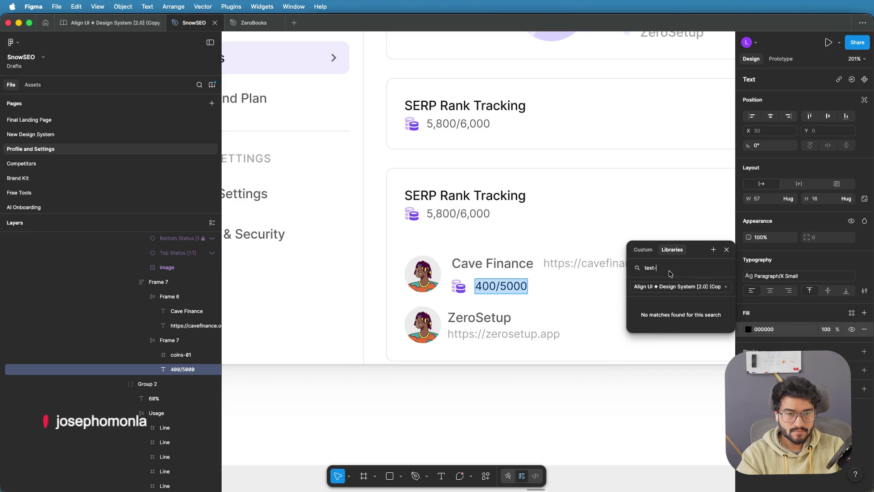
key(BackSpace)
key(BackSpace)
key(BackSpace)
text(sub)
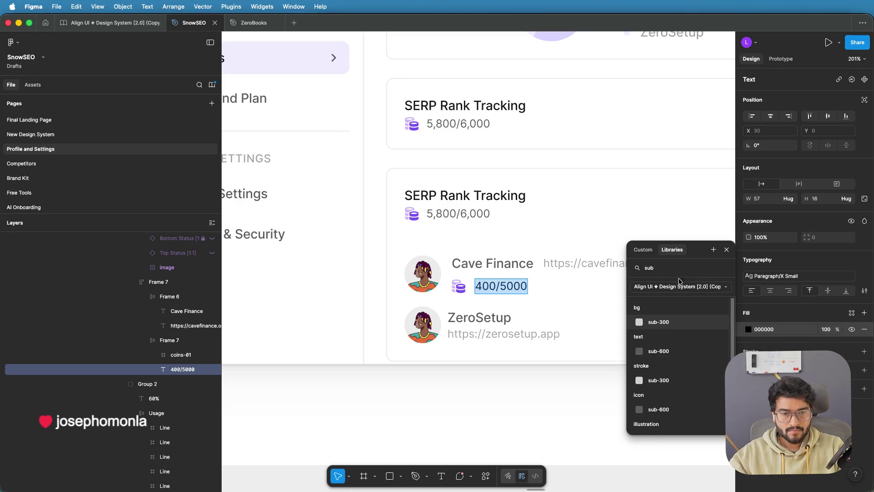
click(657, 353)
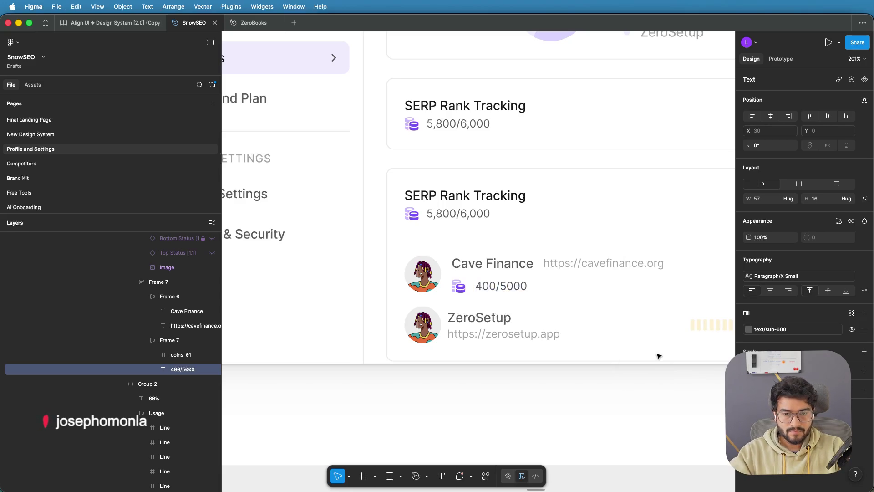
click(487, 286)
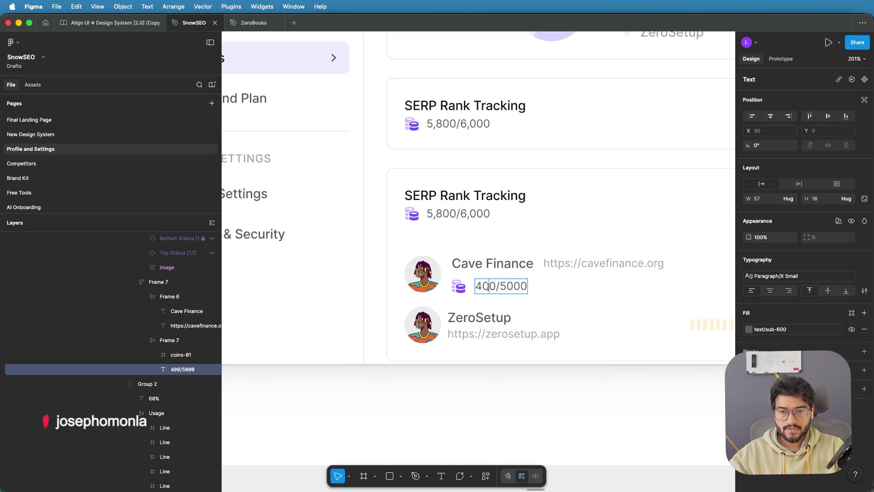
triple_click(488, 286)
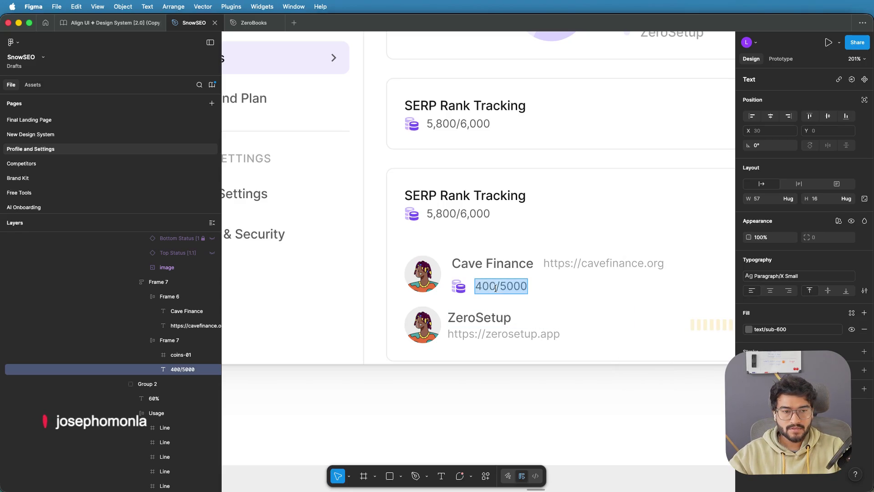
Step: Apply the Subheading/2X Small text style to the Cave Finance 400/5000 figure
click(796, 275)
scroll(698, 354, down, 3)
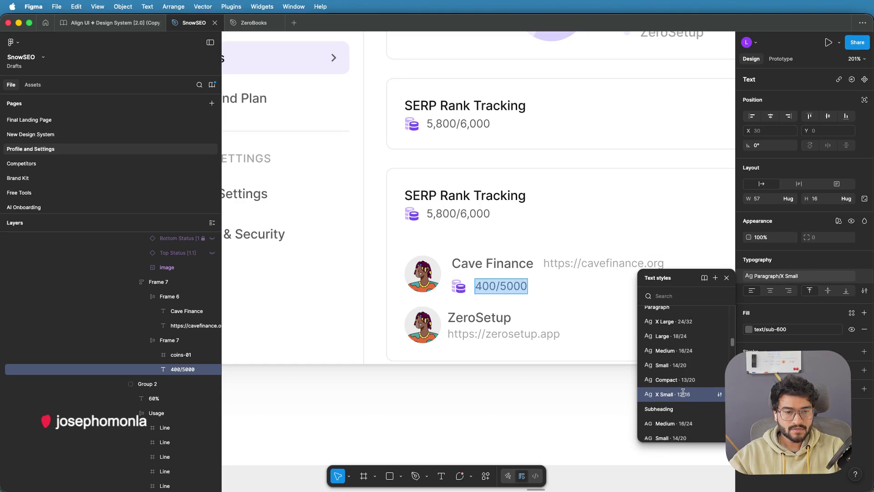
scroll(686, 392, up, 4)
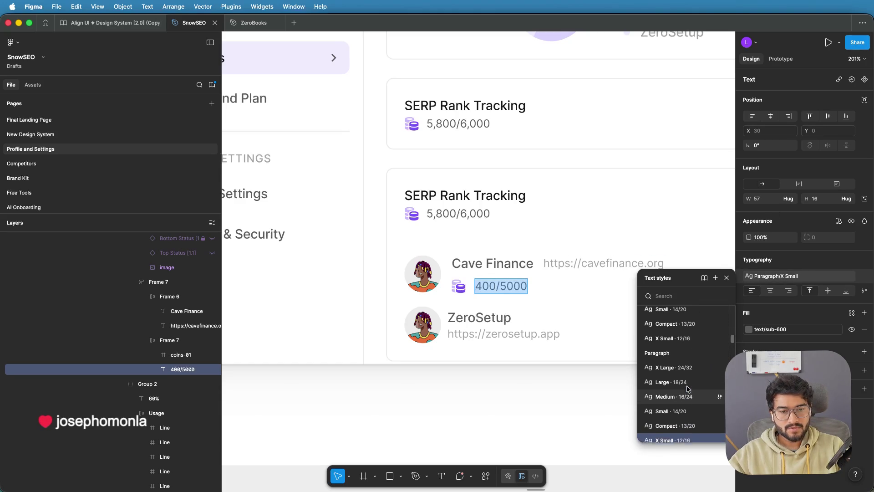
scroll(689, 387, up, 5)
scroll(688, 386, down, 5)
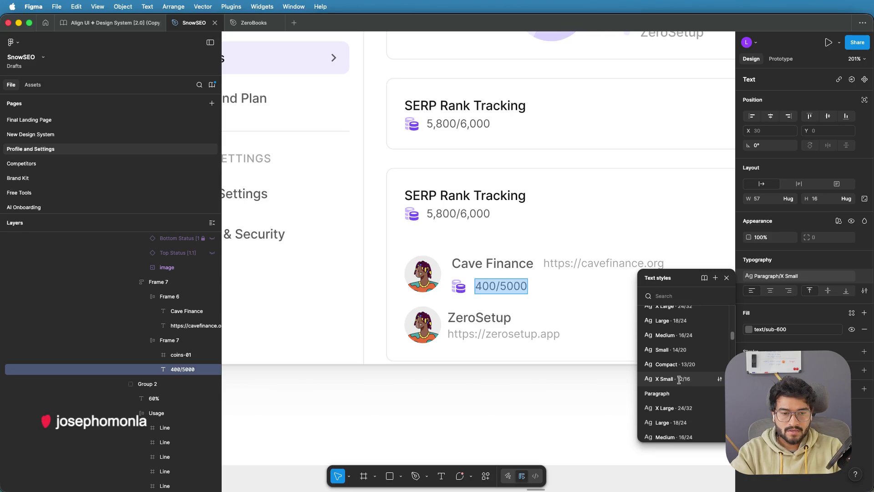
scroll(685, 371, down, 3)
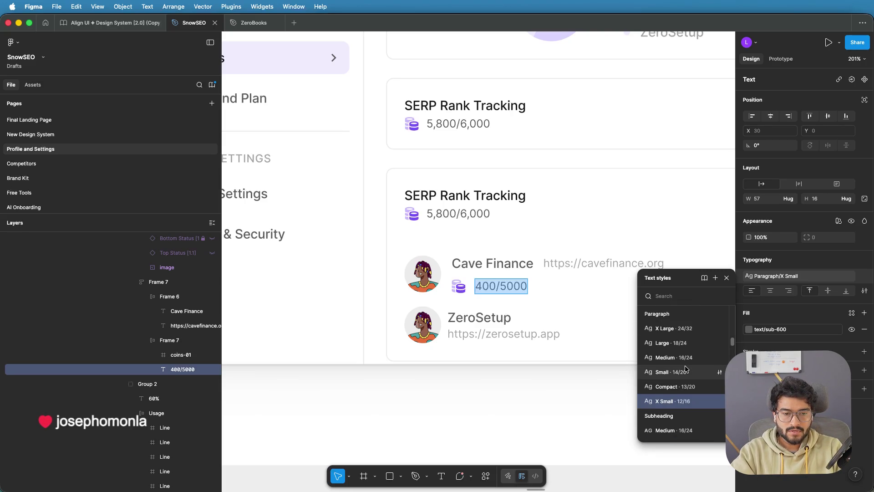
scroll(685, 362, up, 4)
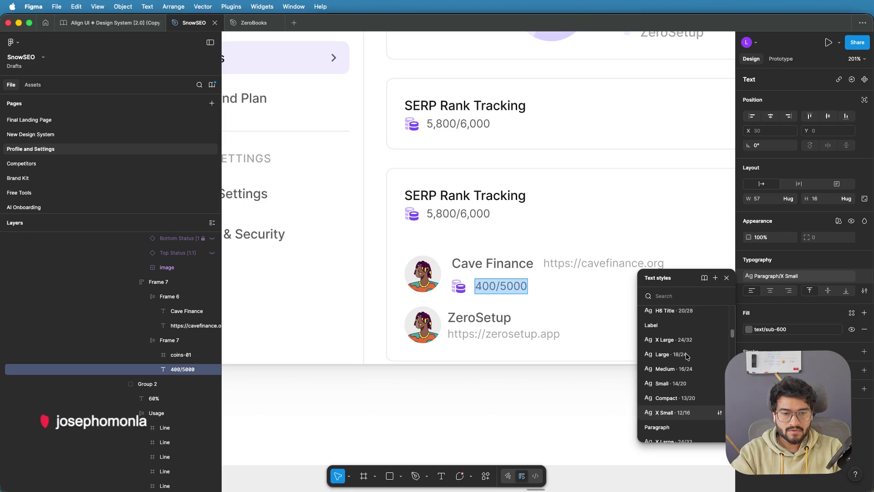
scroll(686, 356, down, 8)
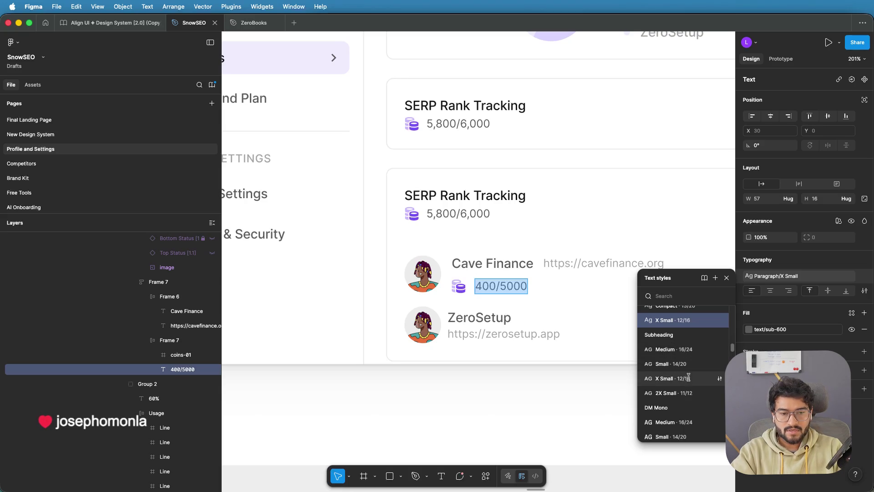
click(676, 396)
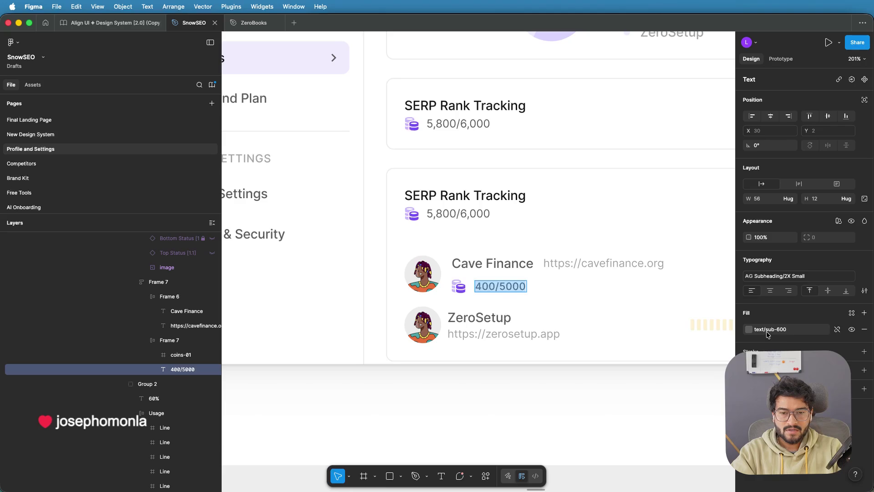
click(500, 286)
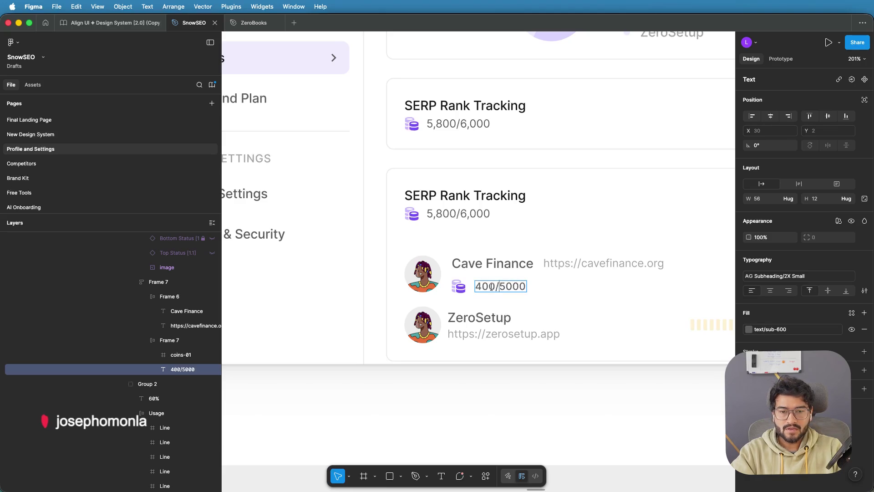
Step: Reduce the auto-layout gap between the coins icon and 400/5000 from 10 to 6
key(Escape)
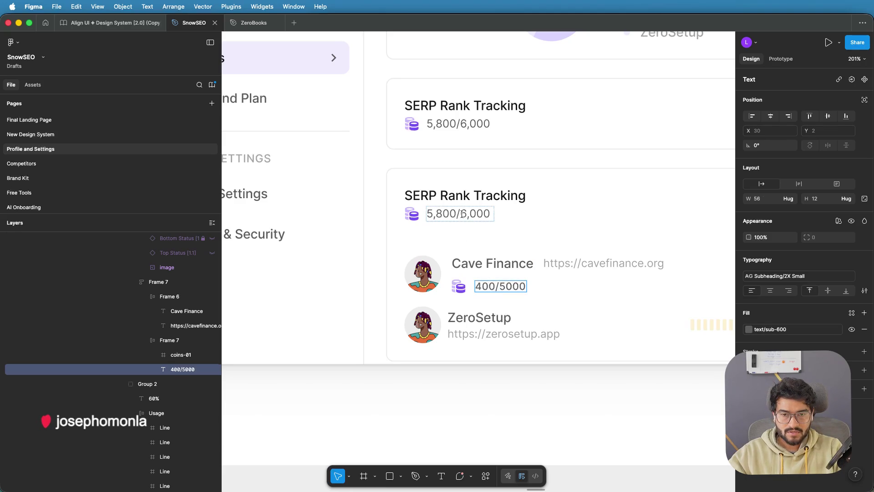
click(462, 214)
click(493, 284)
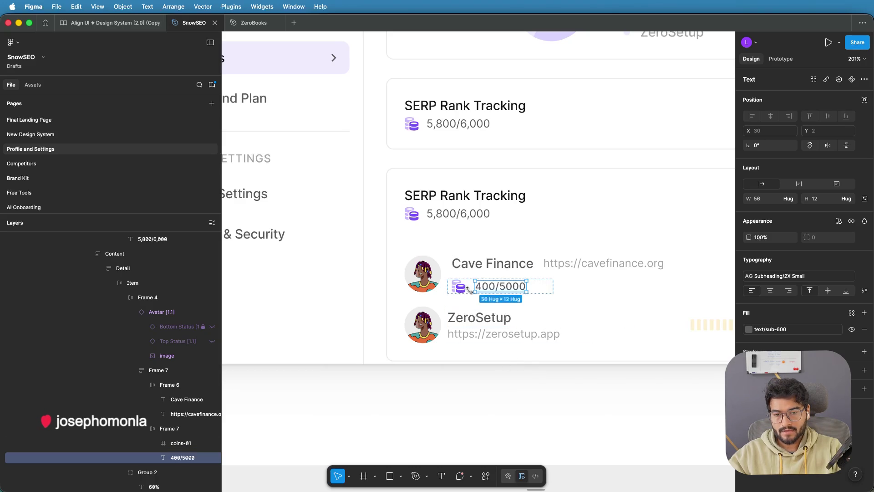
scroll(467, 289, up, 3)
scroll(471, 289, up, 3)
key(Escape)
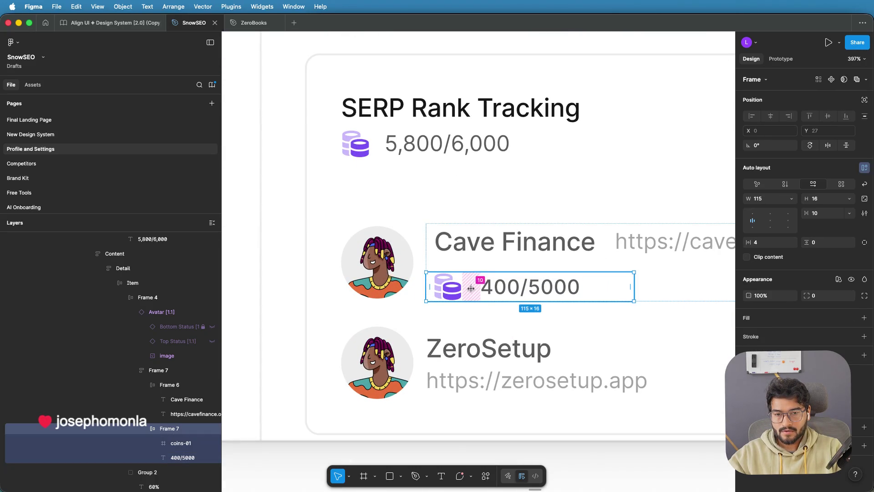
drag(472, 286, 470, 287)
click(514, 368)
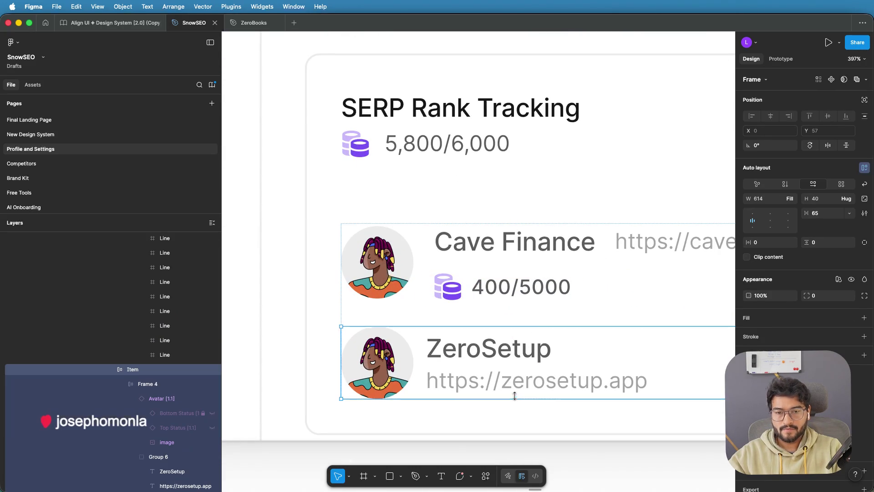
scroll(513, 390, down, 5)
scroll(513, 390, down, 3)
click(483, 394)
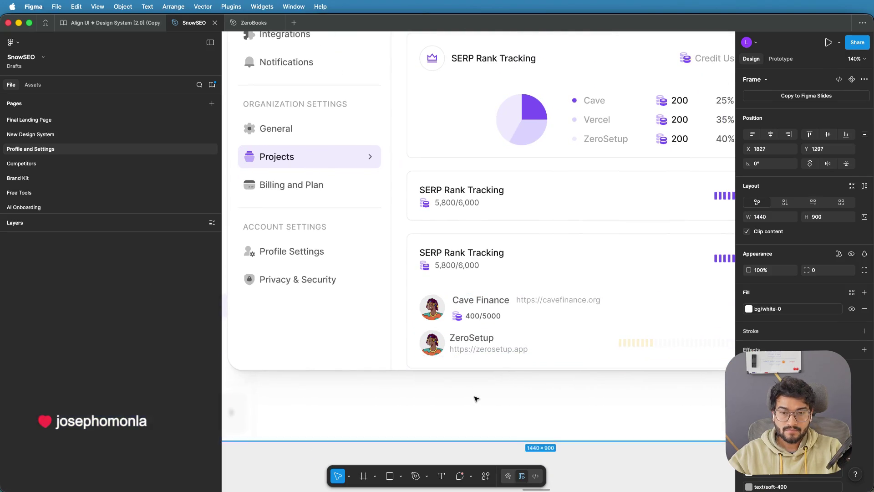
Step: Wrap the cavefinance.org web address in parentheses
scroll(537, 393, down, 3)
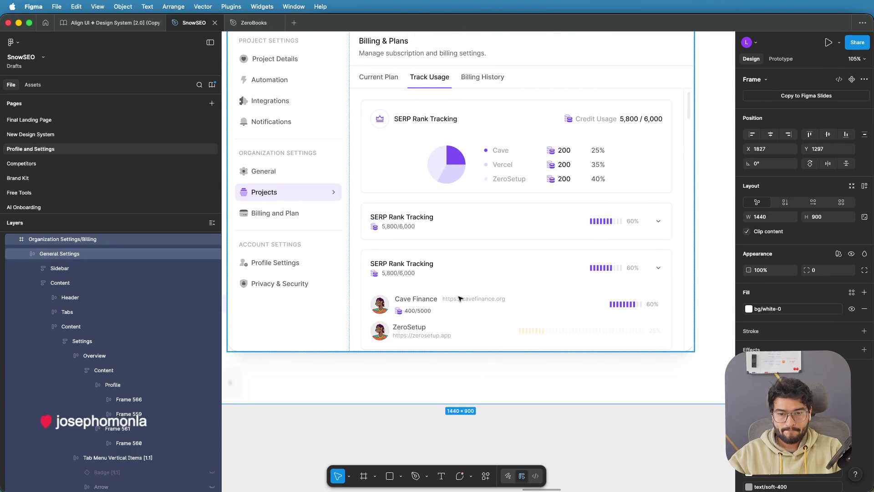
scroll(460, 298, up, 5)
double_click(428, 303)
double_click(427, 303)
double_click(426, 303)
double_click(423, 304)
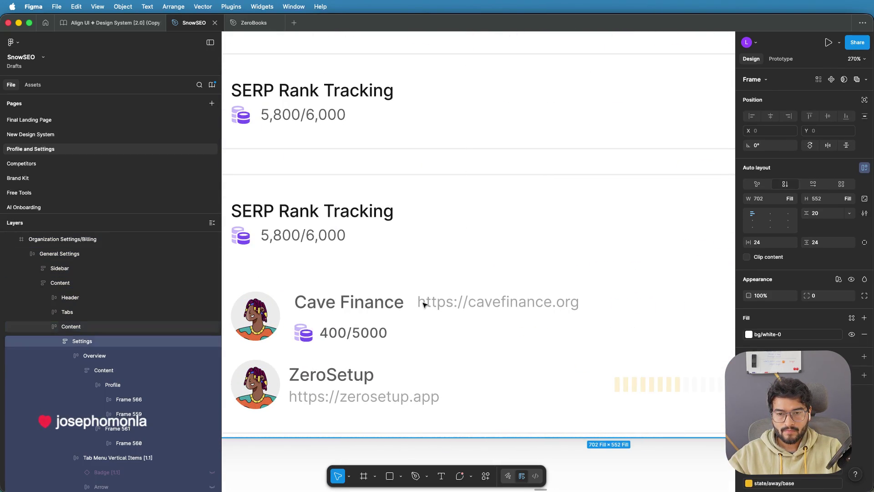
double_click(426, 304)
double_click(429, 305)
double_click(427, 305)
double_click(424, 305)
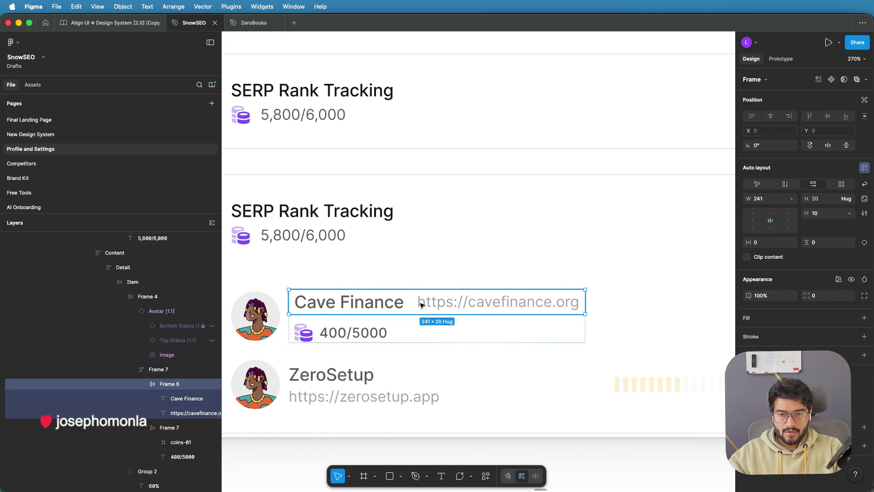
double_click(421, 304)
double_click(421, 302)
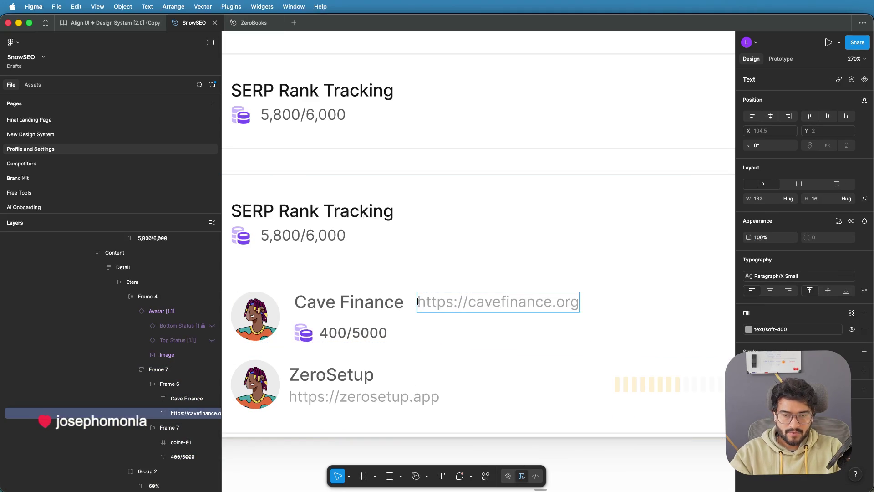
text(()
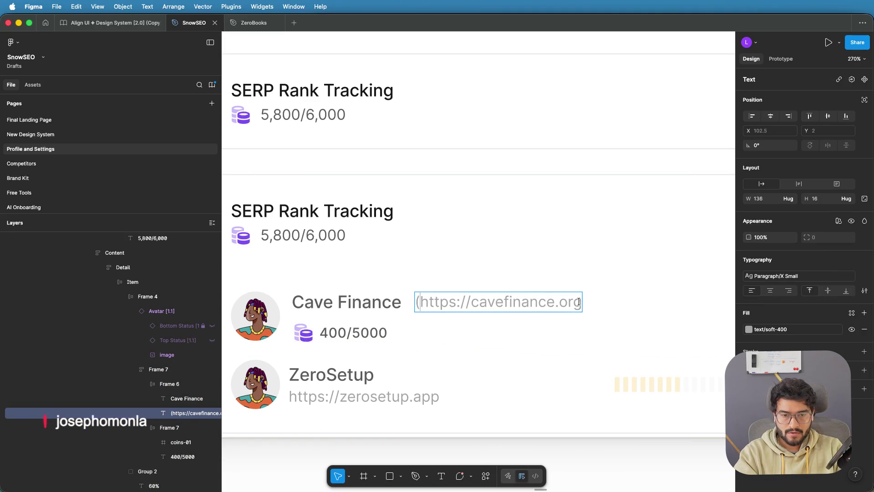
click(579, 302)
text())
Step: Set the coins-and-400/5000 line frame's horizontal padding to 0
double_click(359, 302)
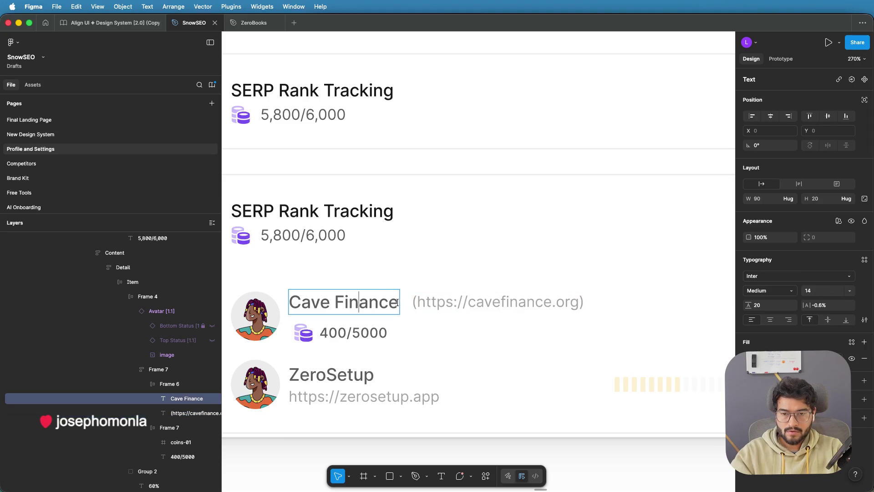
scroll(399, 303, up, 3)
key(Escape)
key(Escape)
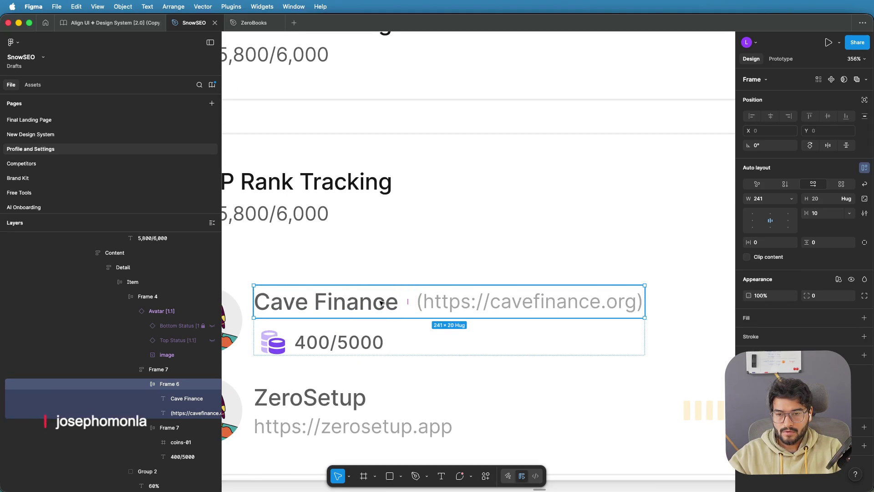
click(257, 341)
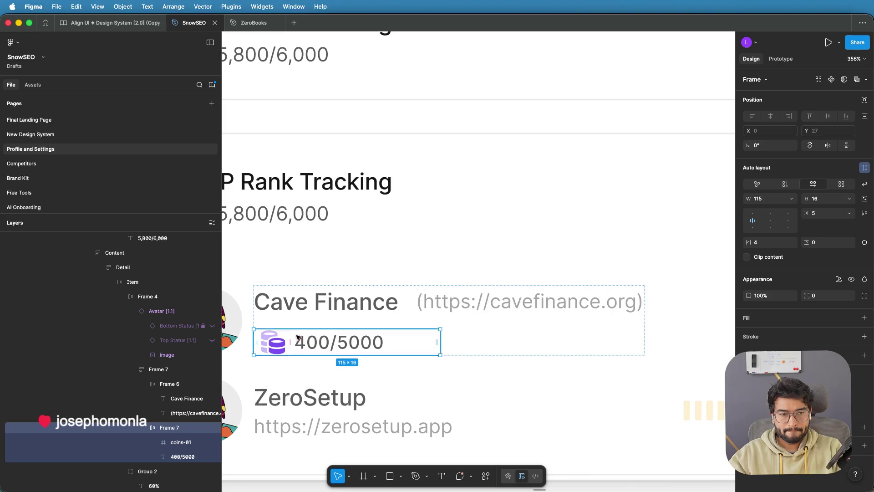
click(764, 245)
text(0)
key(Return)
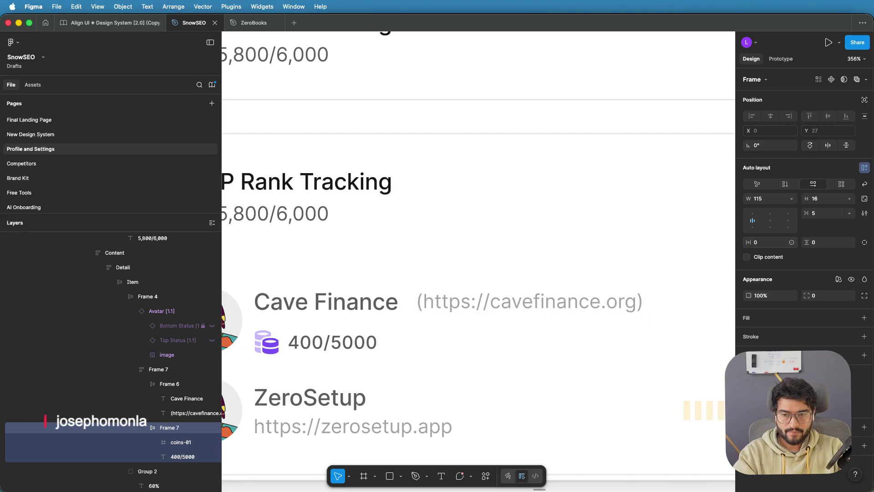
scroll(595, 258, down, 5)
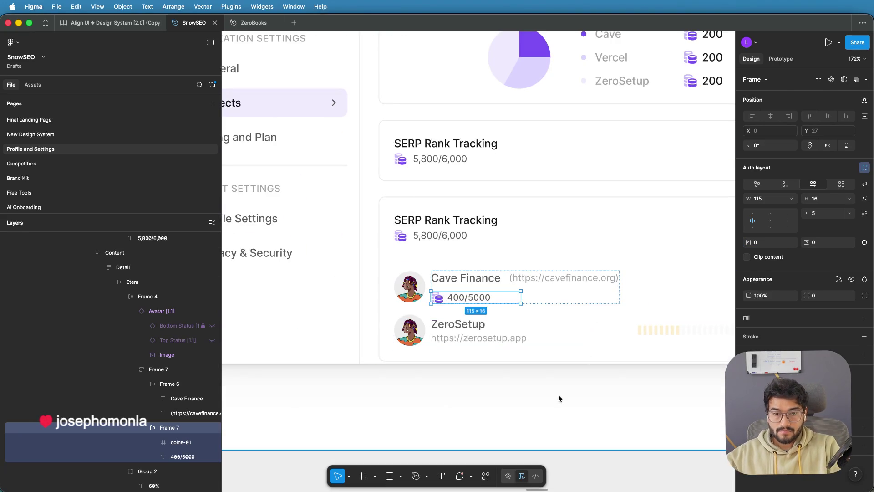
click(541, 377)
scroll(541, 377, up, 3)
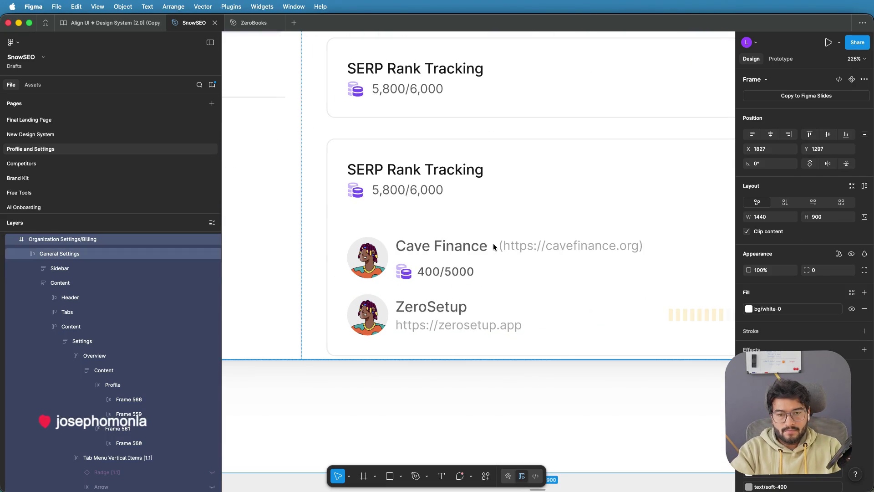
Step: Set the gap between the Cave Finance name and its URL to 5
click(493, 244)
double_click(496, 244)
double_click(496, 244)
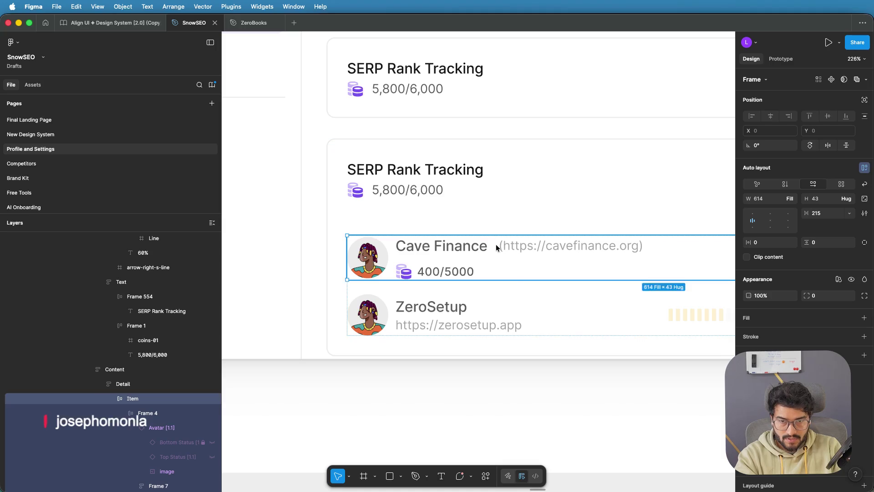
double_click(494, 244)
double_click(493, 245)
double_click(493, 245)
scroll(494, 245, up, 2)
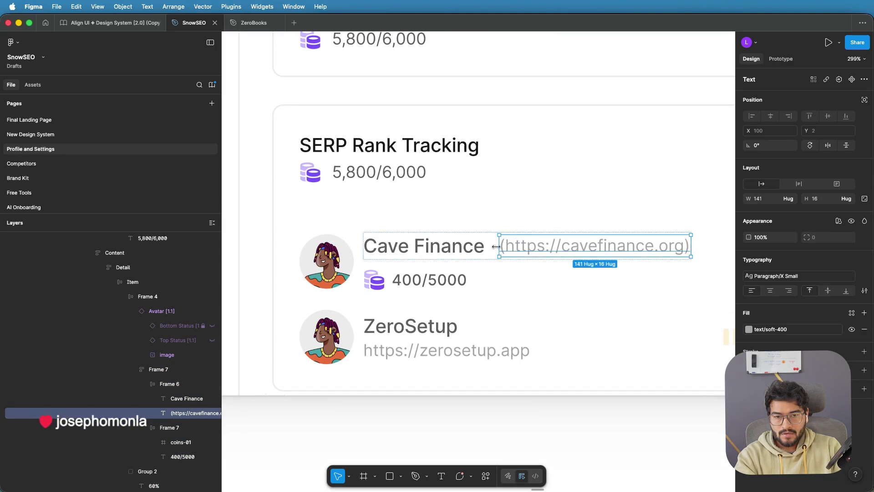
key(Escape)
click(493, 246)
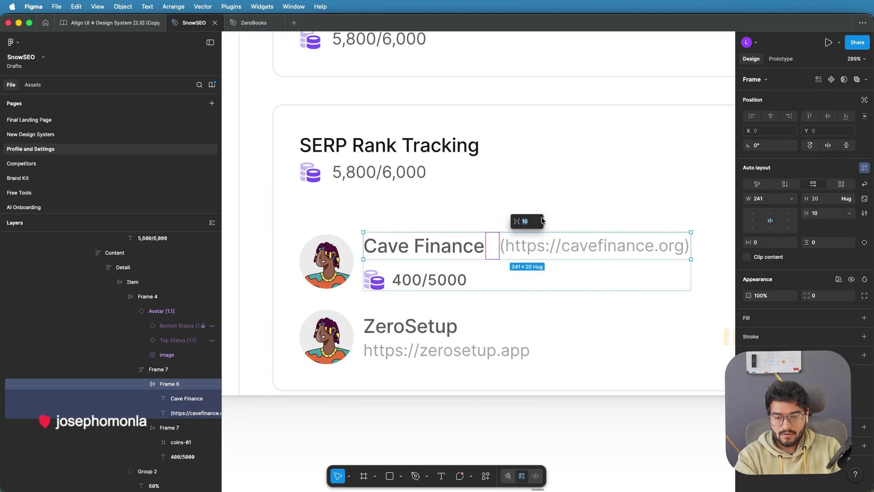
text(5)
key(Return)
Step: Remove the space in the name so it reads CaveFinance
click(420, 245)
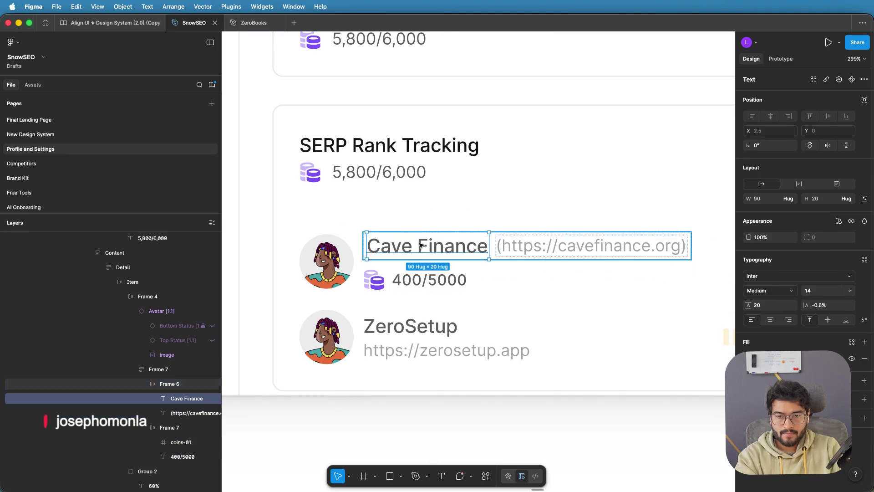
double_click(420, 246)
click(420, 246)
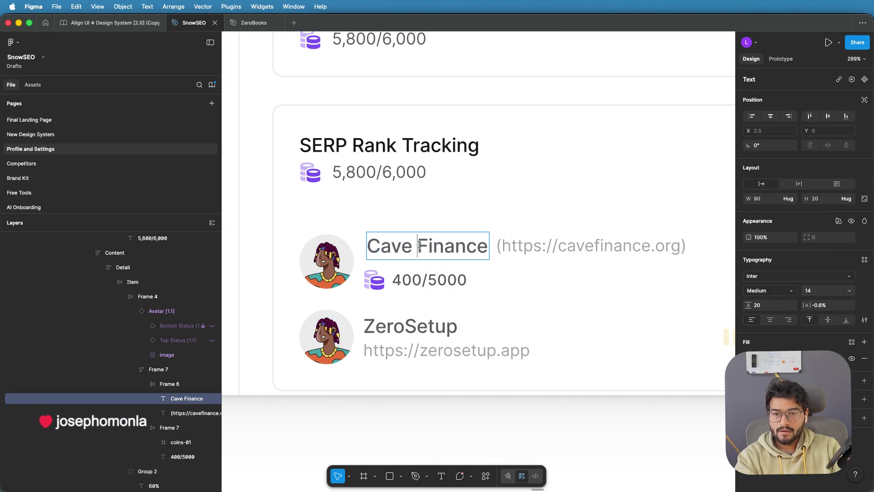
key(BackSpace)
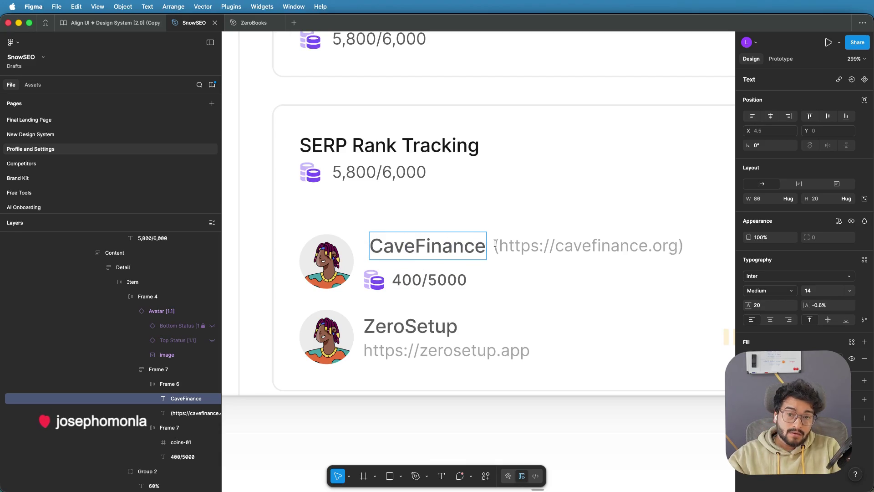
key(Escape)
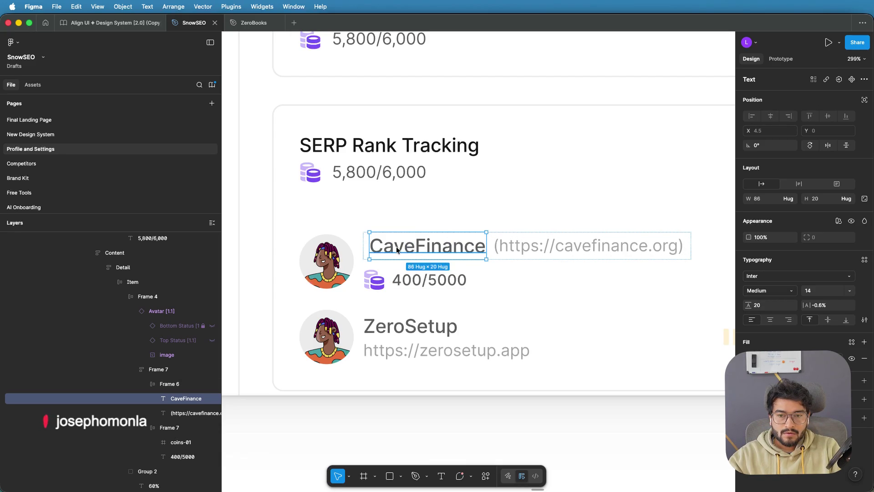
Step: Left-align the name-and-URL group's contents with Alt+A
click(363, 245)
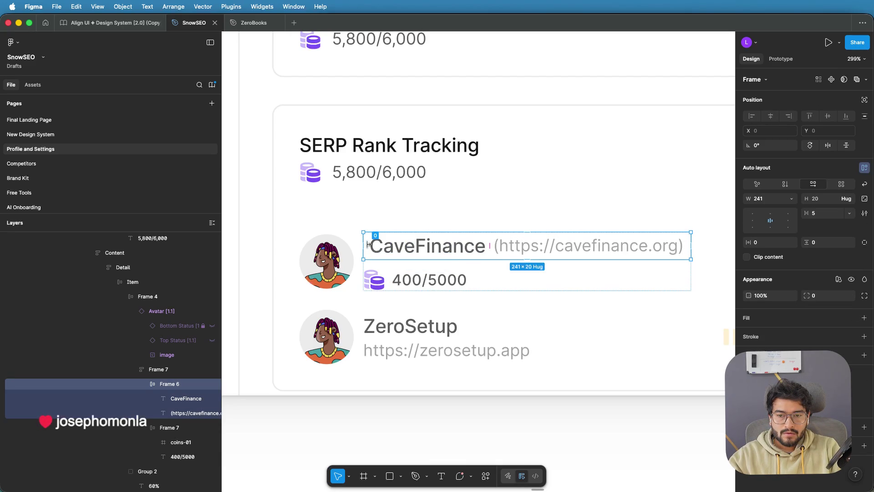
scroll(369, 244, up, 3)
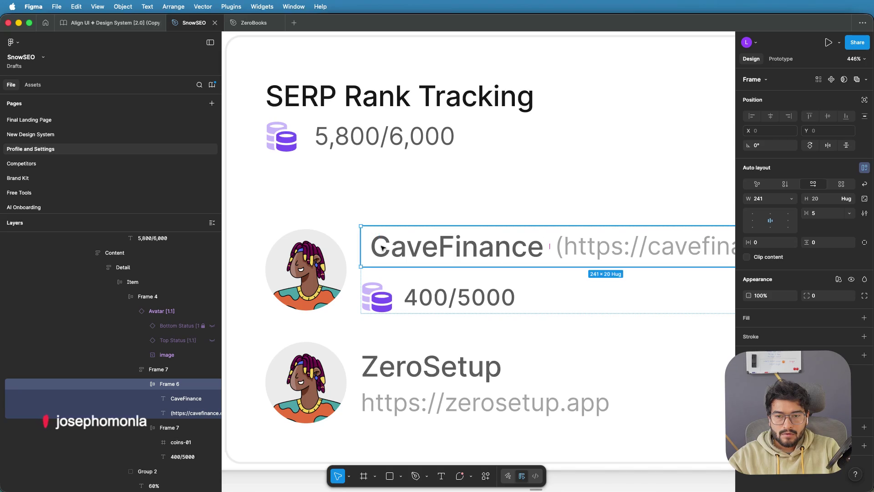
click(374, 246)
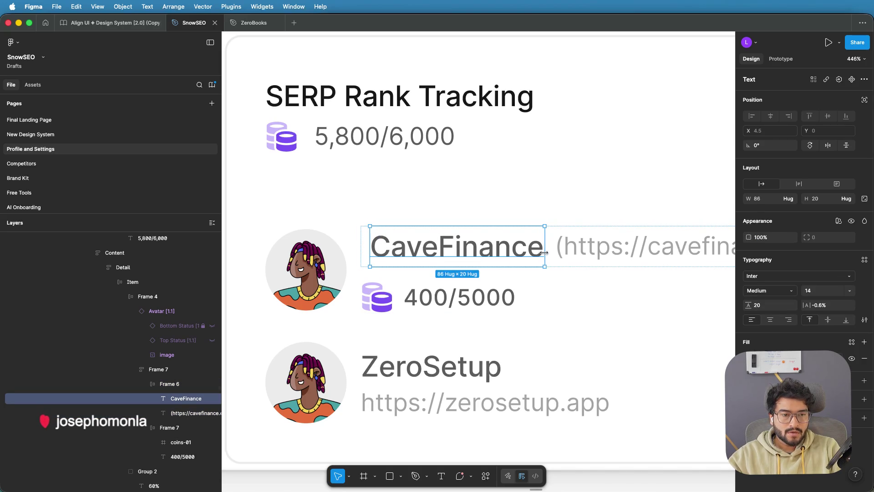
click(551, 246)
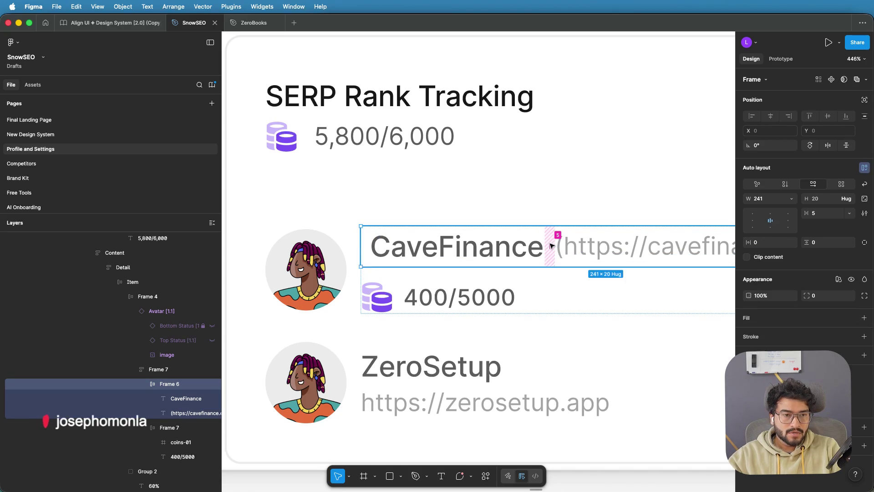
key(alt+a)
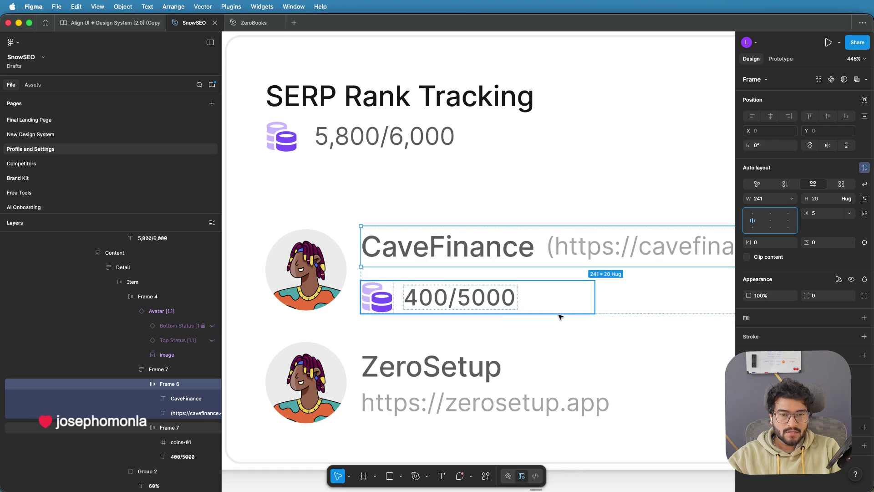
scroll(560, 316, down, 5)
click(542, 373)
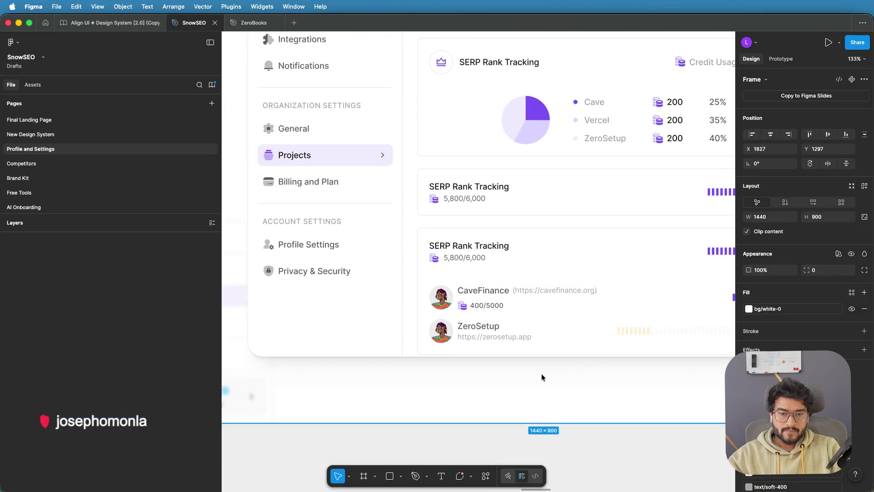
click(542, 377)
scroll(541, 374, down, 3)
drag(555, 374, 425, 350)
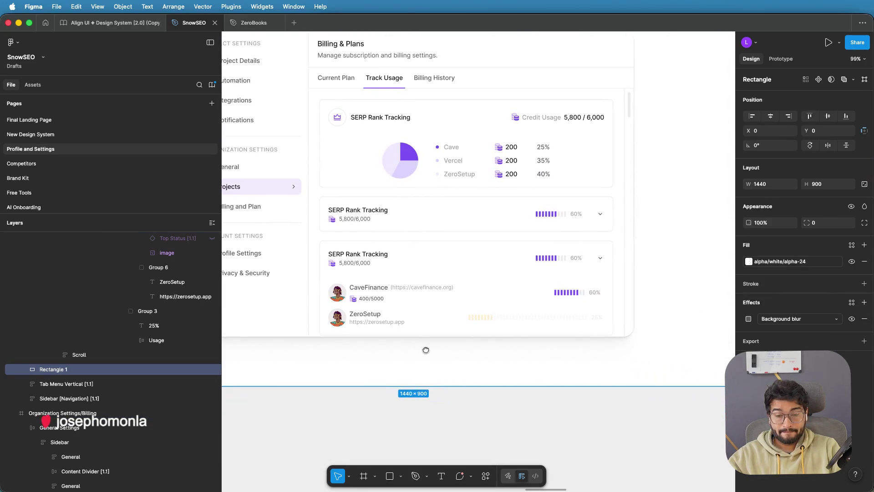
scroll(426, 351, down, 1)
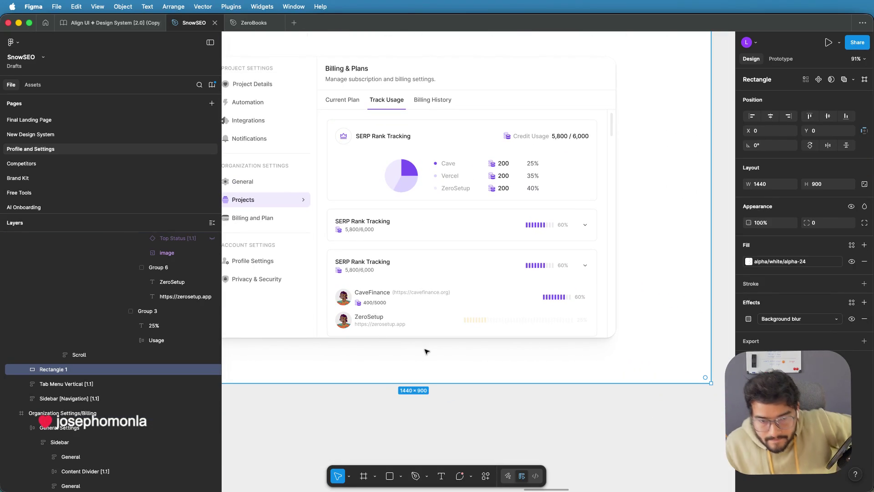
scroll(541, 269, down, 1)
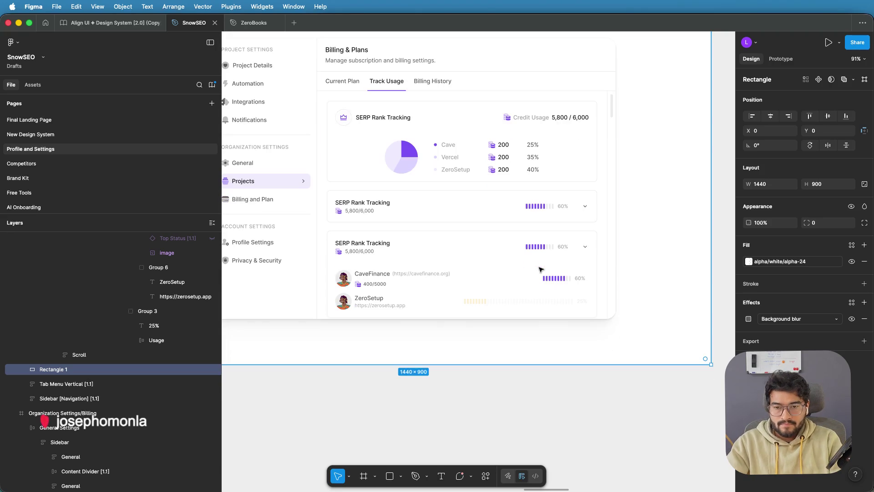
Step: Drag the CaveFinance row's auto-layout gap from 215 down to 175
scroll(513, 280, down, 1)
scroll(513, 283, up, 2)
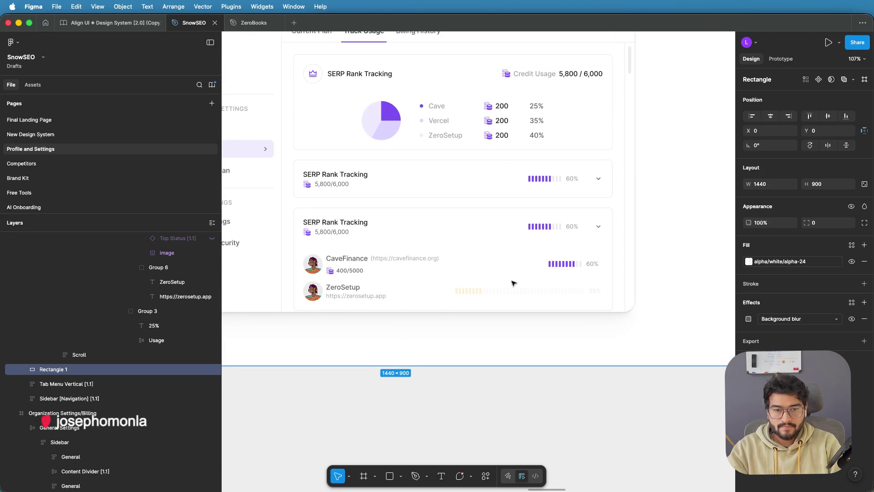
scroll(513, 283, up, 1)
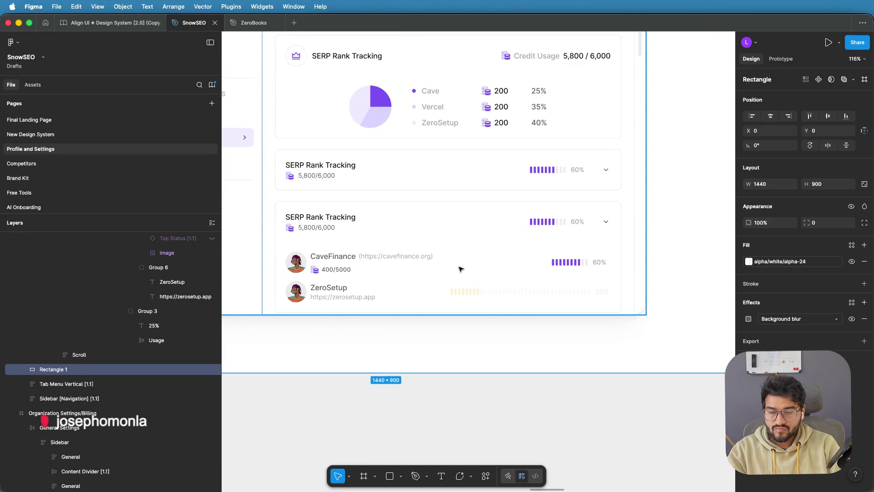
scroll(363, 263, up, 1)
scroll(357, 263, down, 1)
click(570, 267)
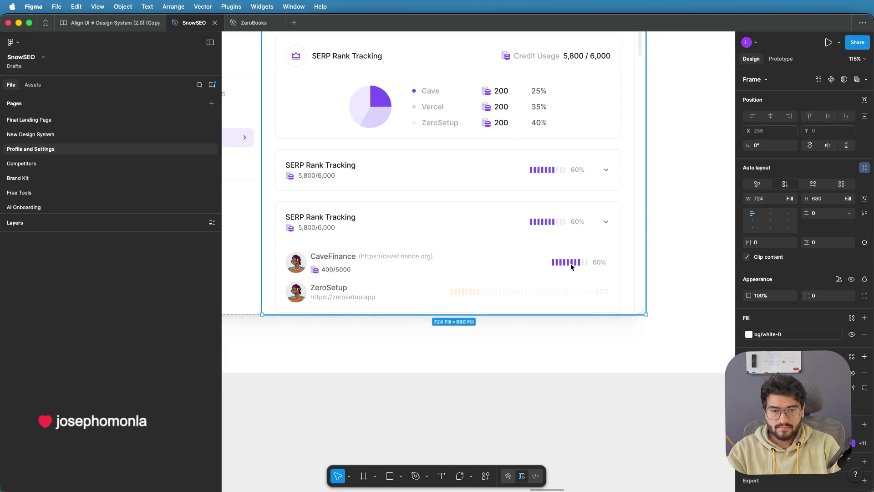
scroll(570, 266, up, 1)
click(570, 263)
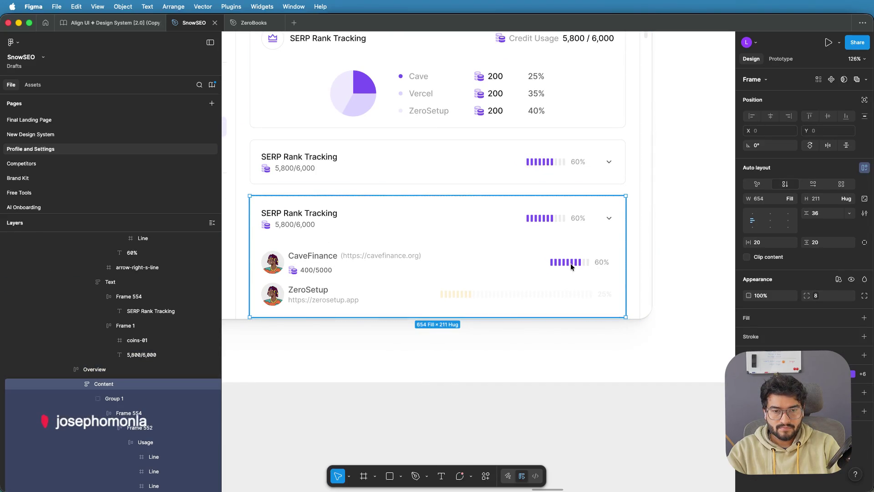
click(569, 262)
click(572, 262)
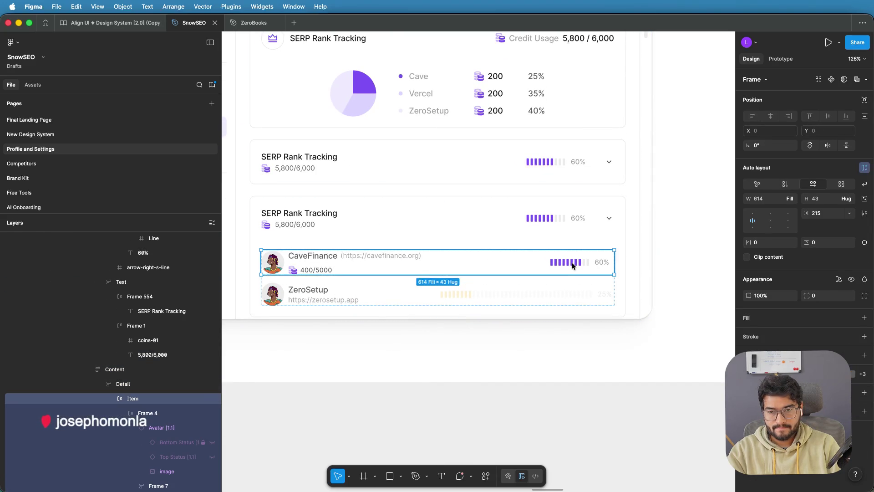
drag(487, 261, 476, 262)
Step: Drill back down from the billing page frame to reselect the CaveFinance row
click(550, 244)
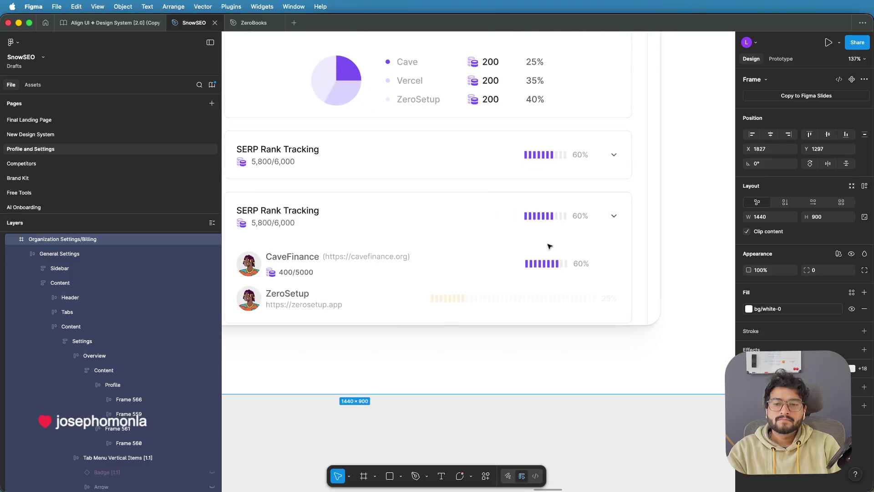
scroll(550, 247, down, 3)
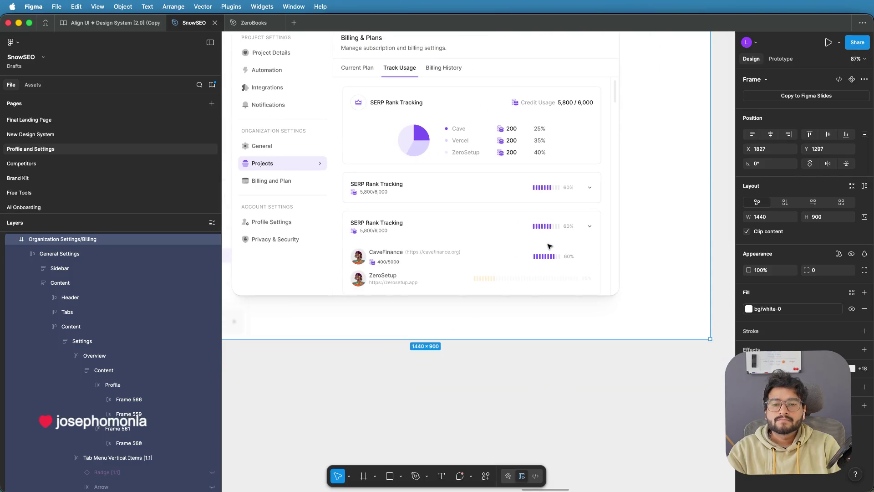
double_click(392, 275)
scroll(396, 271, up, 3)
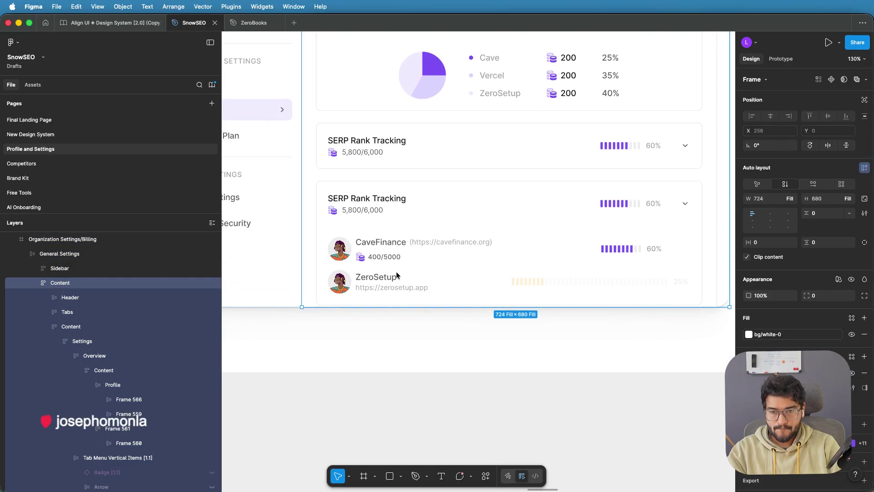
double_click(391, 256)
double_click(392, 255)
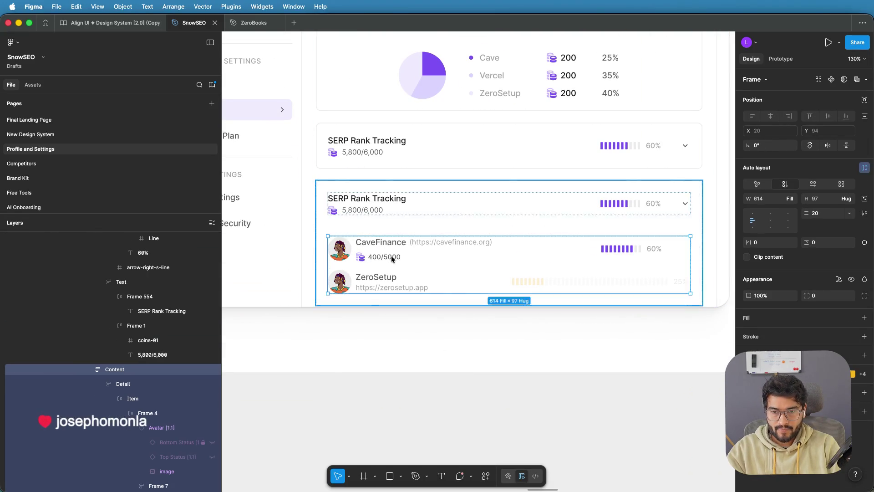
double_click(392, 256)
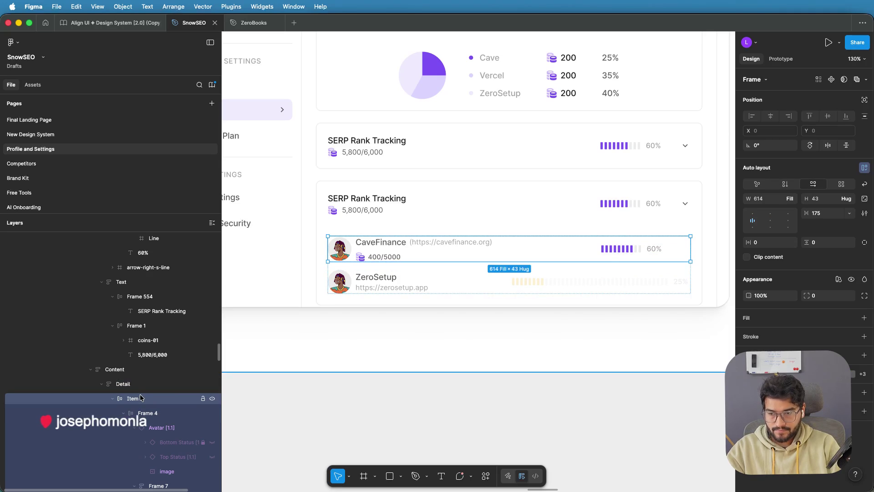
Step: Duplicate the CaveFinance row and place the copy as the second row
key(super+d)
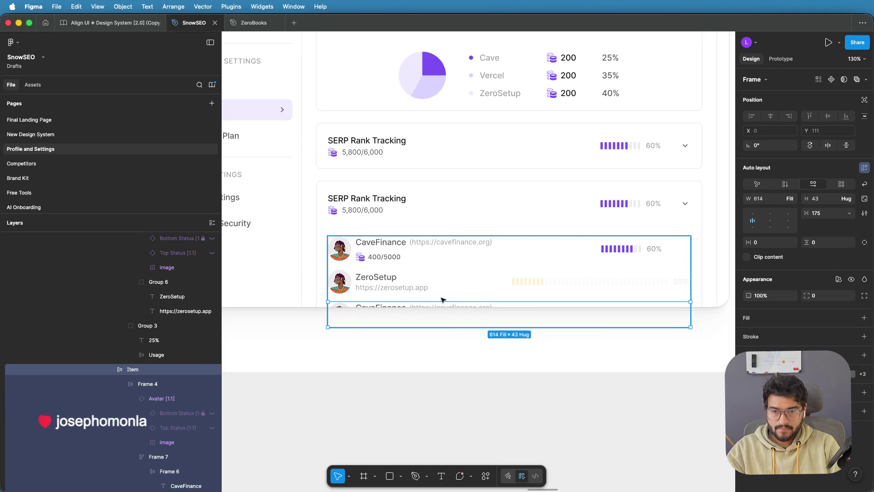
drag(428, 307, 425, 268)
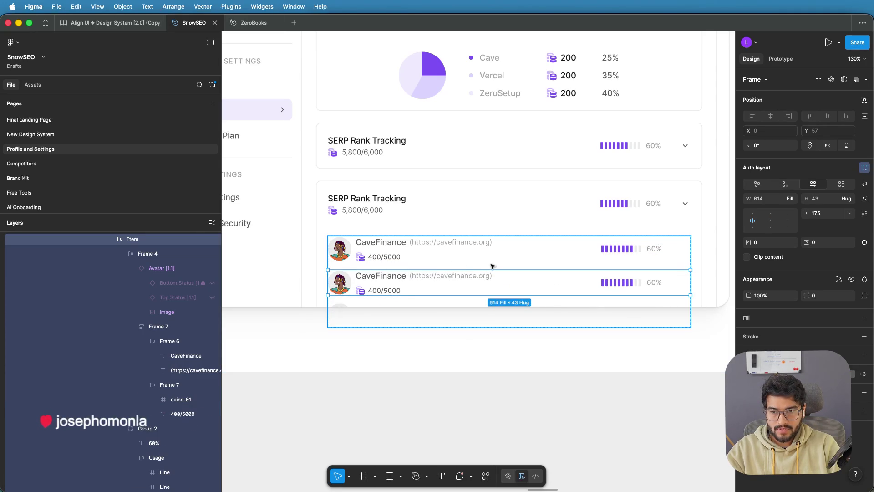
scroll(492, 266, up, 3)
Step: Increase the spacing between the two CaveFinance rows from 14 to 21
key(shift+Return)
key(shift+Return)
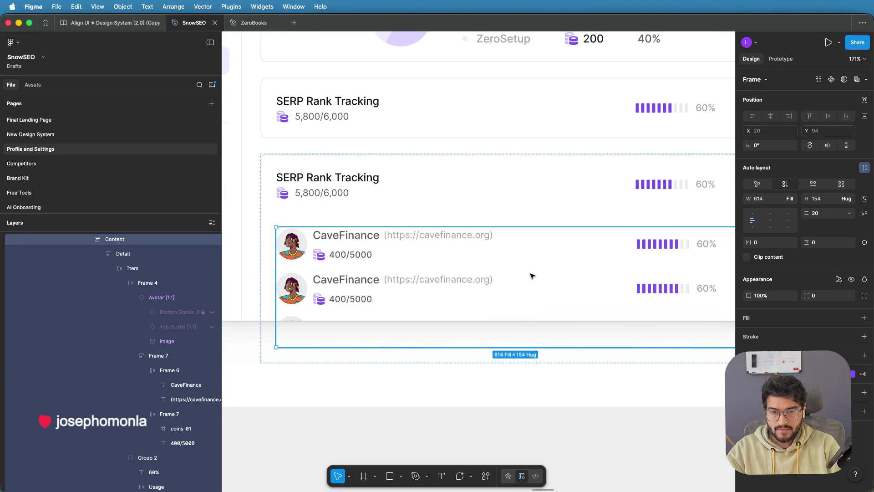
scroll(554, 269, up, 5)
scroll(460, 288, down, 2)
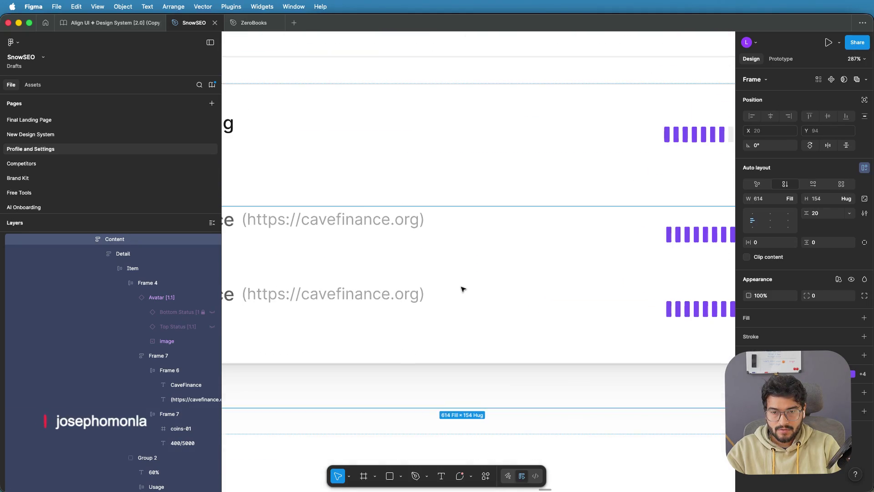
scroll(271, 270, left, 5)
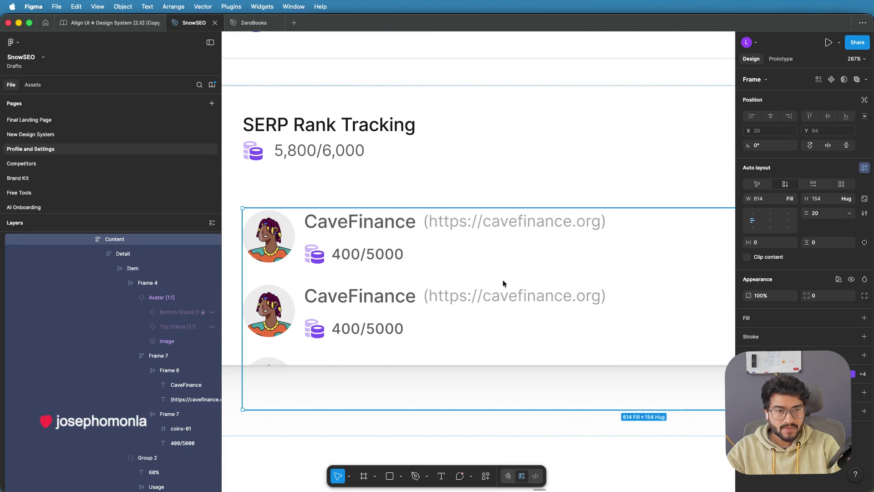
scroll(503, 283, down, 2)
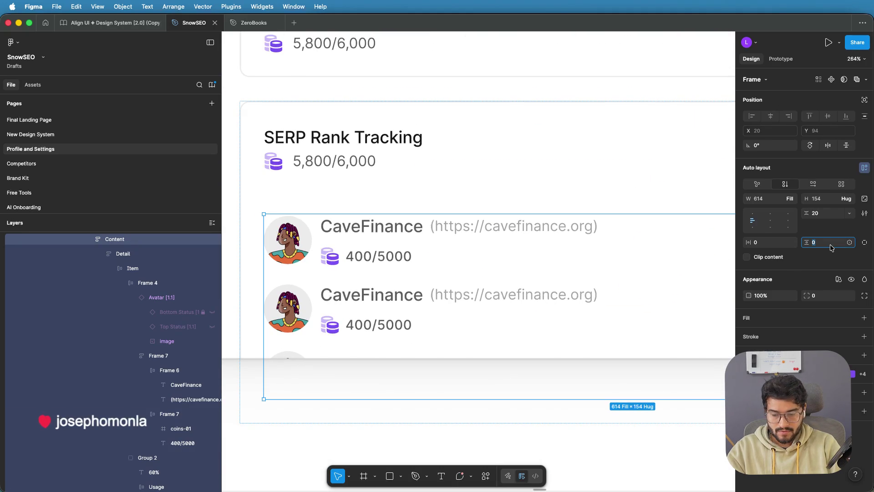
key(Escape)
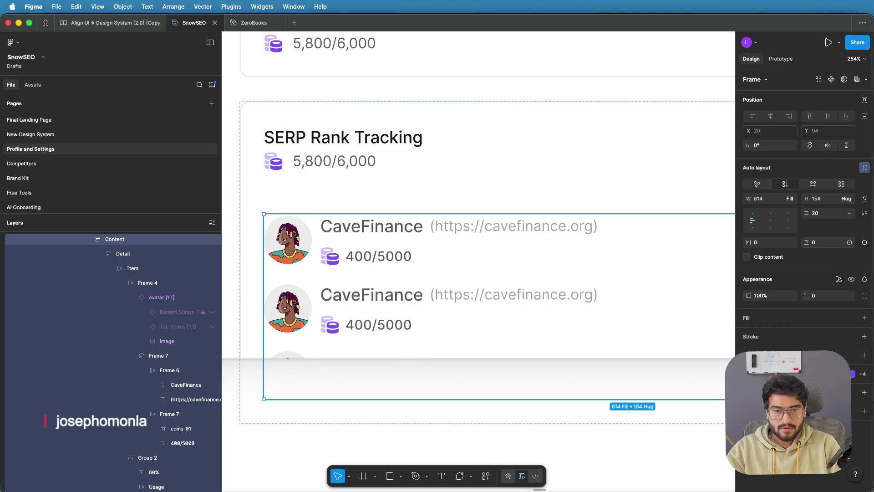
click(818, 215)
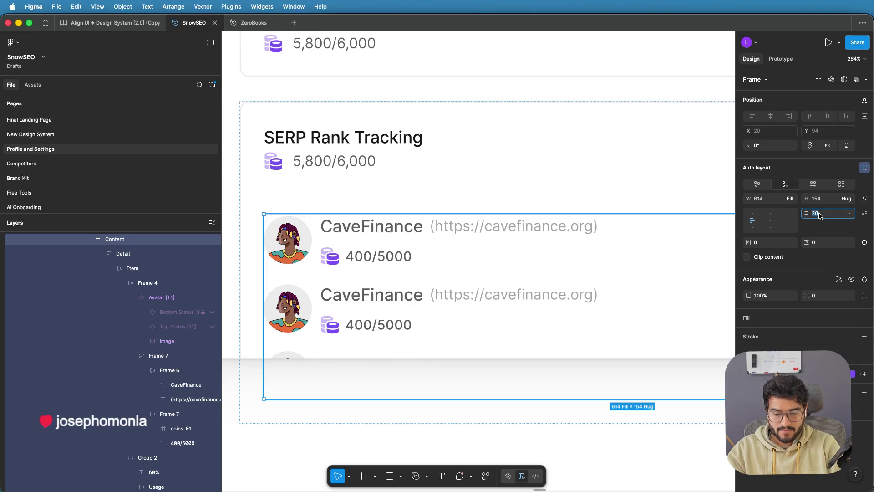
text(30)
key(Return)
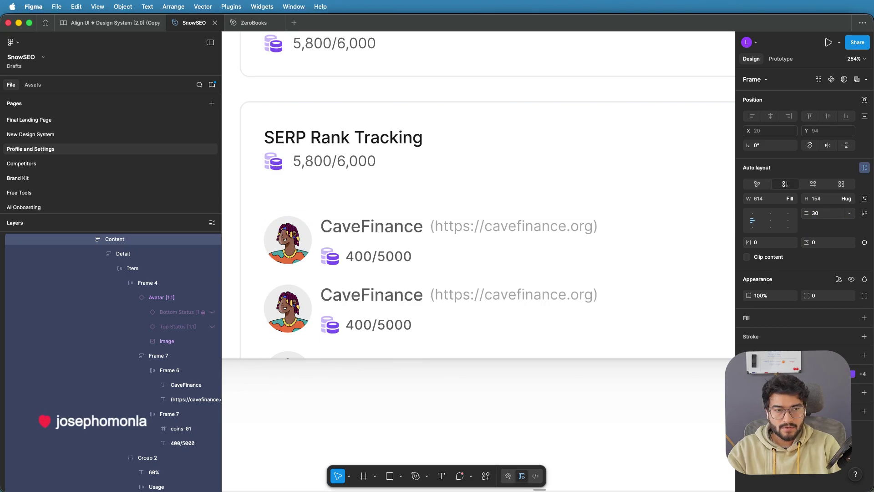
key(ctrl+z)
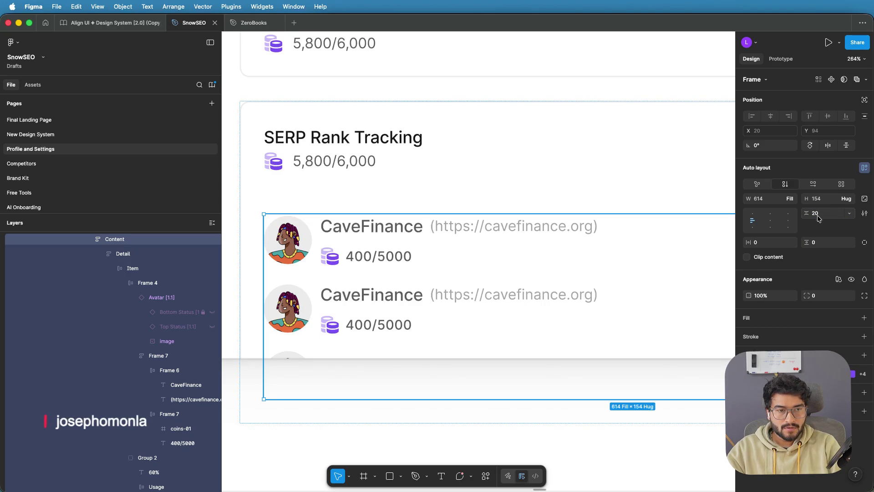
scroll(575, 292, right, 3)
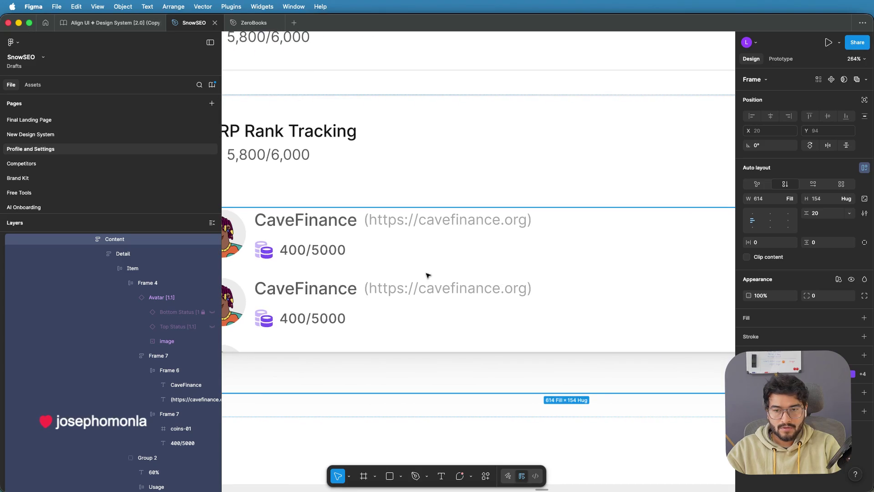
scroll(458, 270, down, 2)
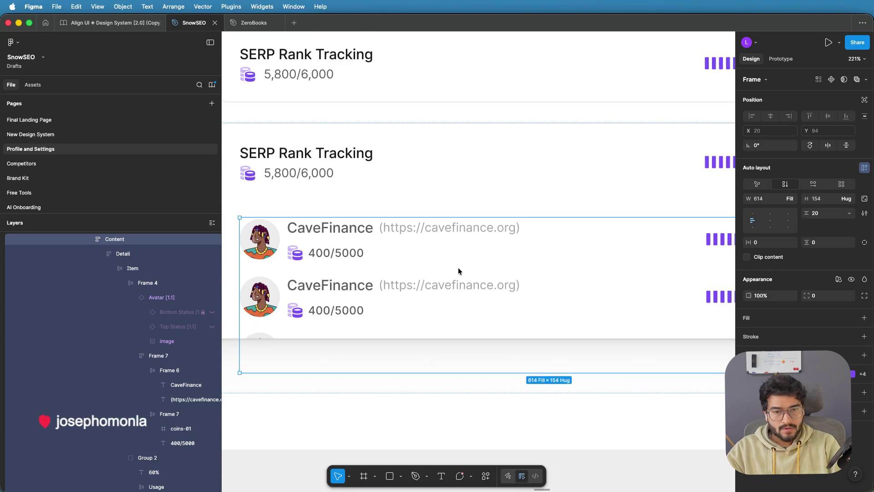
scroll(458, 267, down, 2)
click(489, 266)
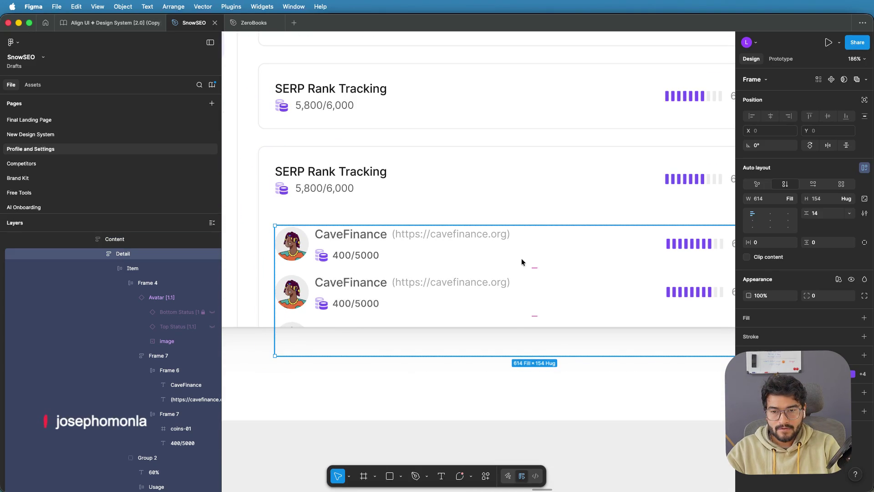
drag(535, 265, 535, 268)
Step: Give the frame holding the CaveFinance rows 20 horizontal padding
click(387, 408)
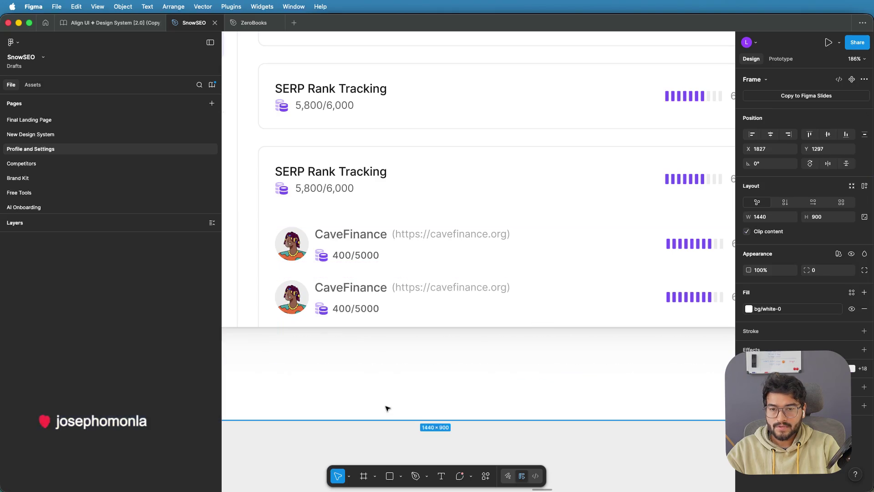
click(412, 345)
click(353, 234)
scroll(409, 255, down, 3)
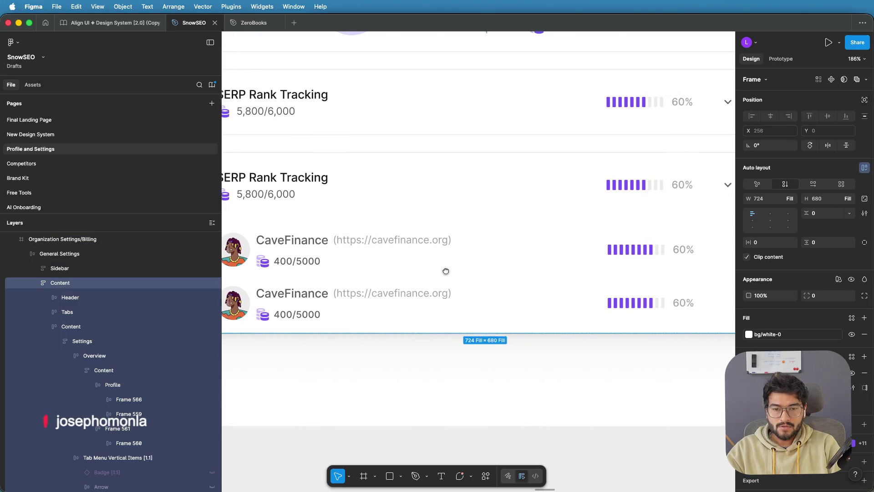
scroll(444, 267, up, 3)
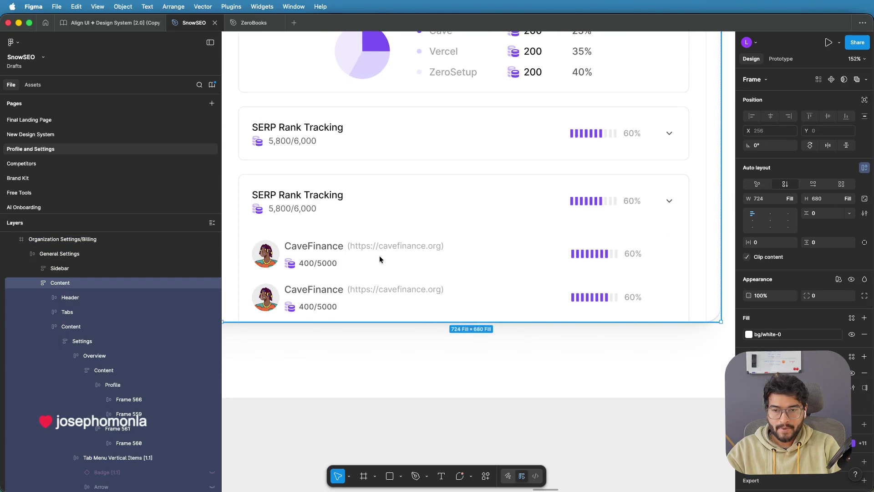
click(322, 253)
click(322, 252)
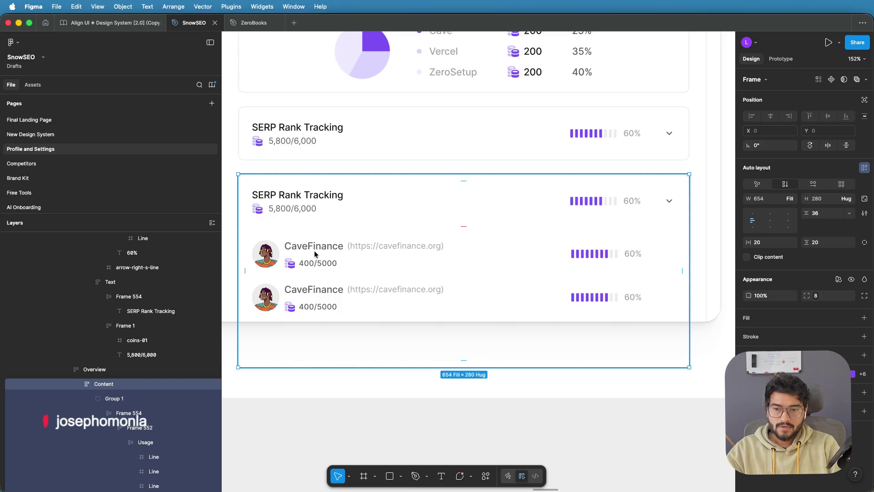
click(315, 255)
click(760, 244)
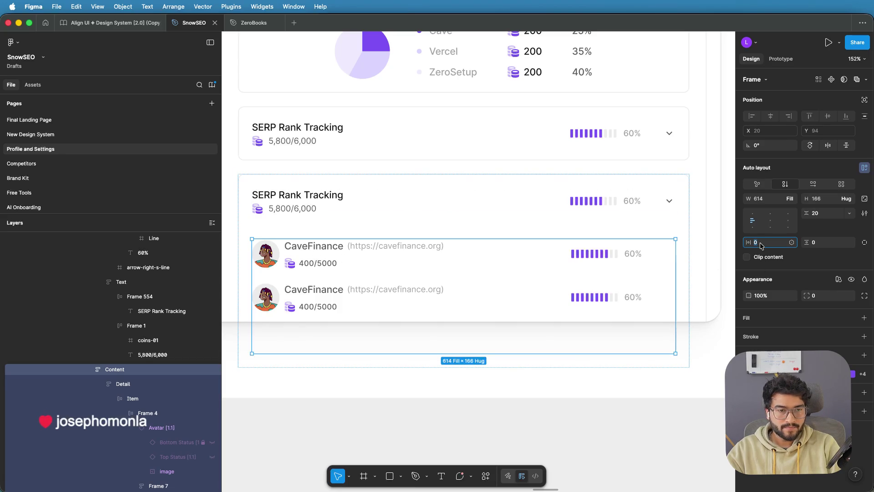
text(20)
key(Return)
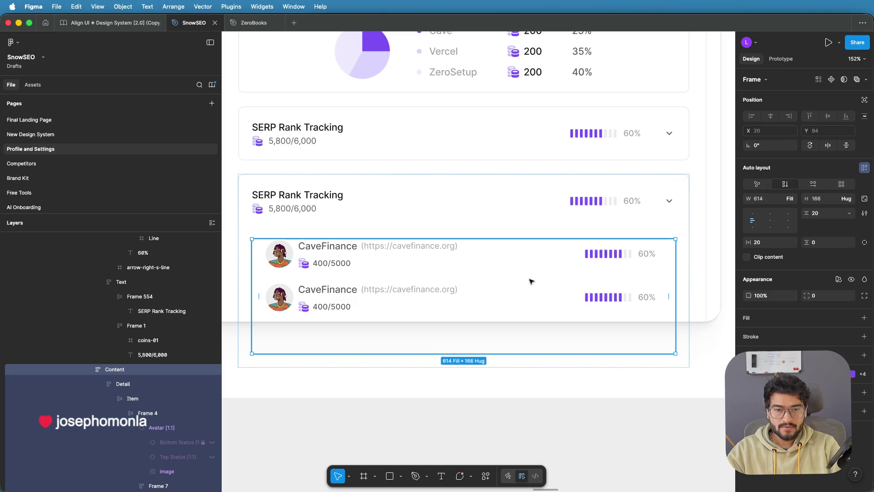
Step: Narrow both CaveFinance rows' name-to-bar gap to about 151 so their 60% bars align
click(589, 254)
click(598, 256)
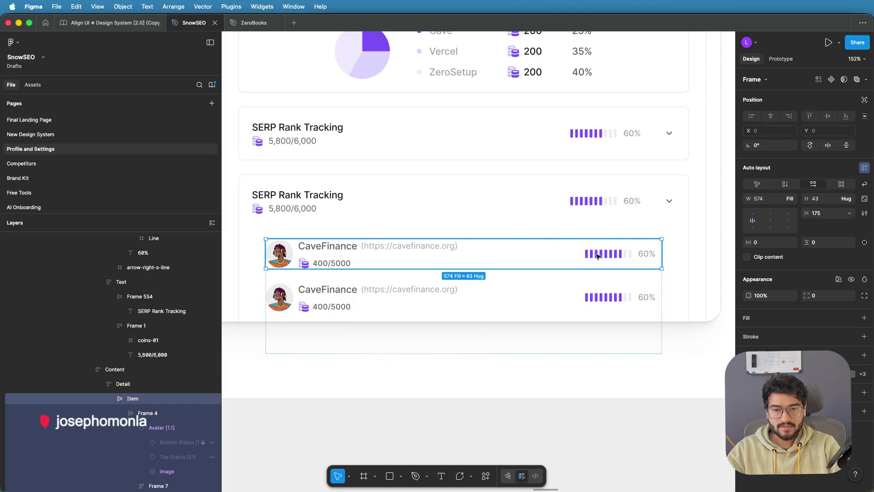
drag(529, 255, 516, 254)
click(598, 302)
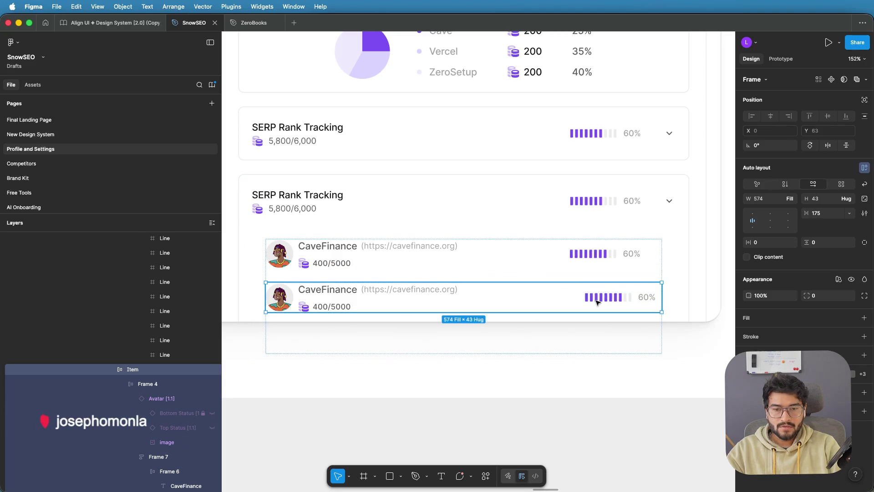
drag(523, 298, 515, 296)
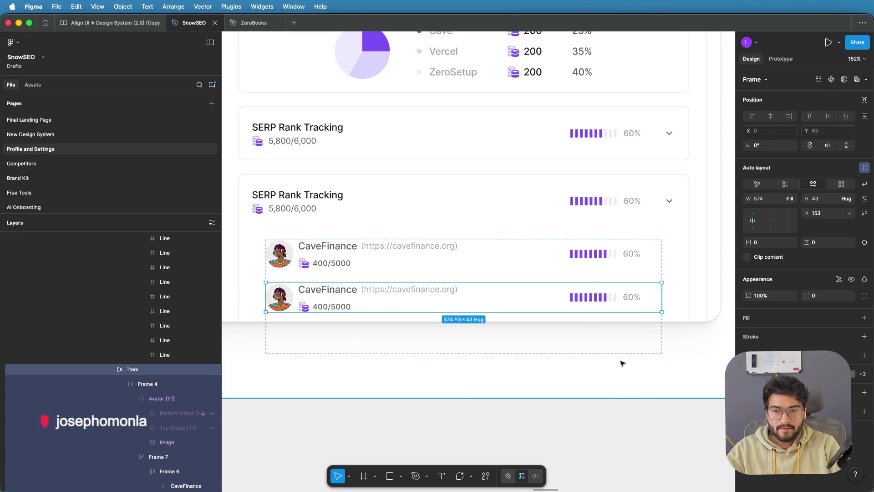
click(626, 367)
scroll(627, 368, down, 3)
scroll(628, 368, down, 2)
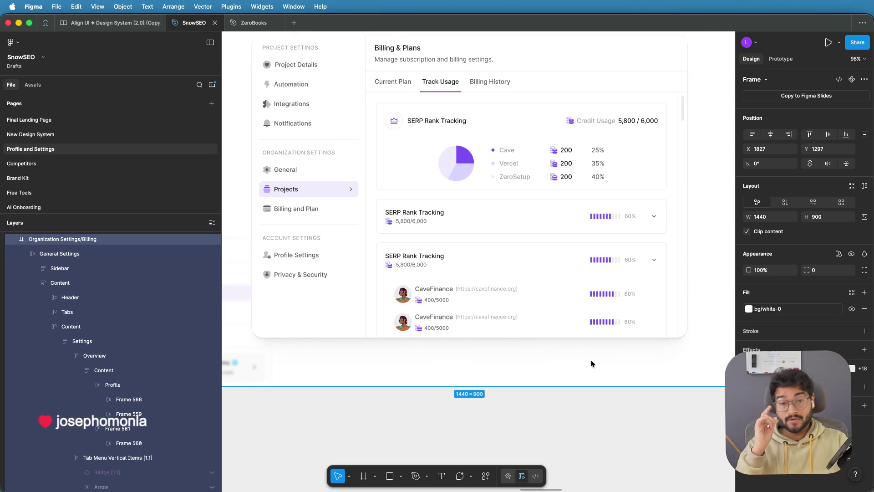
scroll(590, 359, down, 1)
scroll(591, 363, up, 1)
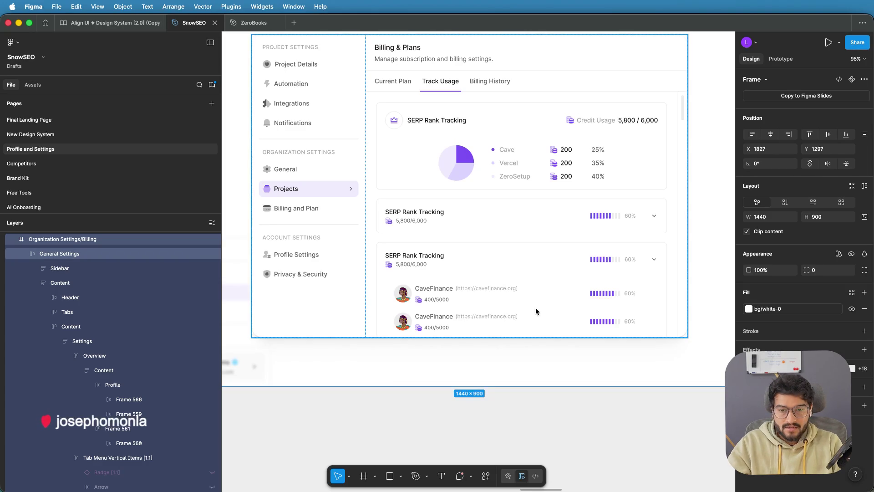
click(566, 312)
double_click(566, 313)
double_click(566, 313)
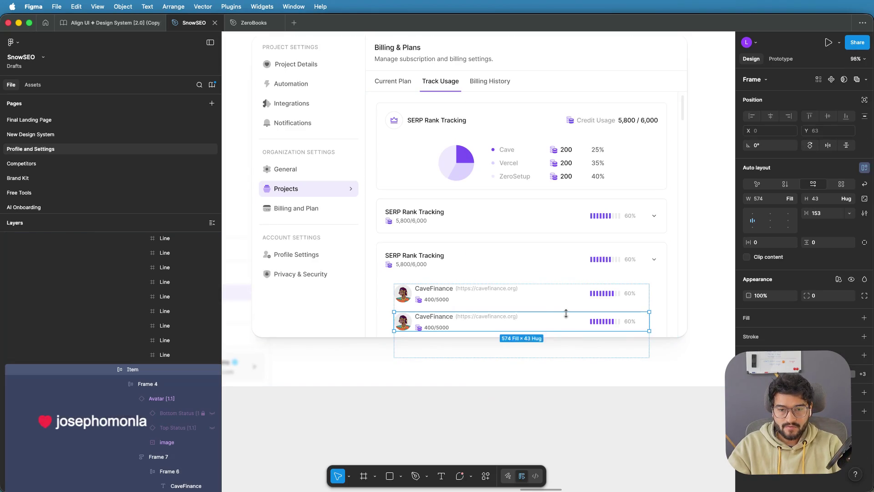
double_click(566, 313)
key(shift+Return)
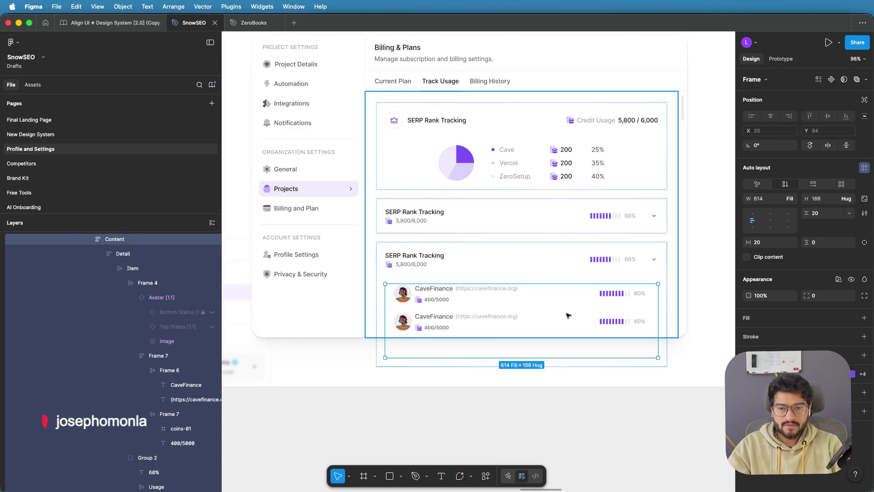
key(ctrl+z)
click(706, 286)
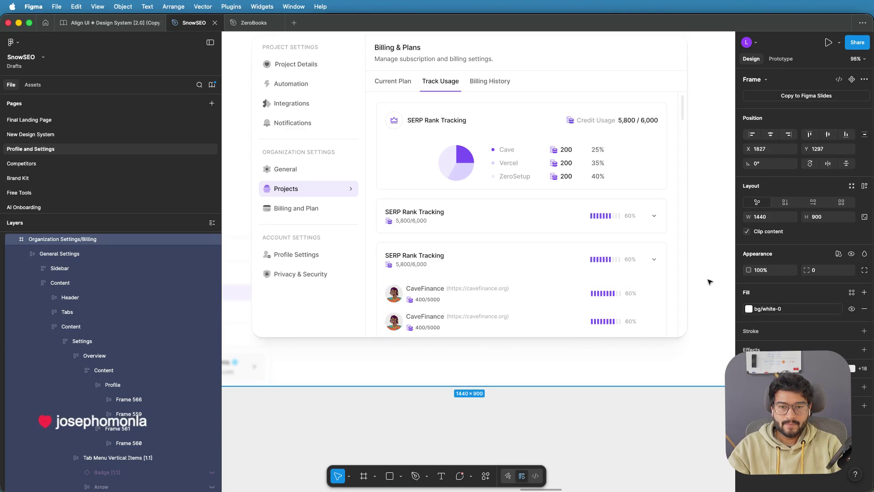
scroll(709, 270, down, 1)
scroll(708, 268, down, 2)
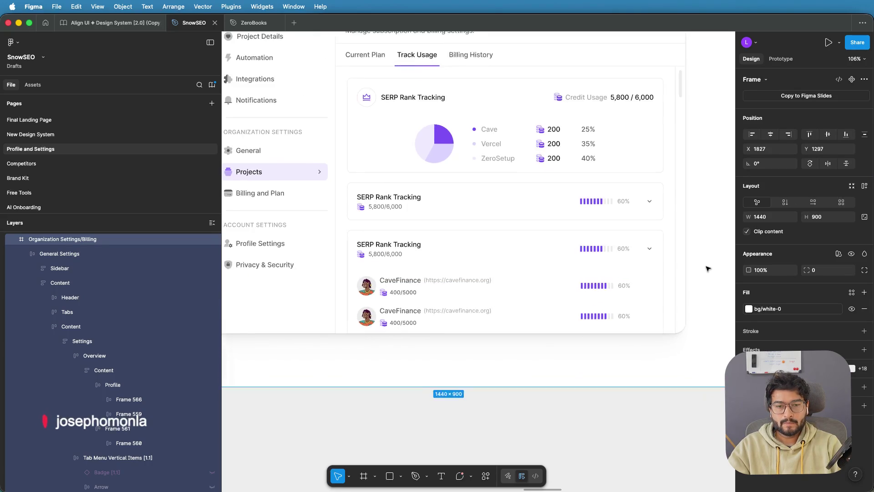
click(505, 271)
double_click(505, 270)
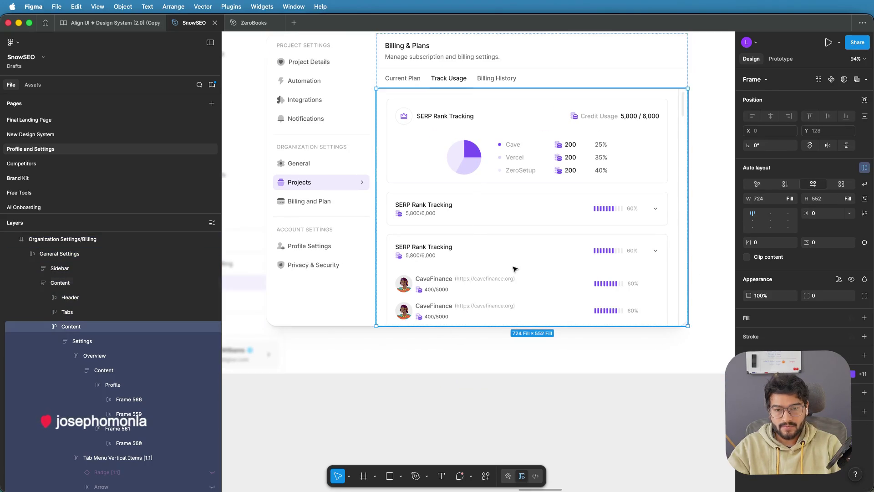
double_click(504, 270)
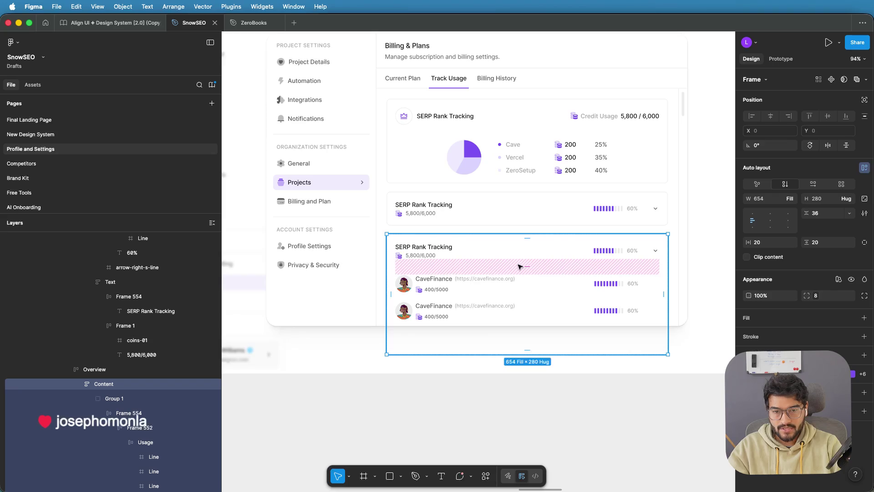
click(523, 266)
text(40)
key(Return)
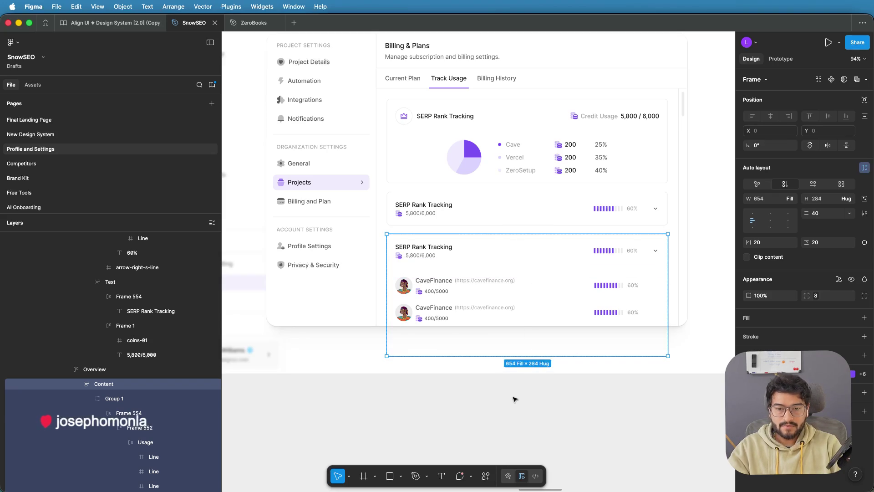
click(514, 399)
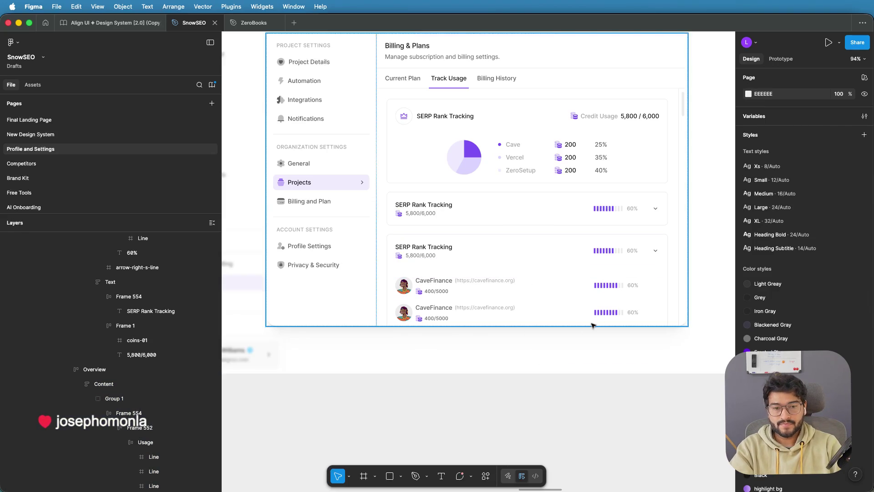
click(607, 314)
click(607, 314)
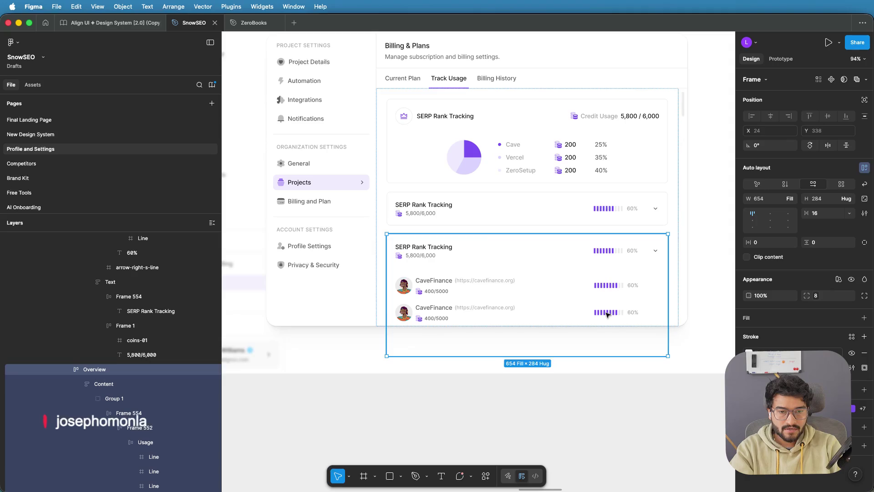
click(607, 314)
click(607, 313)
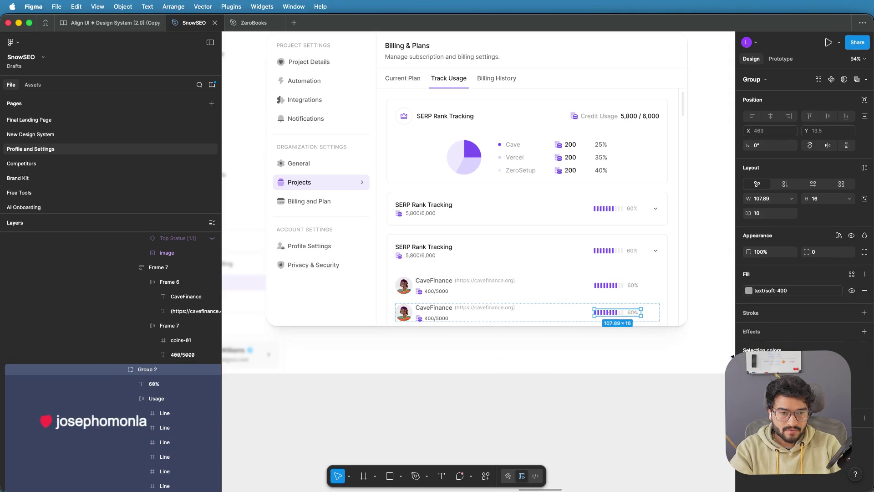
Step: Apply the green state/success base library style to the second CaveFinance row's usage bar
click(748, 290)
scroll(675, 400, up, 5)
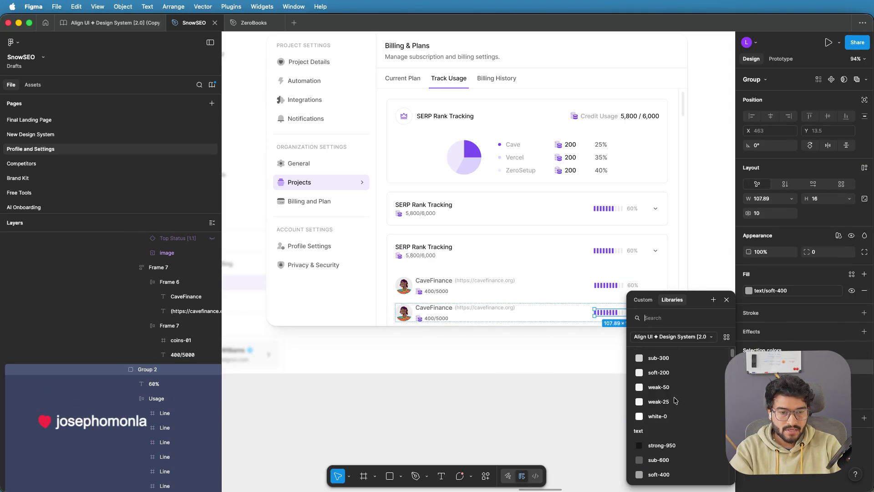
scroll(676, 400, down, 5)
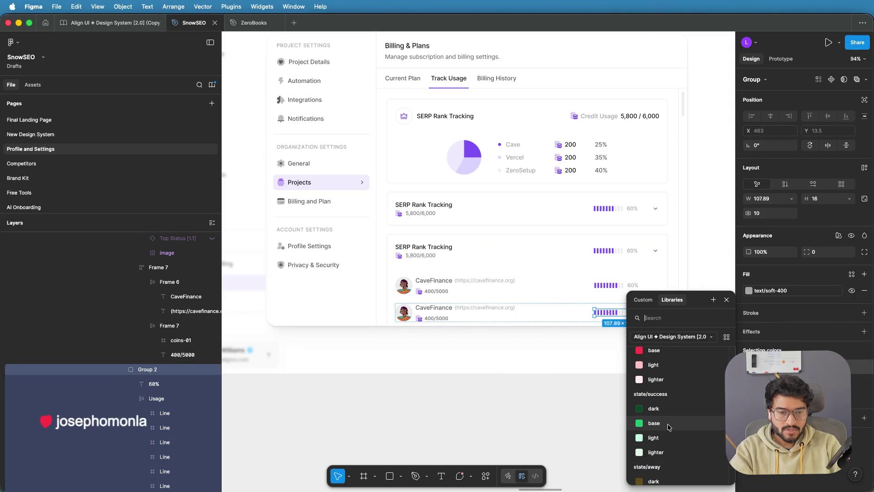
click(668, 424)
click(681, 378)
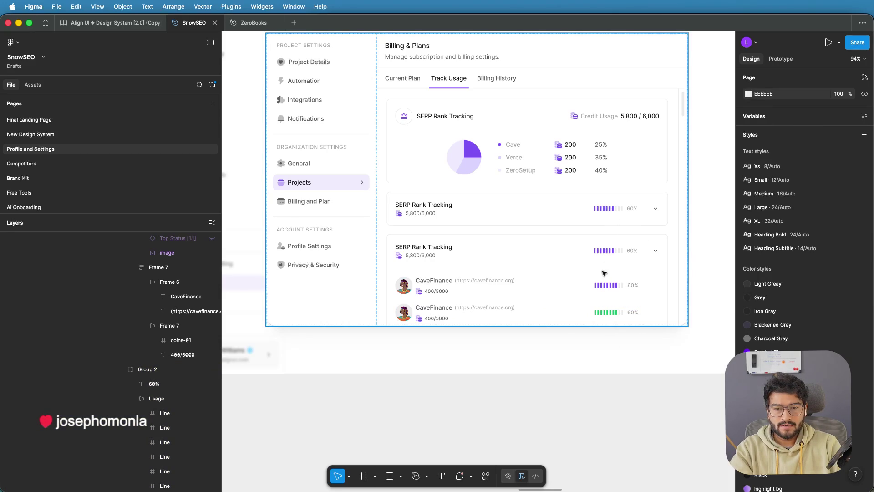
Step: Select the first CaveFinance row's 60% usage bar and apply the pink base library style
click(603, 287)
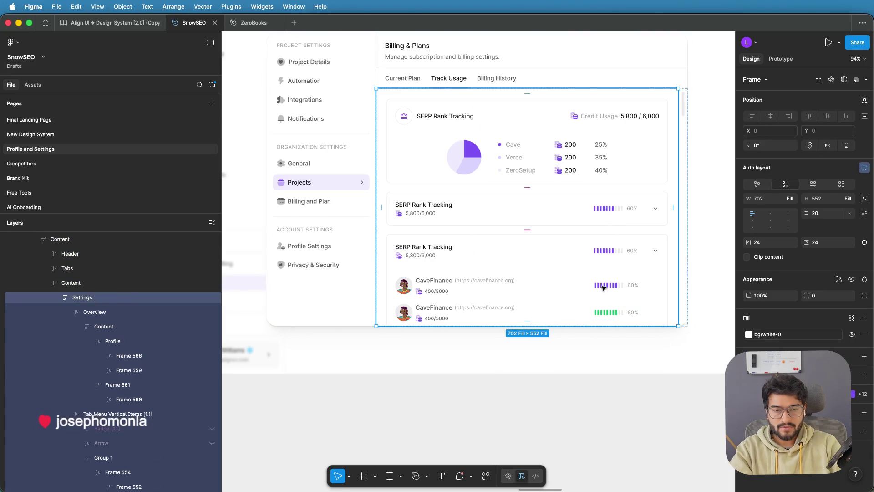
double_click(603, 287)
double_click(603, 287)
double_click(602, 286)
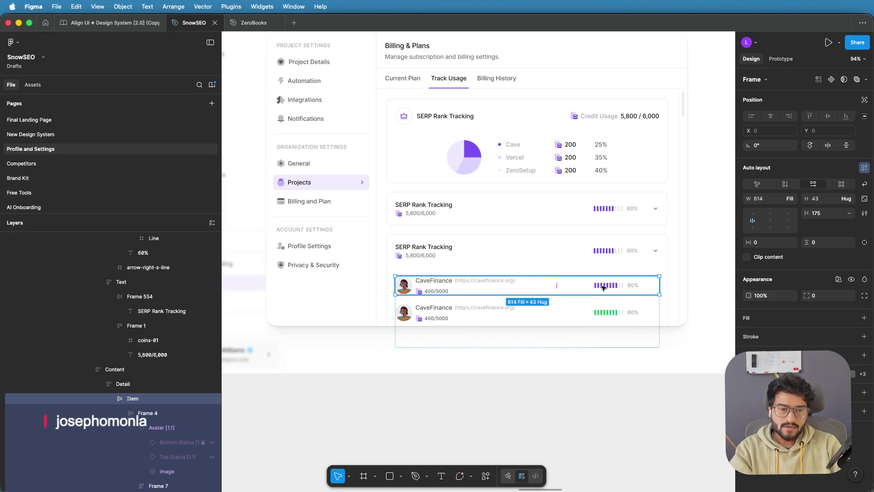
double_click(606, 286)
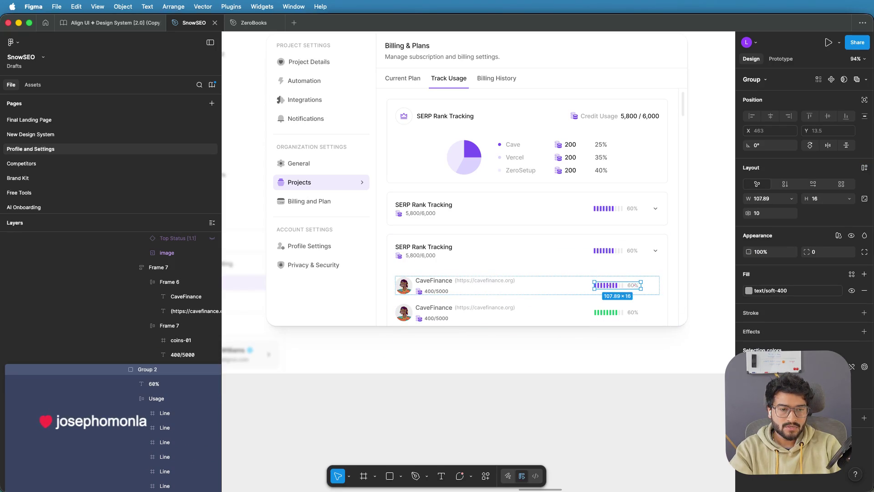
click(852, 274)
click(676, 402)
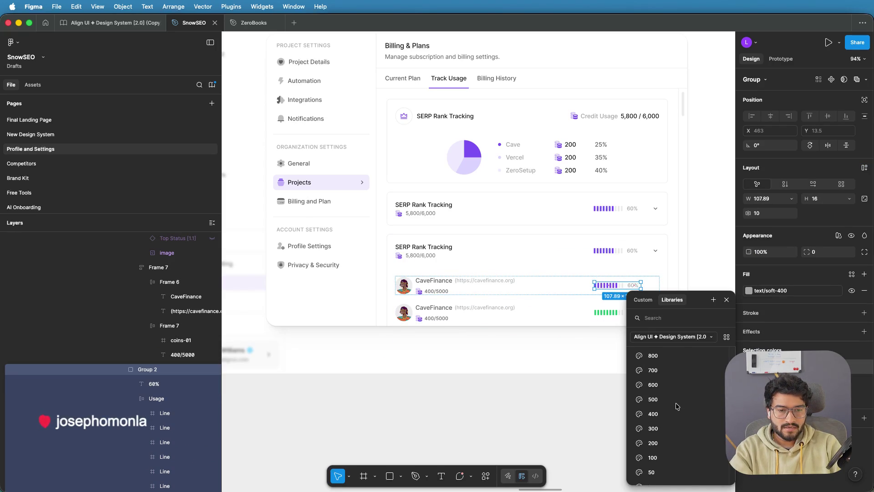
scroll(677, 405, down, 10)
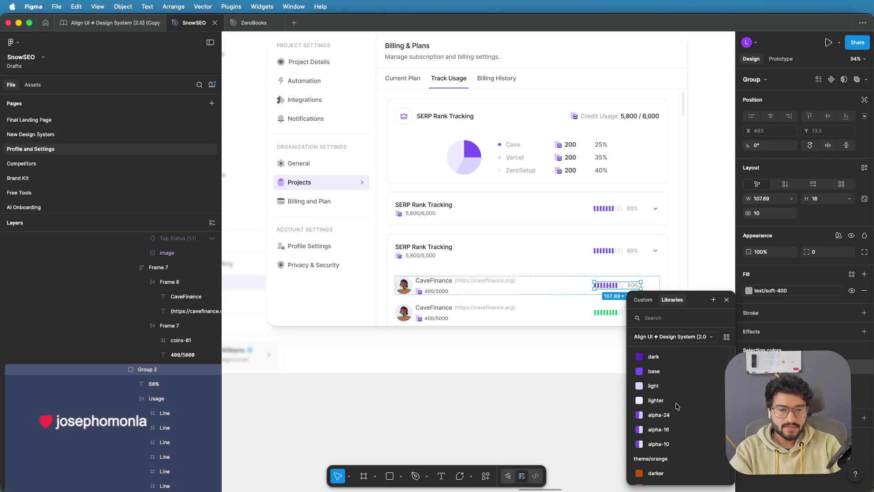
scroll(677, 406, down, 10)
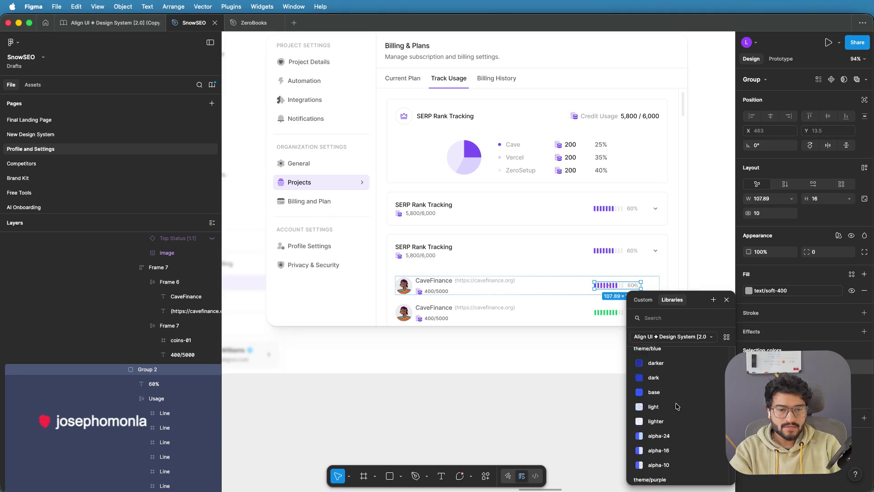
scroll(676, 406, up, 5)
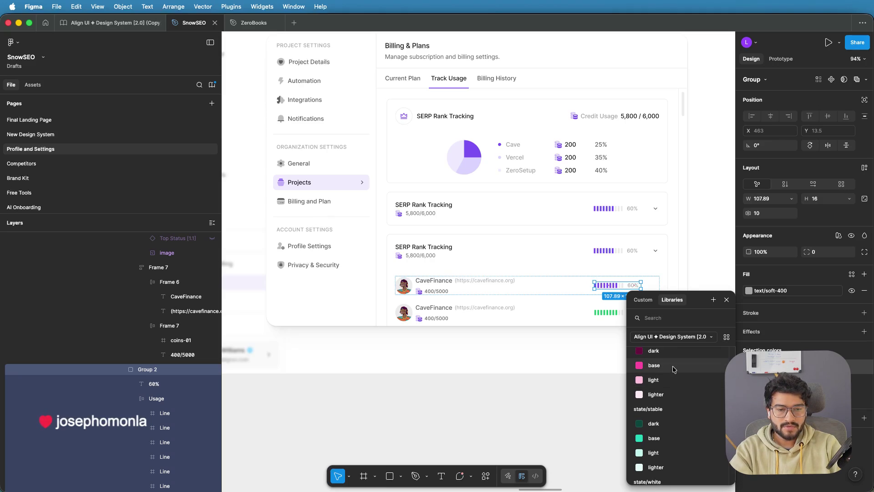
click(654, 365)
click(634, 416)
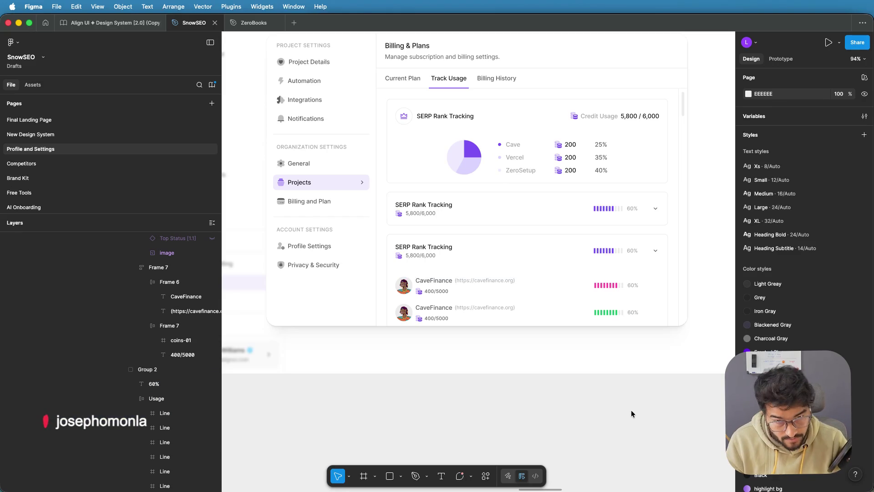
scroll(599, 356, down, 3)
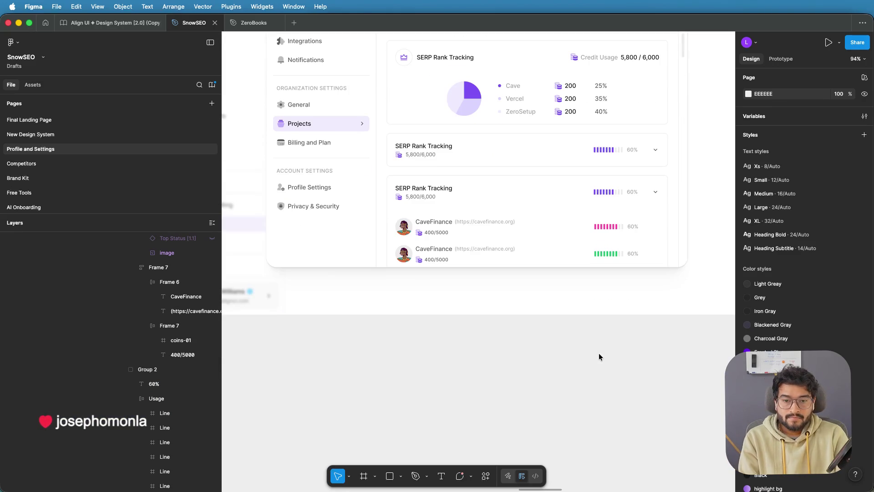
Step: Rename the second row's CaveFinance name text to ZeroSetup
click(427, 250)
double_click(428, 249)
double_click(428, 250)
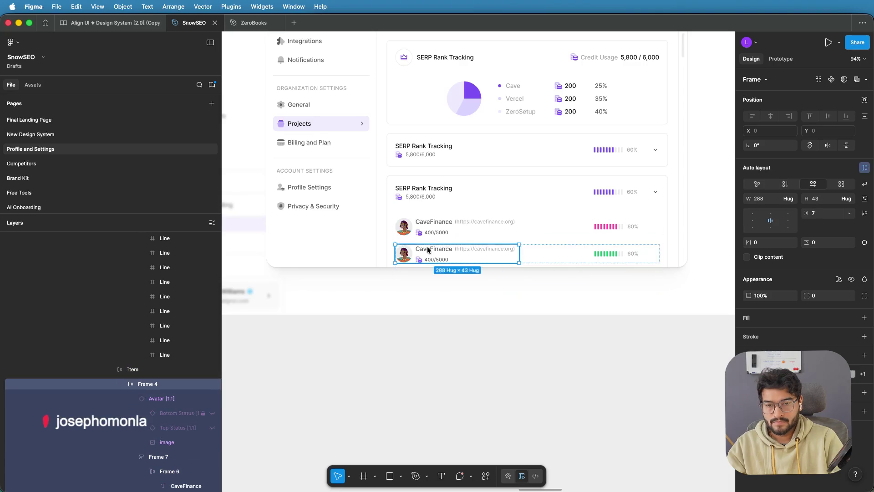
double_click(430, 250)
double_click(435, 250)
double_click(437, 250)
double_click(440, 249)
text(ZeroSetup)
Step: Change the ZeroSetup row's URL from cavefinance.org to zerosetup.app, restoring it after an accidental delete
click(488, 246)
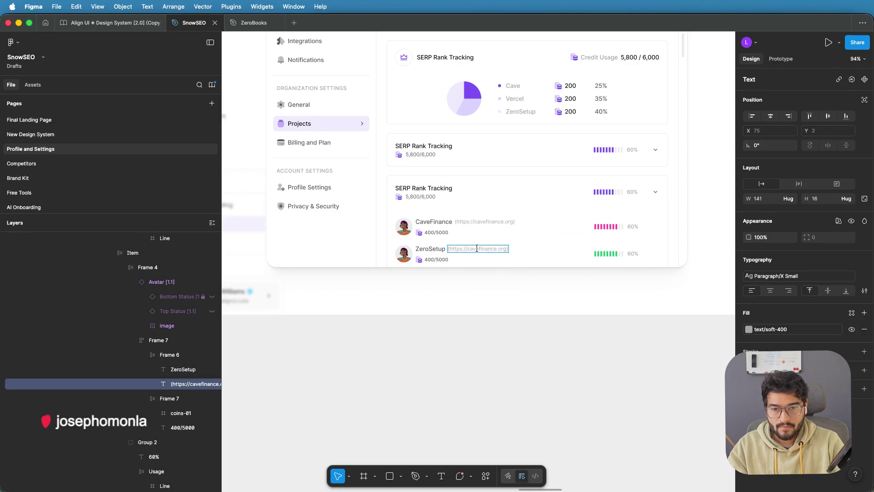
key(Escape)
key(Delete)
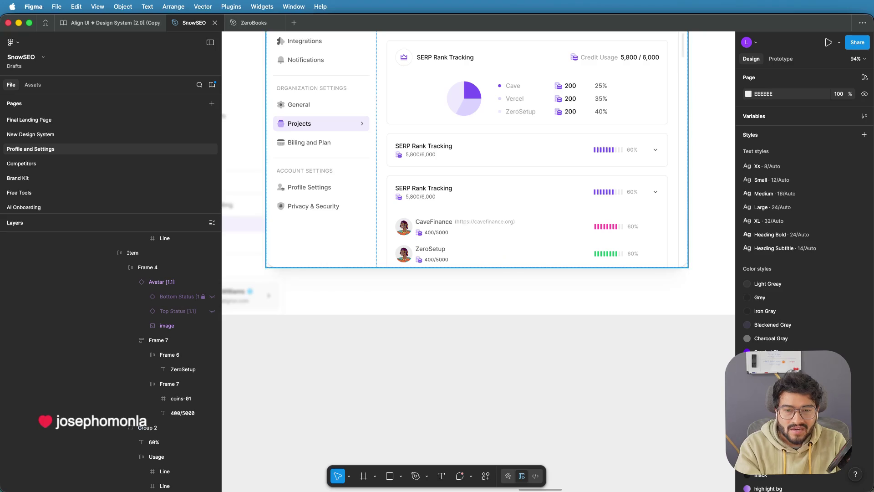
click(484, 225)
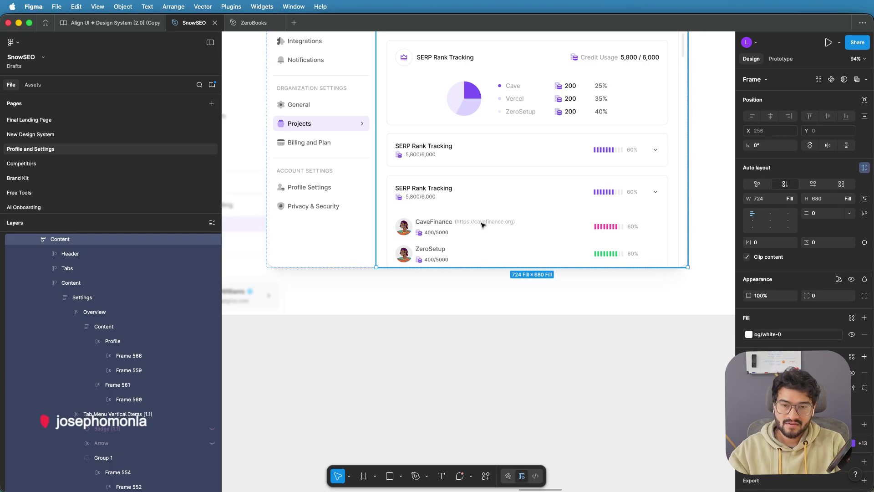
key(Escape)
key(ctrl+z)
key(ctrl+z)
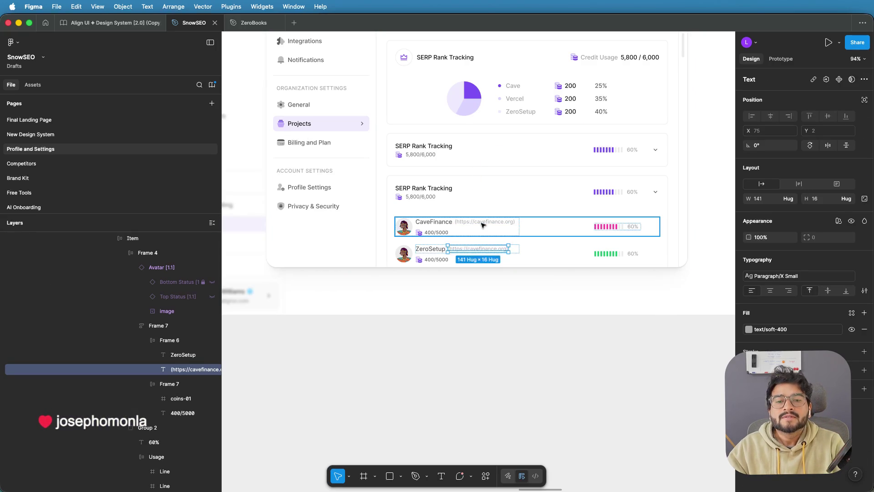
double_click(478, 249)
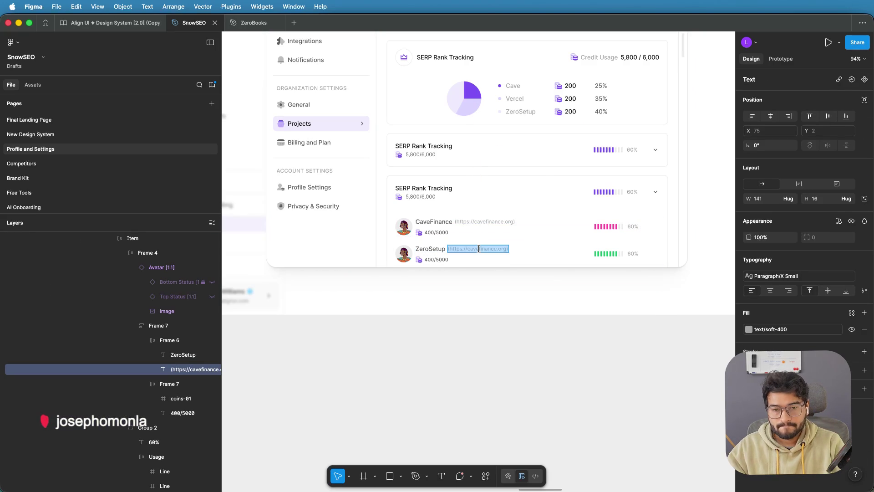
double_click(478, 248)
text(zerosetu)
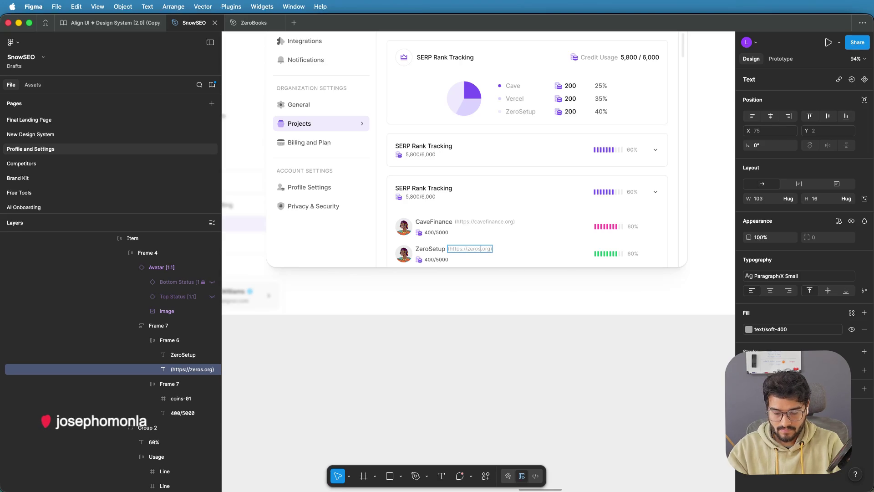
text(p.app)
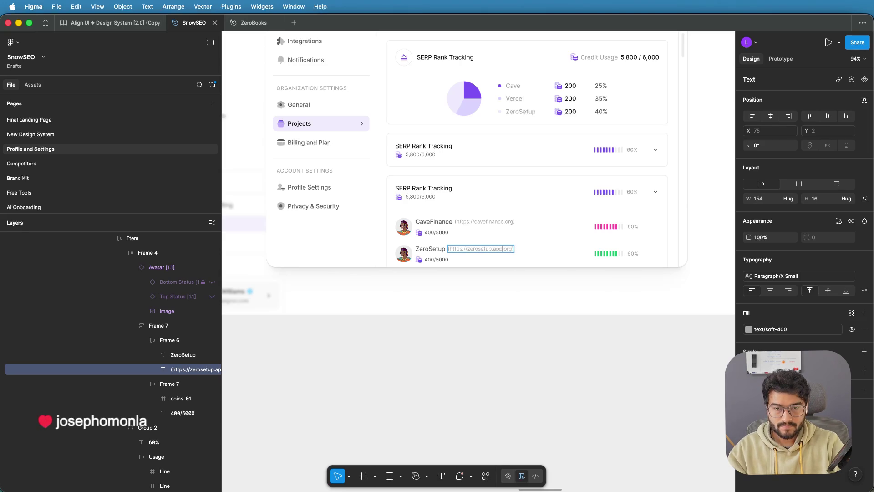
click(508, 322)
Step: Drill down to the pie-chart Overview card and drag it onto the canvas left of the board
scroll(522, 338, down, 2)
scroll(523, 338, down, 3)
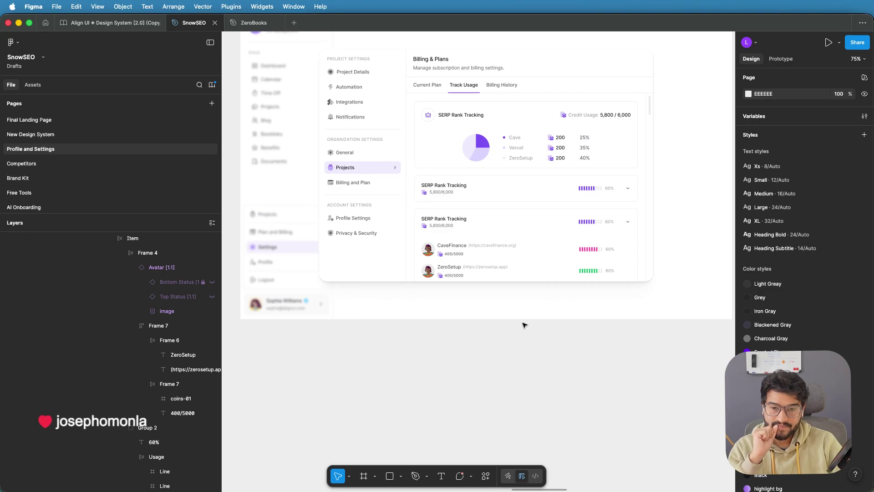
scroll(524, 325, up, 2)
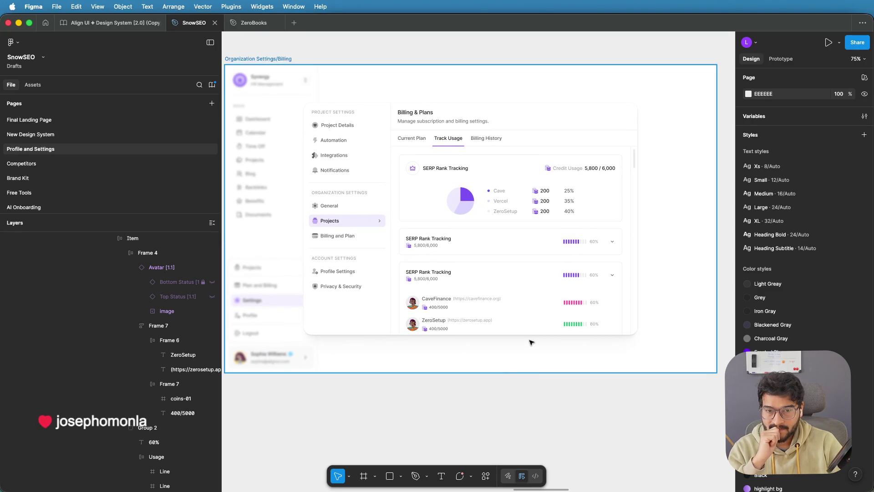
click(550, 184)
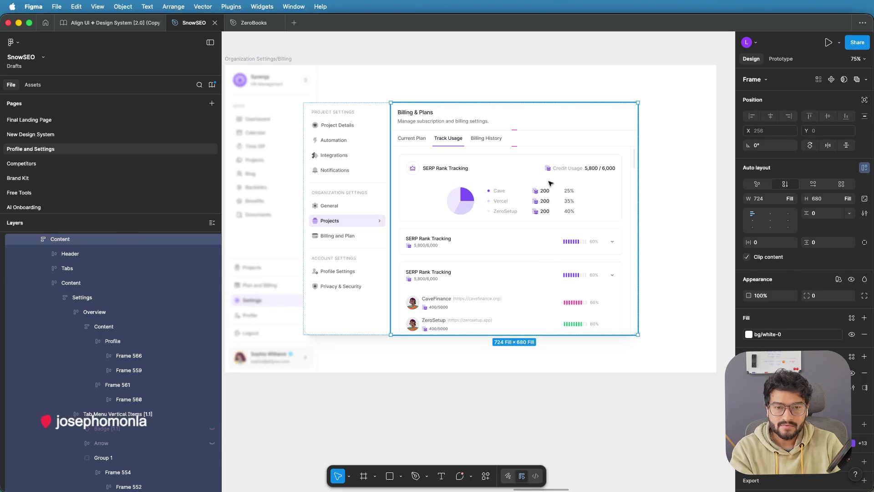
double_click(550, 184)
scroll(550, 184, down, 10)
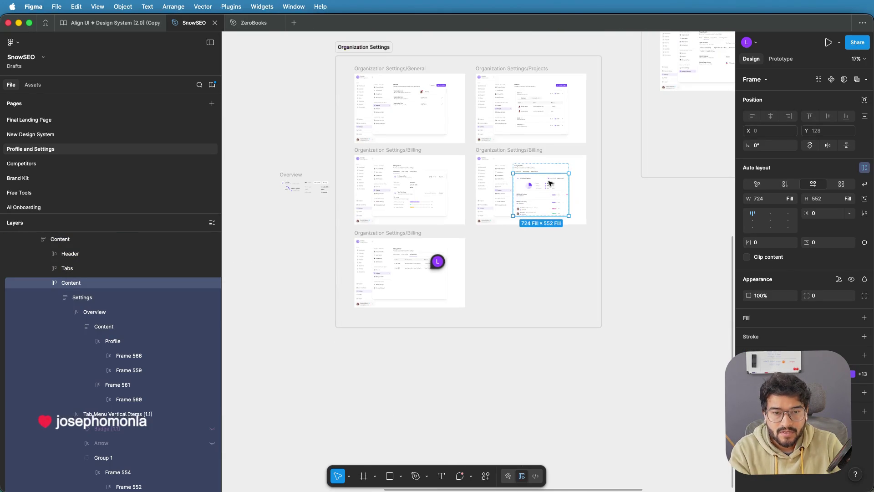
double_click(538, 183)
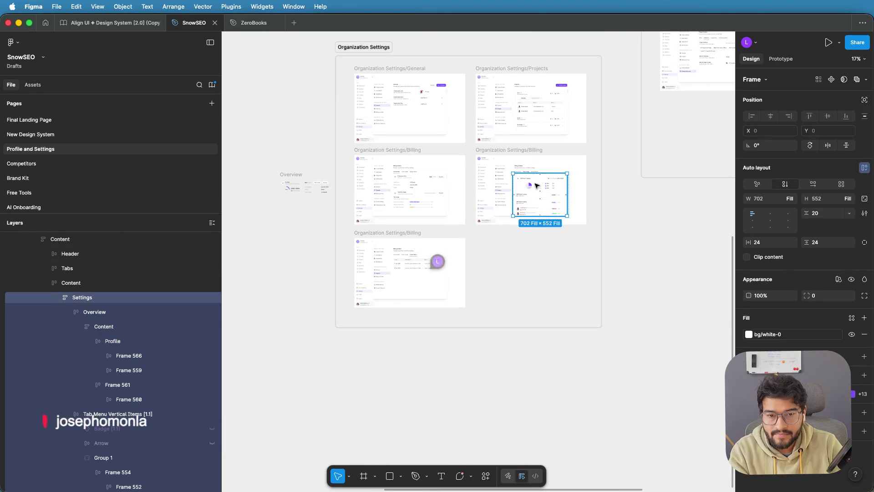
double_click(536, 184)
mouse_move(537, 184)
mouse_down()
mouse_move(284, 222)
mouse_move(294, 223)
mouse_up()
Step: Drill through the CaveFinance row's nested frames to select its coins-01 coin icon
key(Escape)
scroll(566, 179, up, 10)
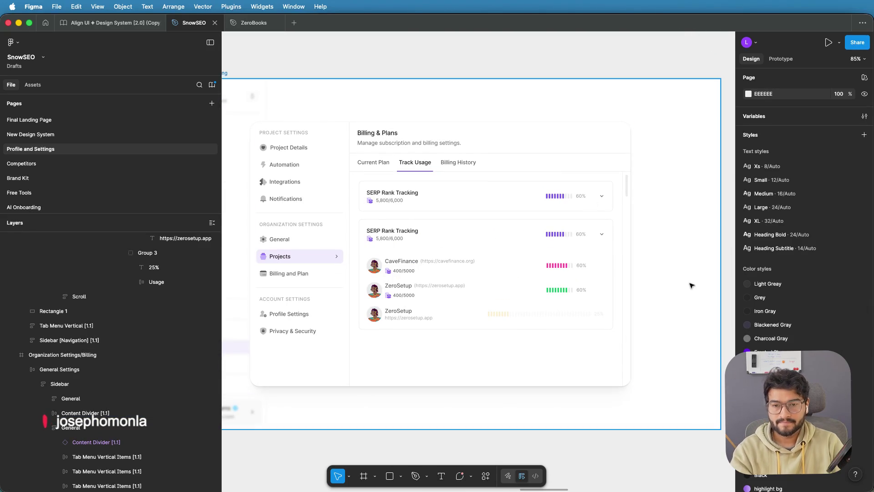
click(406, 196)
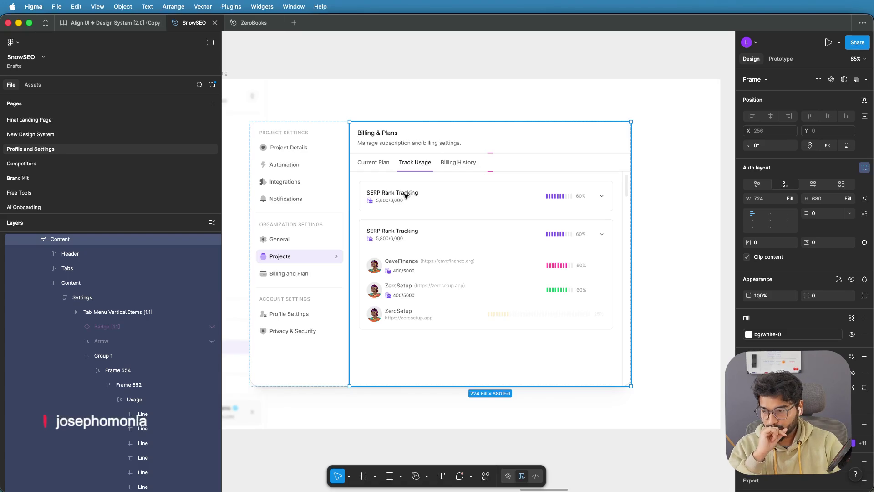
scroll(390, 272, up, 5)
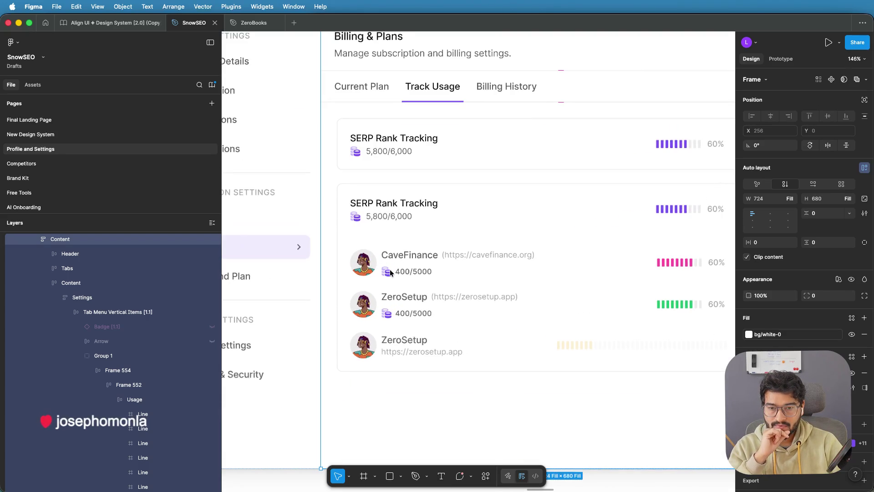
click(388, 273)
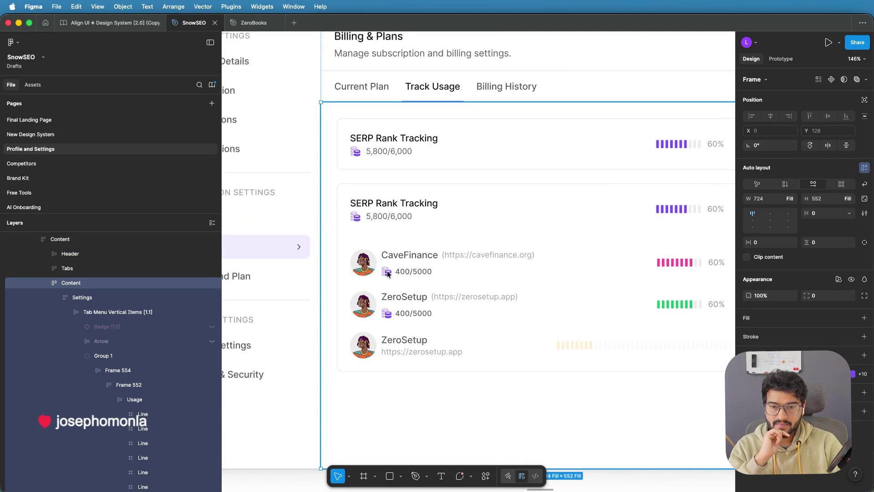
scroll(388, 274, down, 4)
click(388, 273)
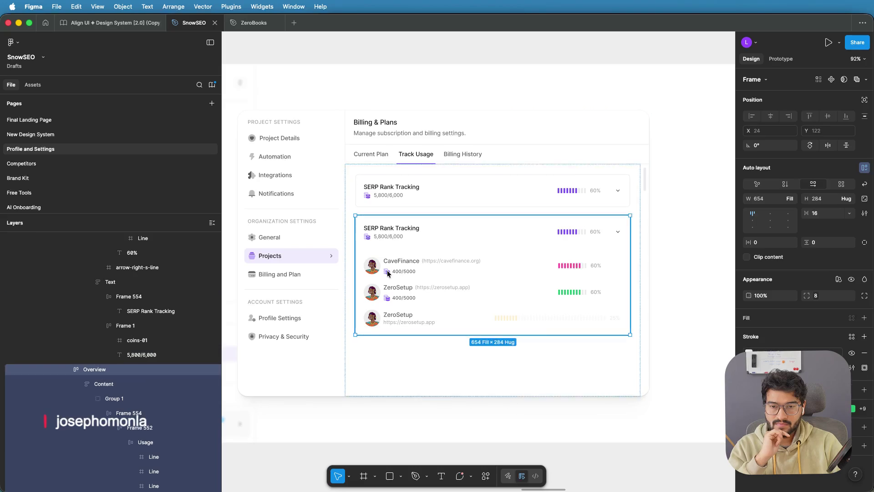
click(387, 273)
click(387, 273)
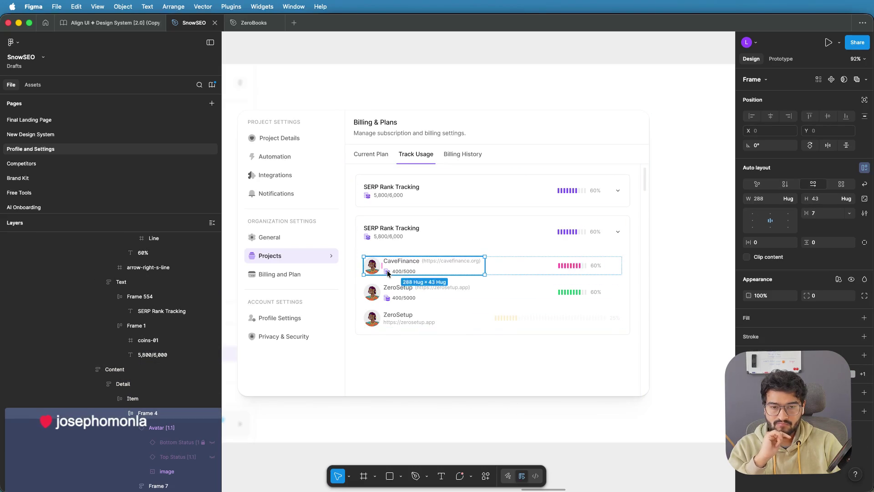
click(388, 273)
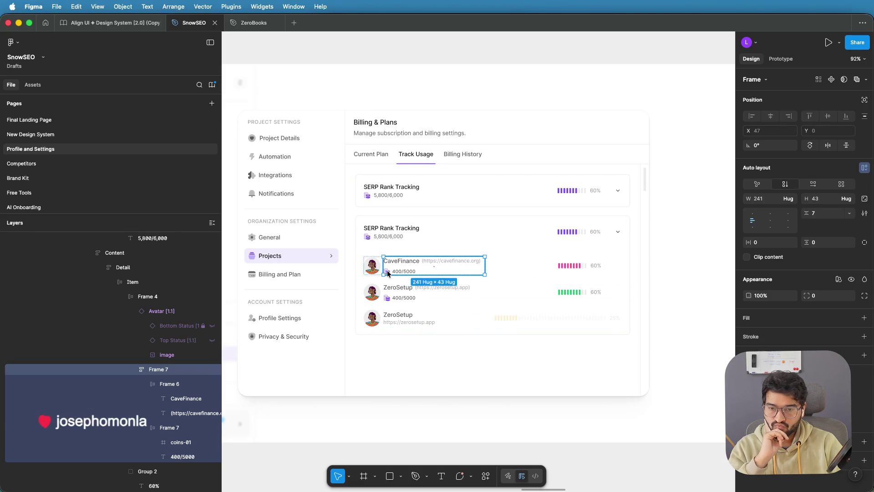
click(387, 273)
click(388, 273)
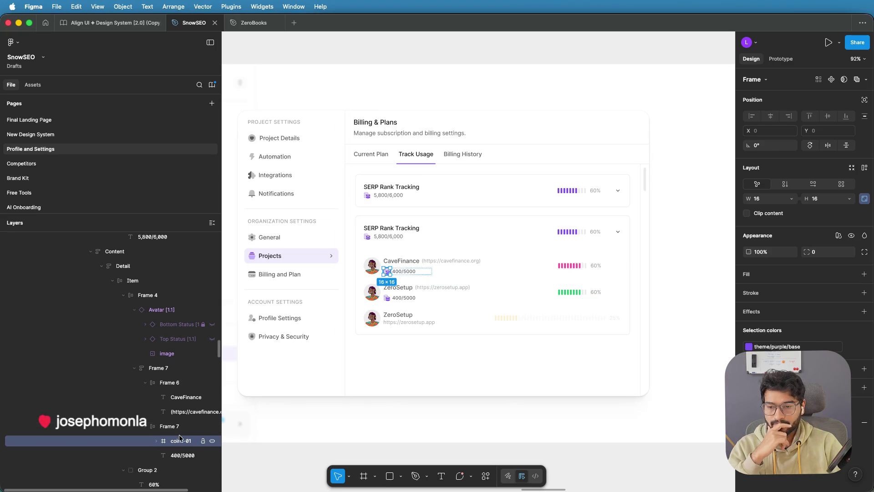
Step: Set the CaveFinance coin icon's colour to the pink state/highlighted/base library style
scroll(157, 424, down, 1)
click(157, 421)
click(157, 421)
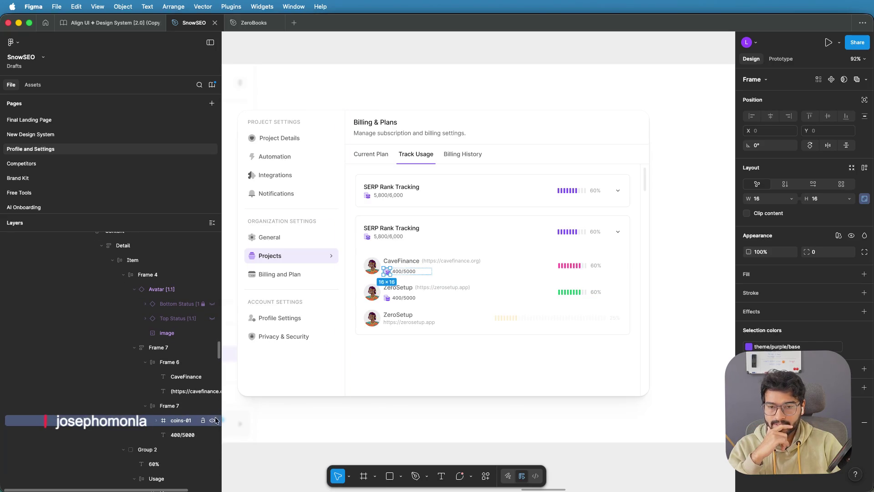
click(748, 346)
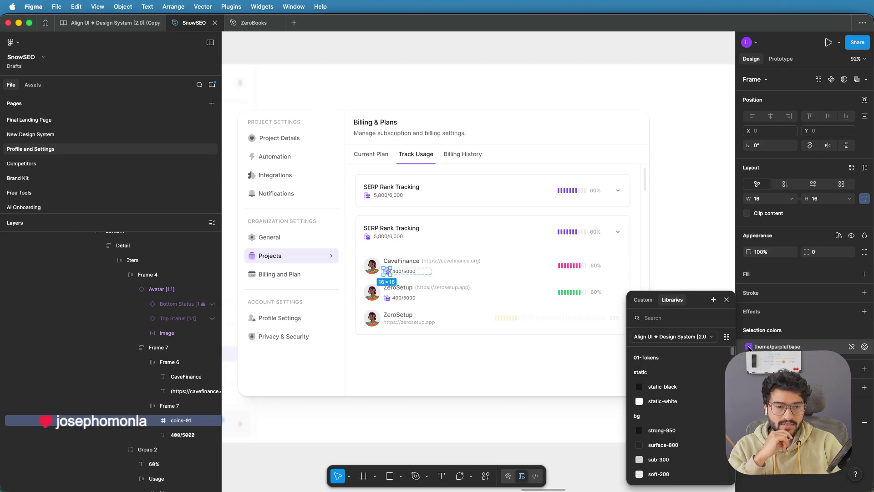
scroll(690, 412, down, 10)
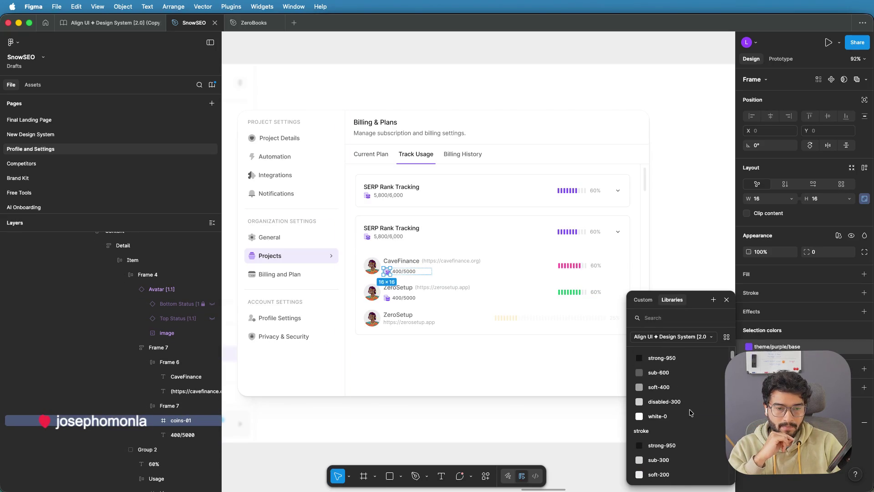
scroll(689, 412, down, 5)
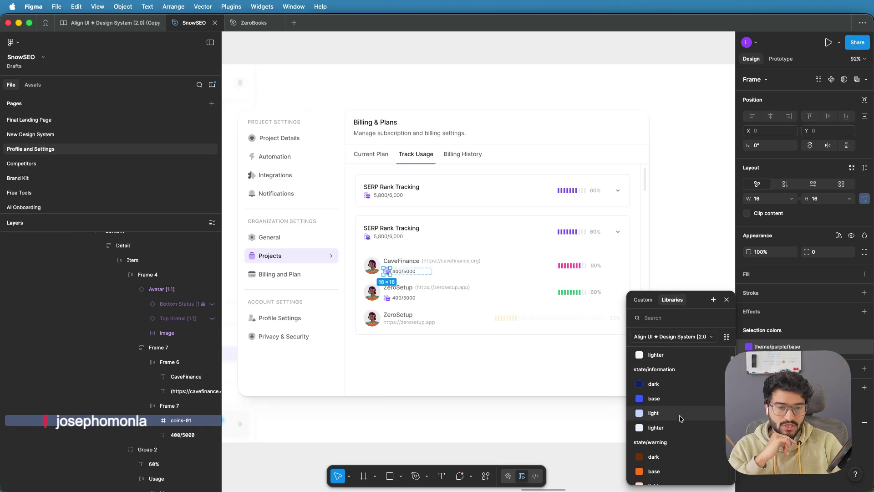
scroll(679, 415, down, 6)
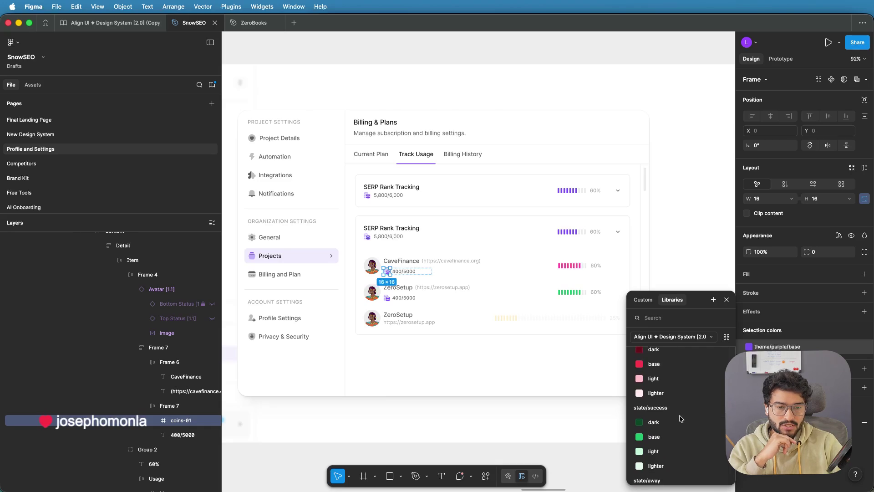
scroll(679, 414, down, 5)
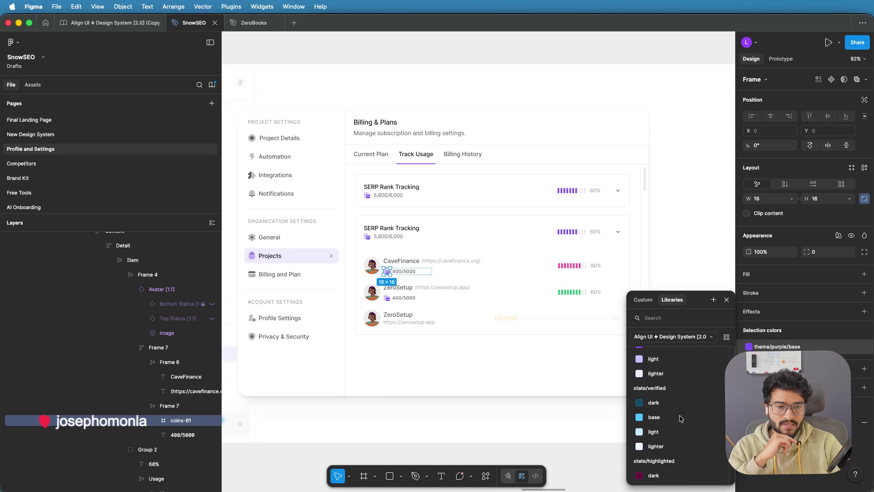
click(655, 381)
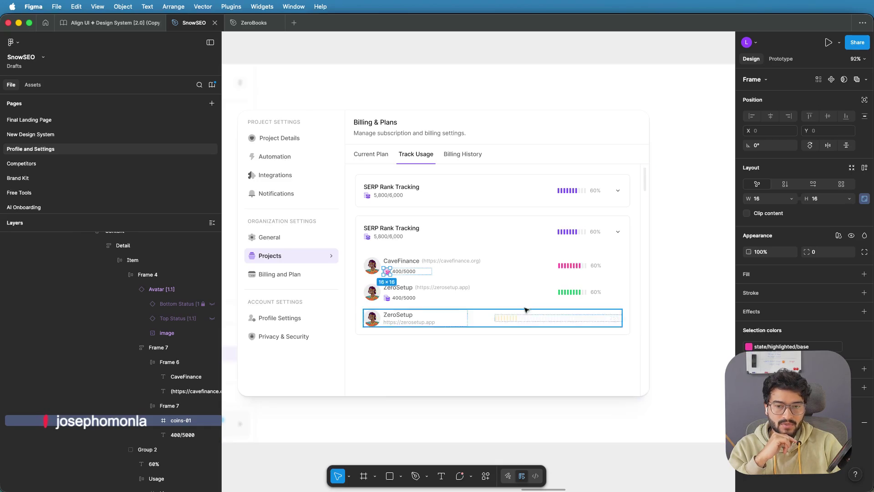
Step: Select the ZeroSetup coin icon and apply the green theme/green/base library style
click(388, 301)
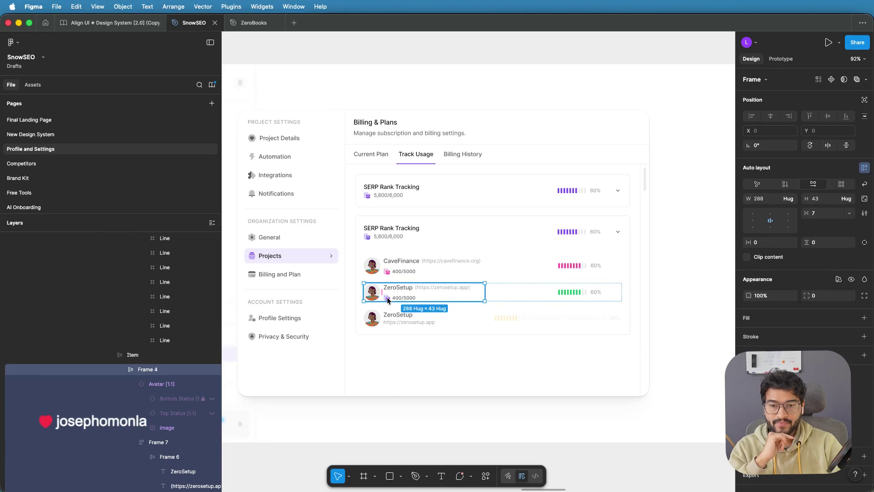
click(388, 301)
click(387, 299)
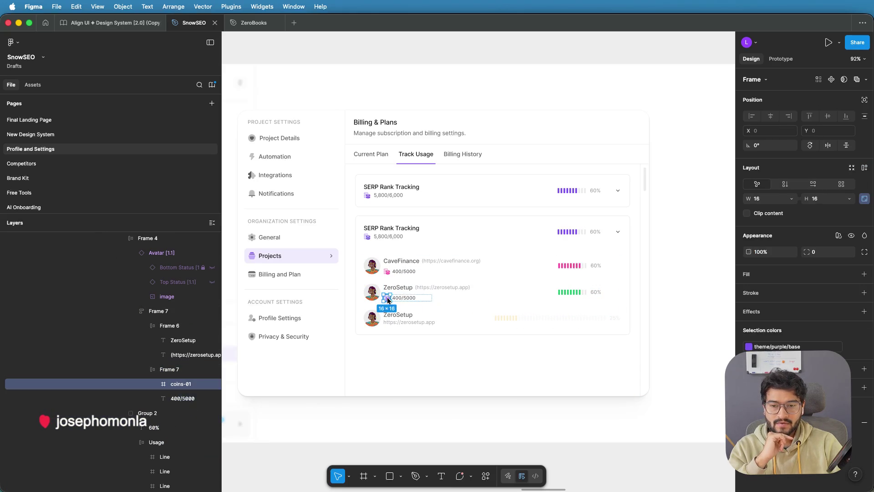
click(748, 346)
scroll(670, 410, down, 5)
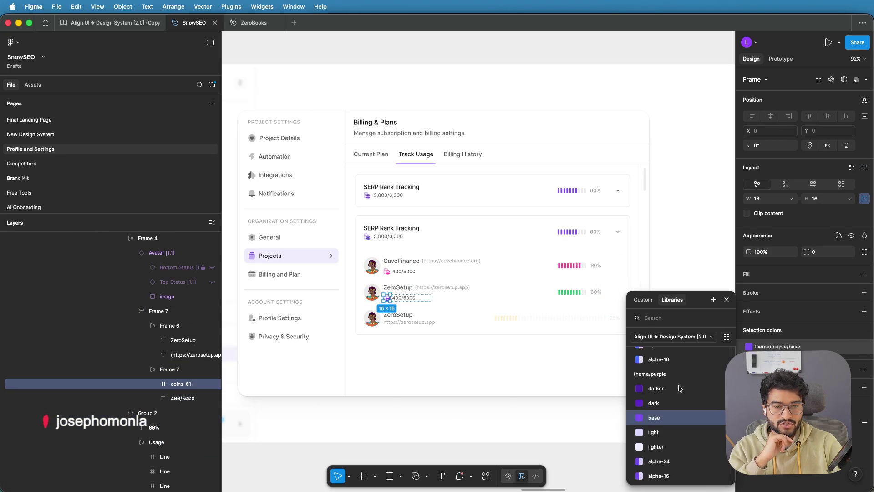
click(671, 448)
key(Escape)
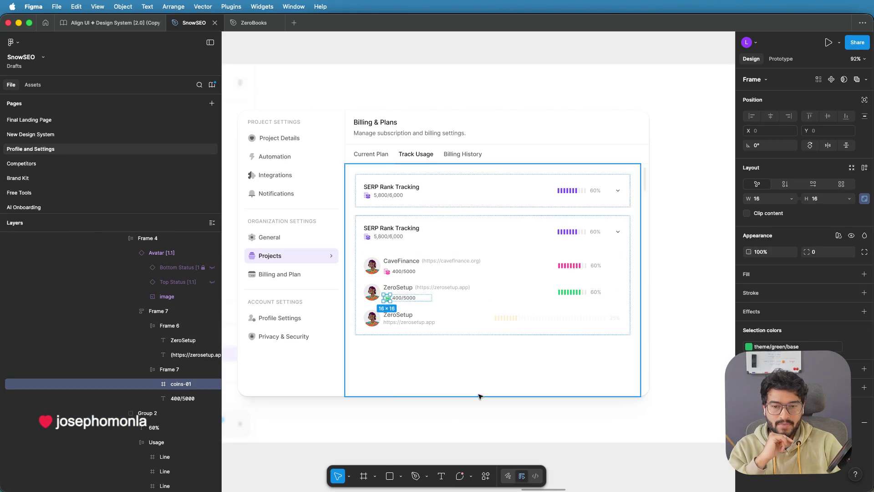
Step: Insert commas so both the CaveFinance and ZeroSetup usage counts read 400/5,000
click(671, 292)
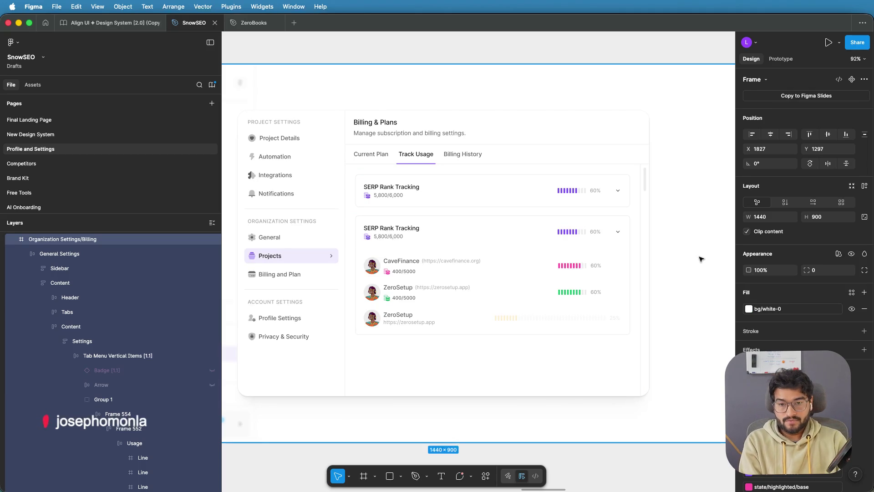
scroll(416, 274, up, 3)
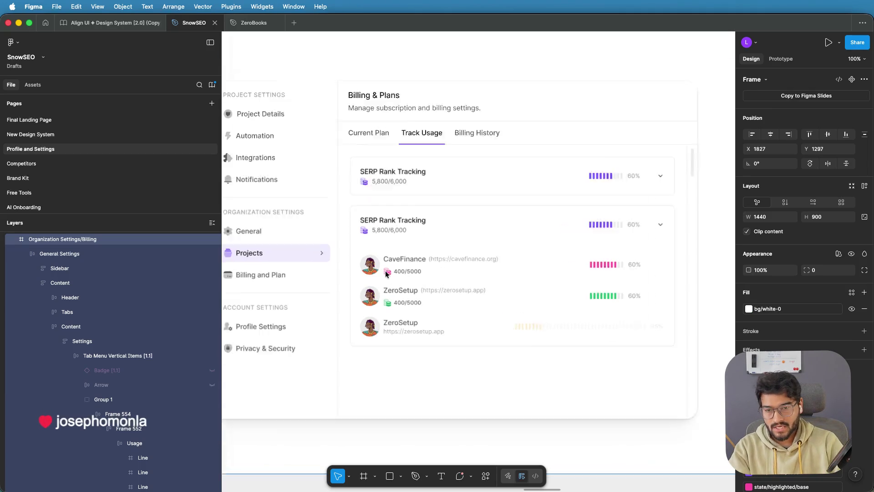
double_click(415, 274)
double_click(415, 273)
double_click(414, 273)
double_click(414, 273)
double_click(413, 272)
double_click(413, 272)
double_click(414, 271)
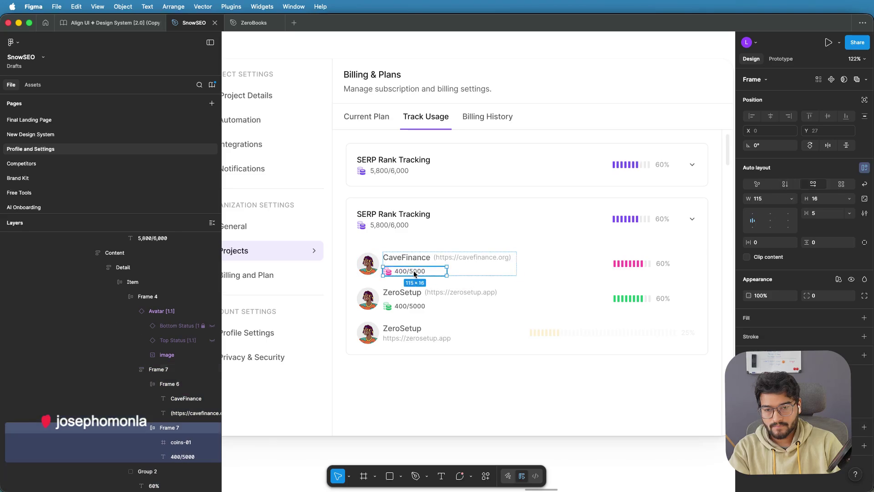
double_click(413, 271)
double_click(413, 271)
text(,)
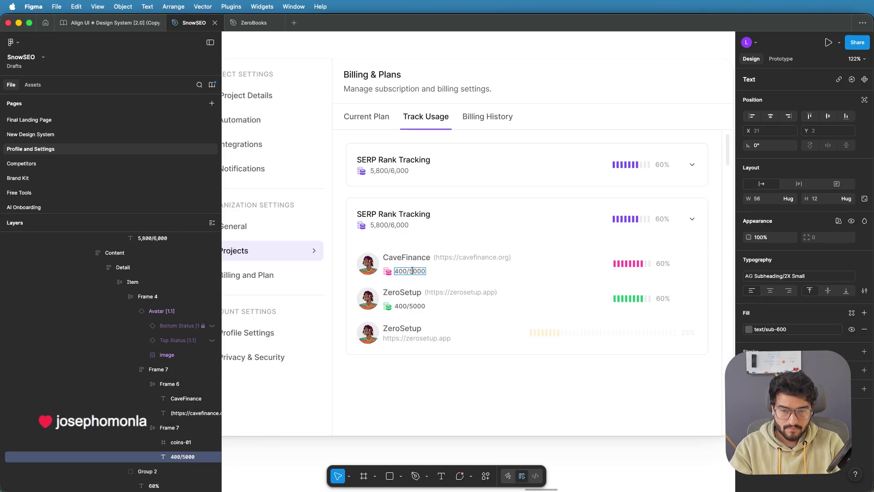
double_click(412, 306)
text(,)
key(Escape)
Step: Delete the faded third ZeroSetup row from the expanded SERP Rank Tracking card
click(468, 400)
scroll(502, 353, down, 3)
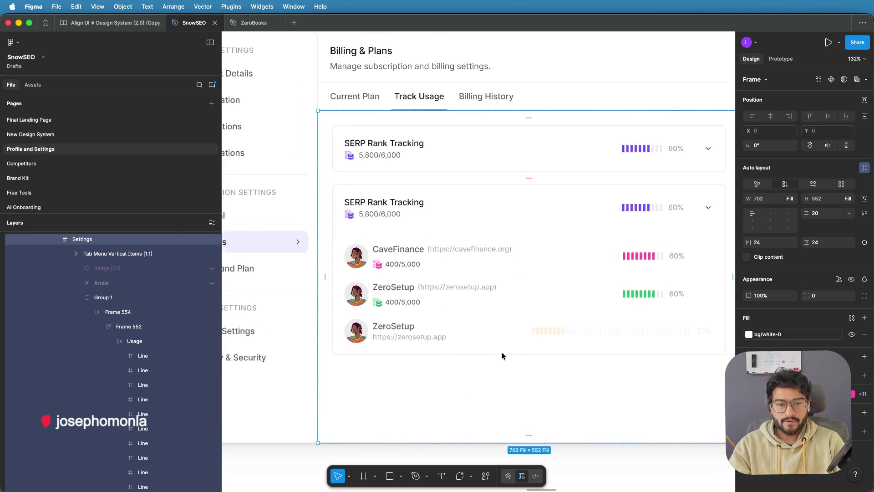
click(441, 336)
click(438, 337)
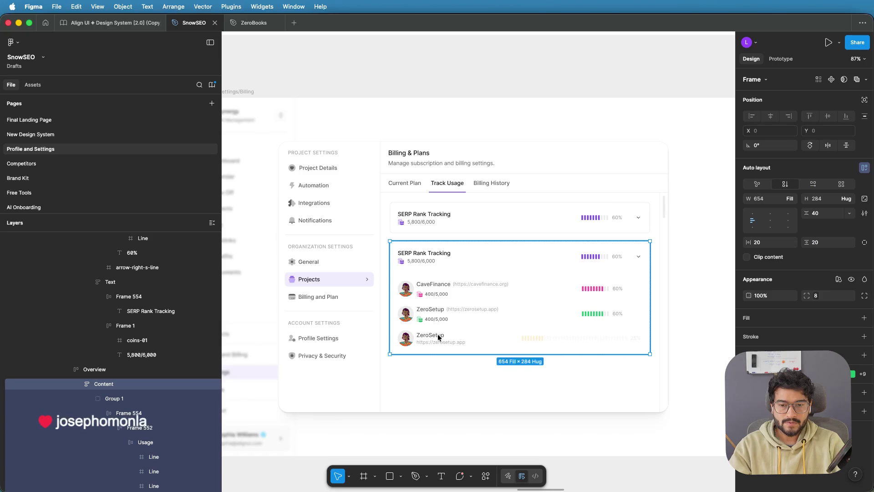
click(438, 335)
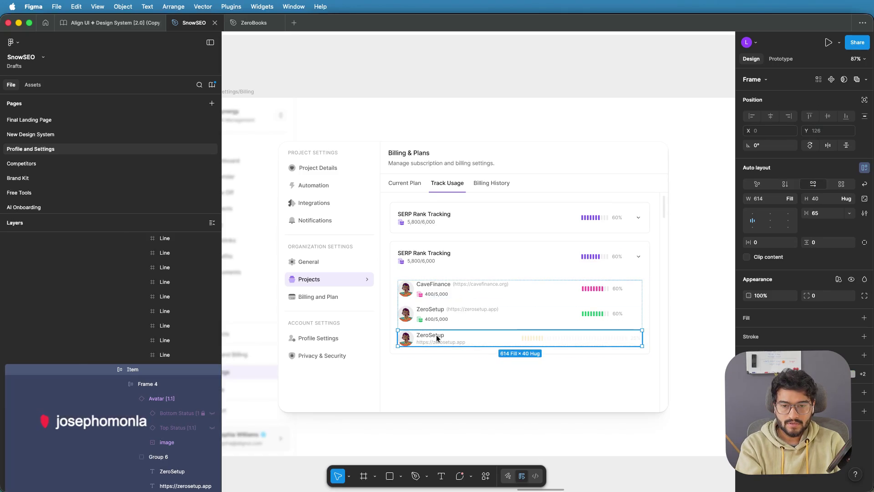
key(Delete)
click(708, 294)
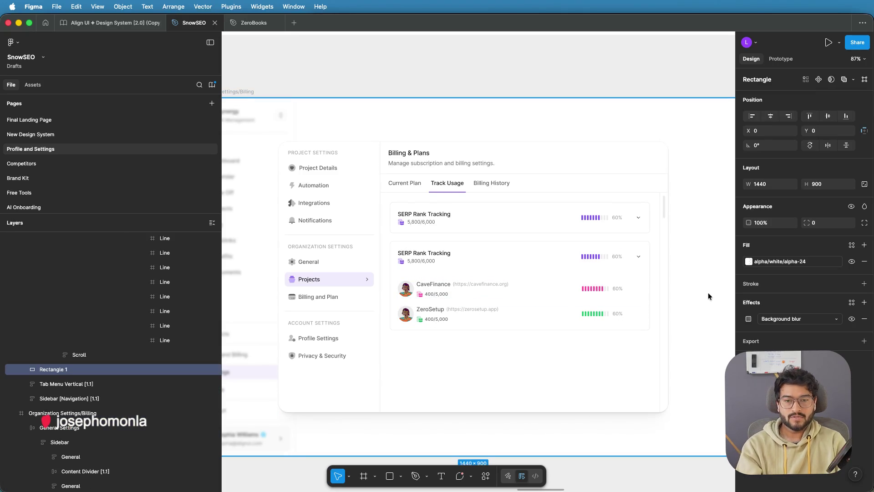
scroll(694, 246, down, 2)
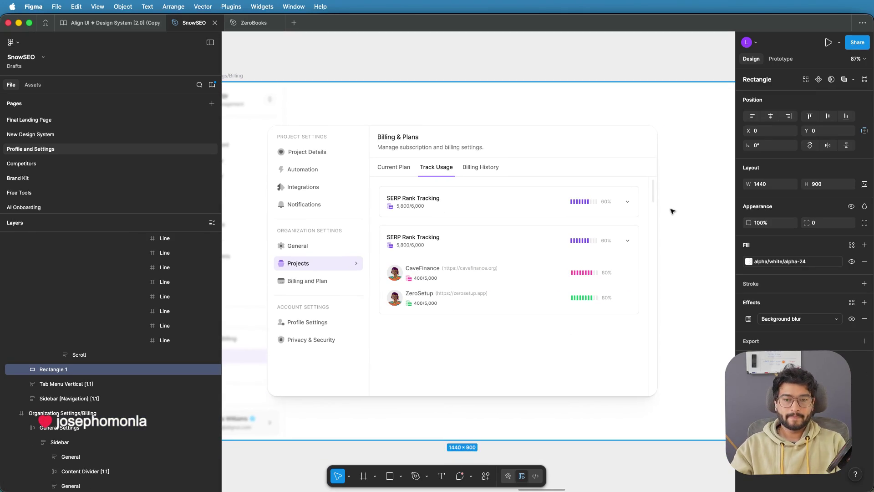
scroll(673, 211, down, 2)
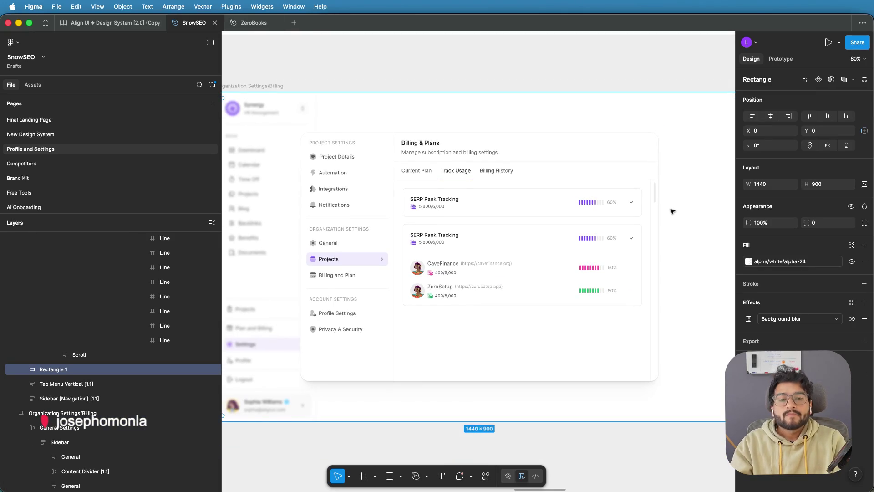
scroll(672, 211, down, 2)
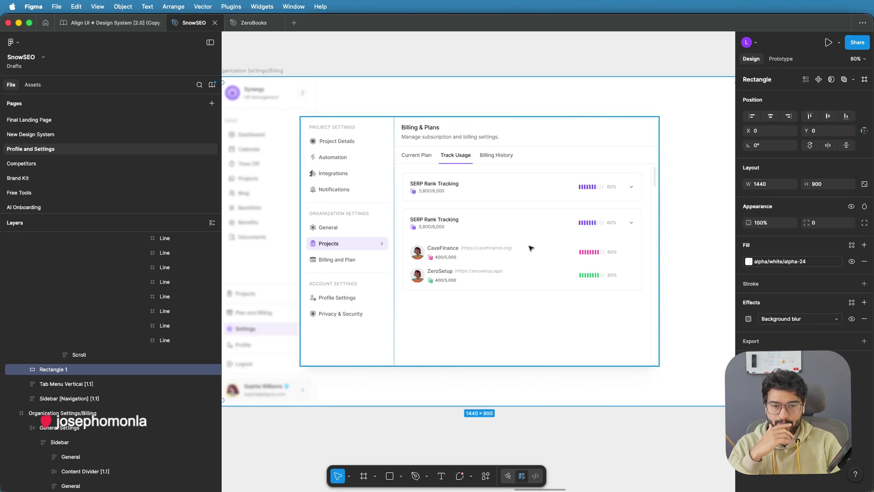
scroll(533, 242, down, 3)
scroll(460, 196, left, 5)
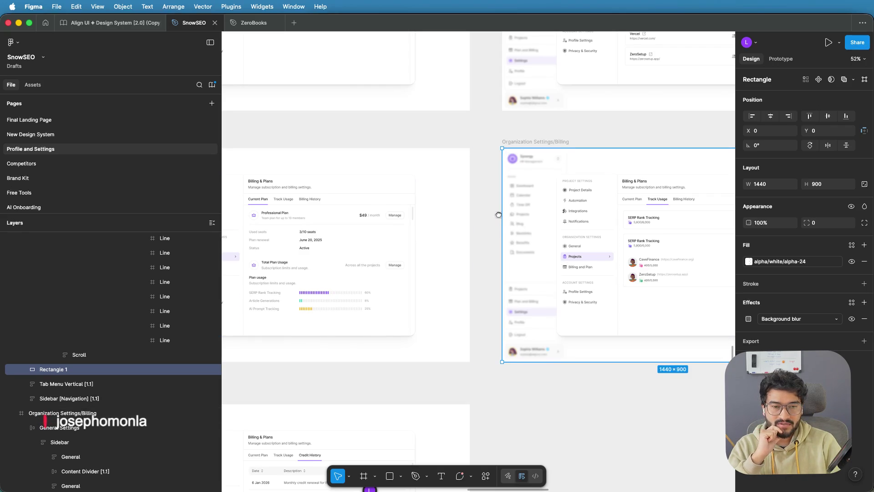
scroll(499, 215, right, 3)
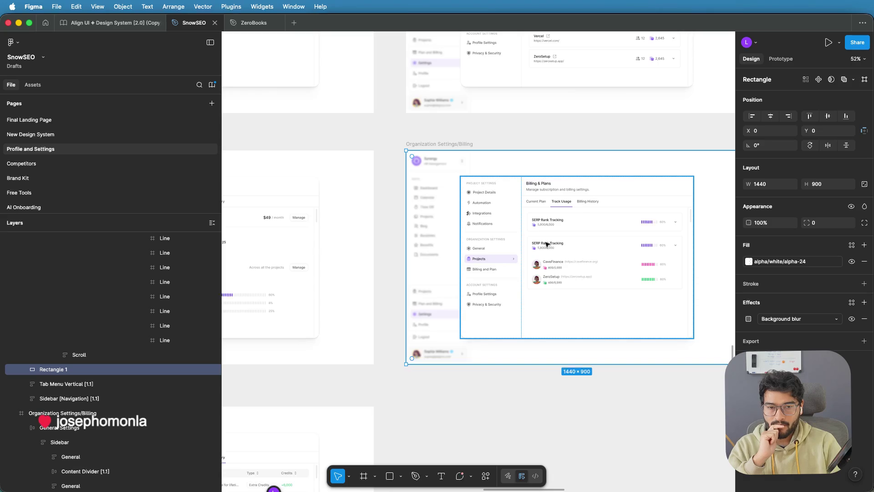
scroll(545, 242, up, 3)
scroll(617, 247, right, 2)
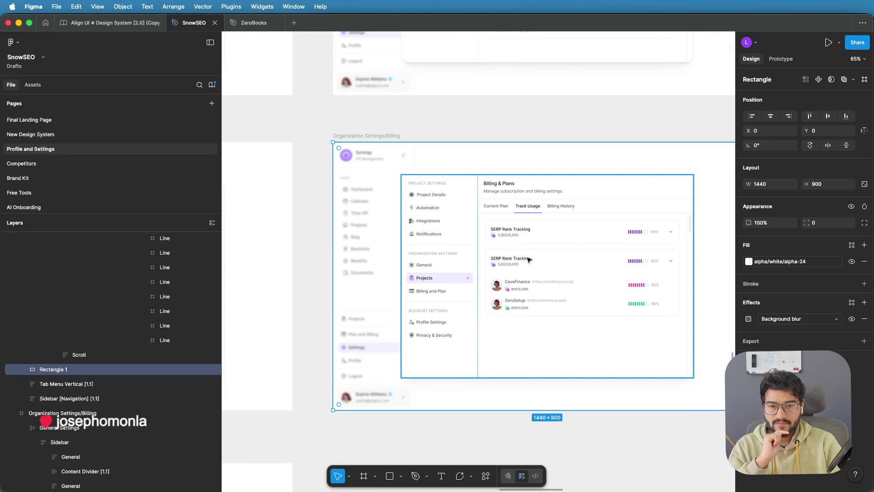
scroll(529, 260, down, 3)
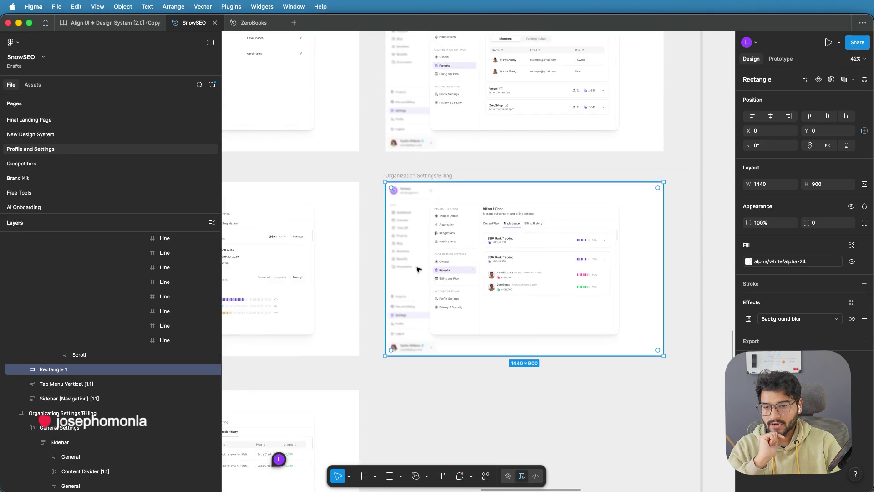
drag(416, 277, 550, 264)
scroll(592, 264, up, 5)
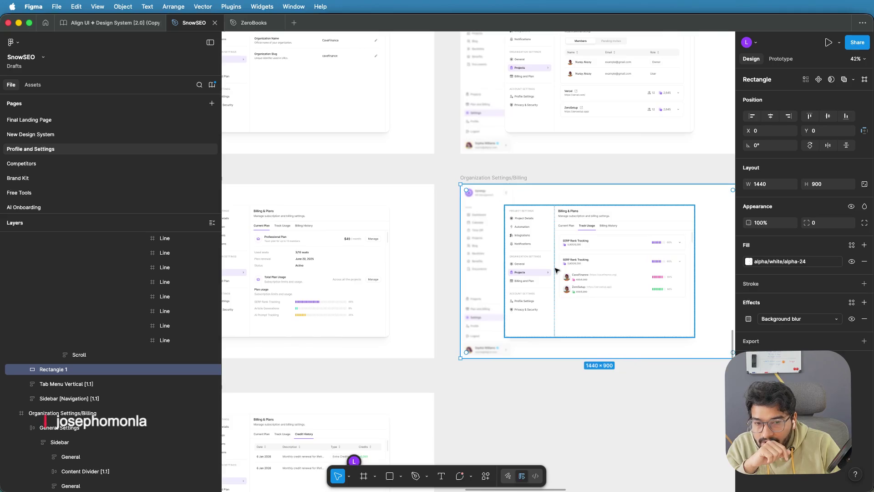
drag(631, 263, 513, 264)
click(513, 264)
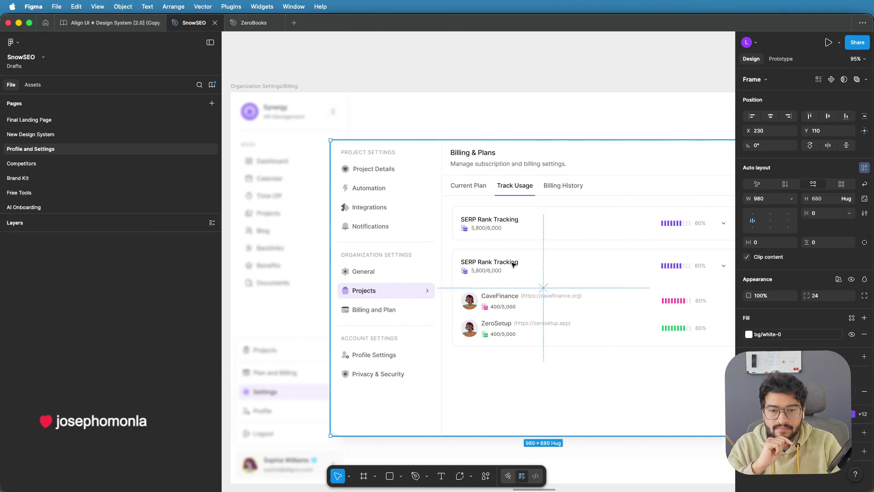
Step: Replace the expanded card's SERP Rank Tracking title with 'Article Generations'
double_click(513, 265)
double_click(512, 263)
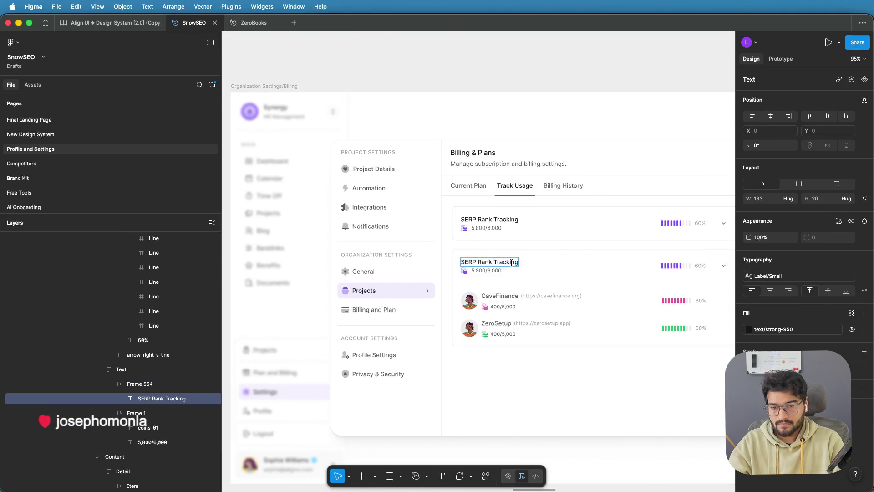
key(Return)
text(AQrt)
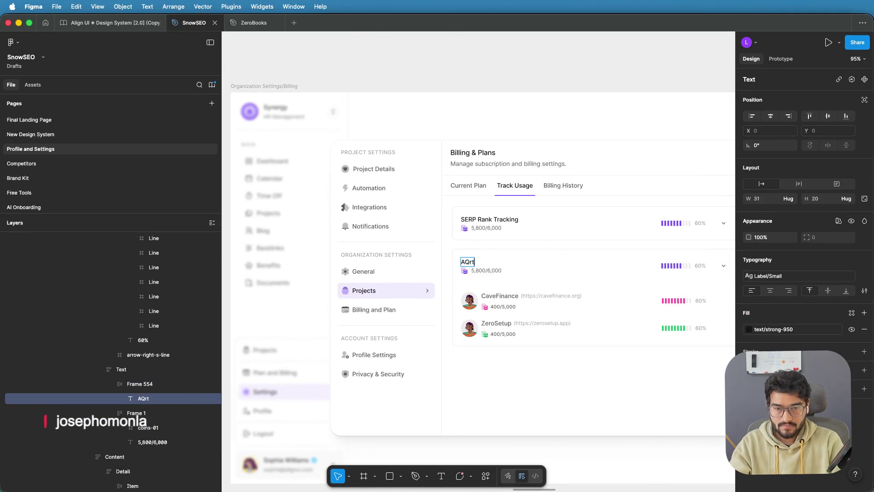
key(BackSpace)
key(BackSpace)
key(BackSpace)
text(rtic)
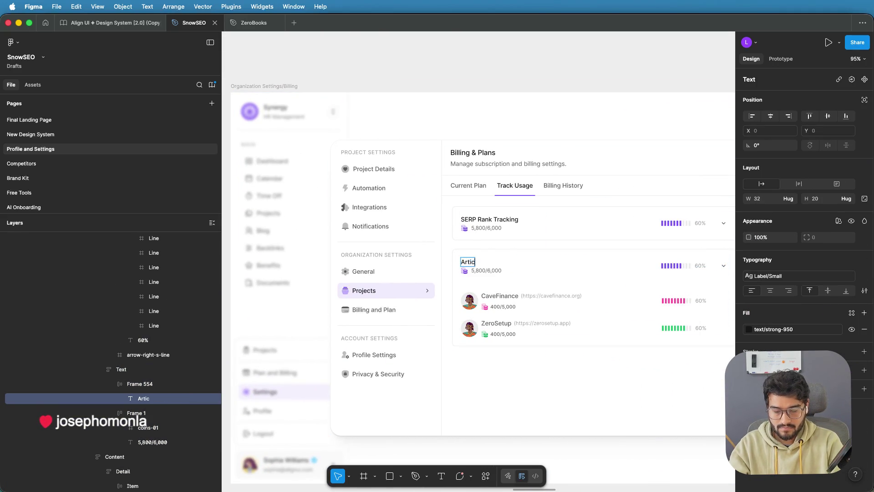
text(le Generations)
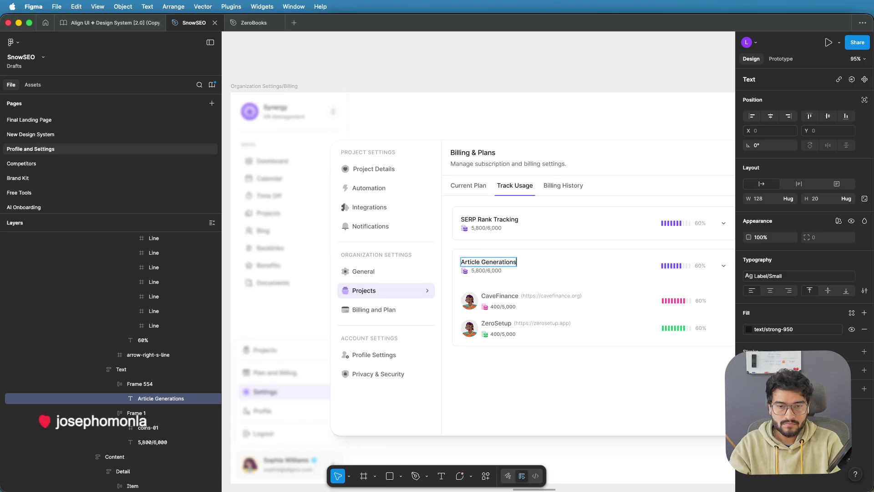
key(Escape)
click(550, 367)
scroll(550, 359, down, 5)
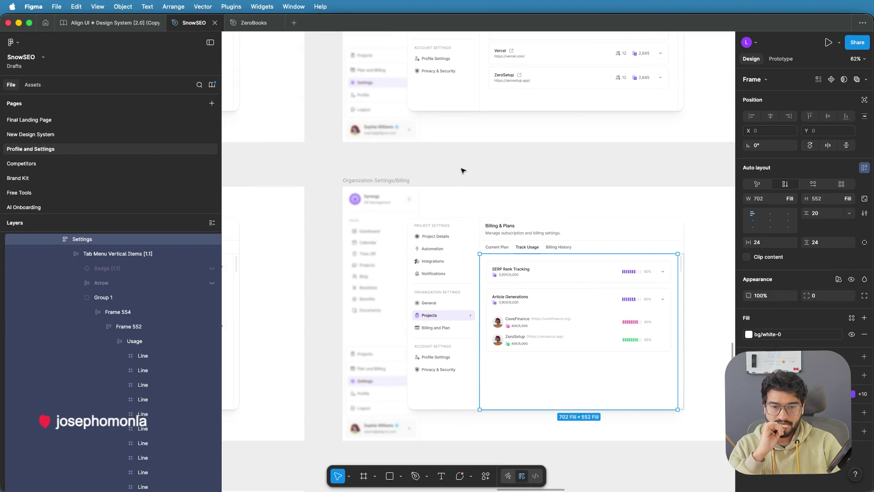
scroll(567, 298, up, 2)
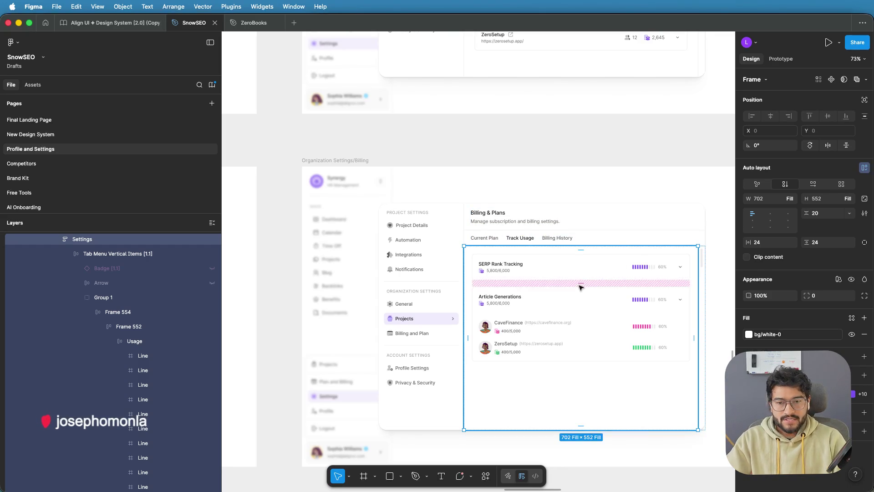
scroll(579, 285, down, 5)
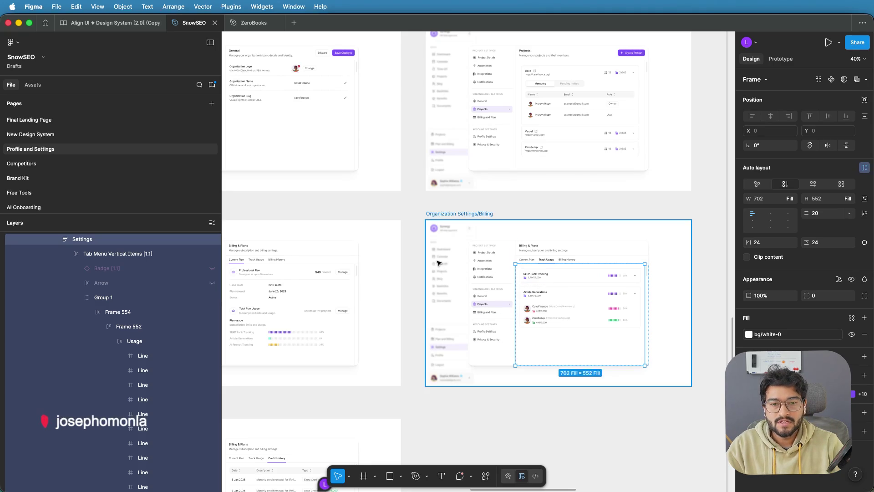
scroll(554, 201, up, 1)
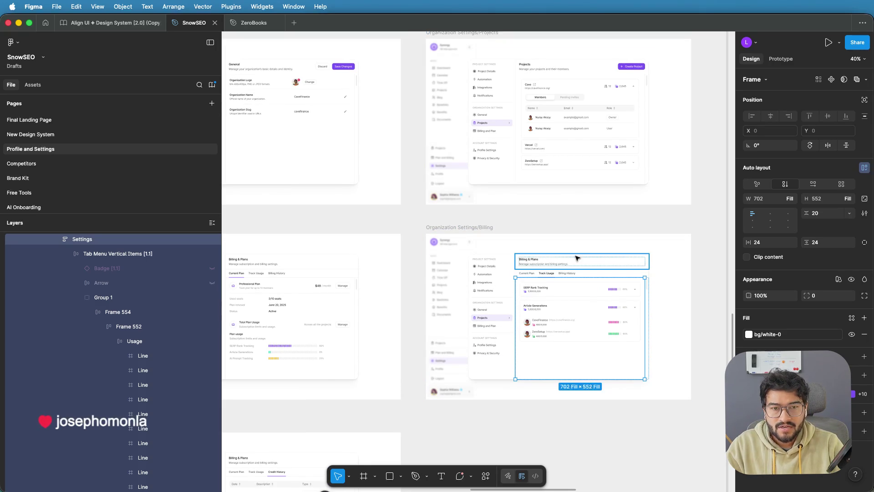
scroll(563, 245, up, 2)
scroll(578, 258, up, 3)
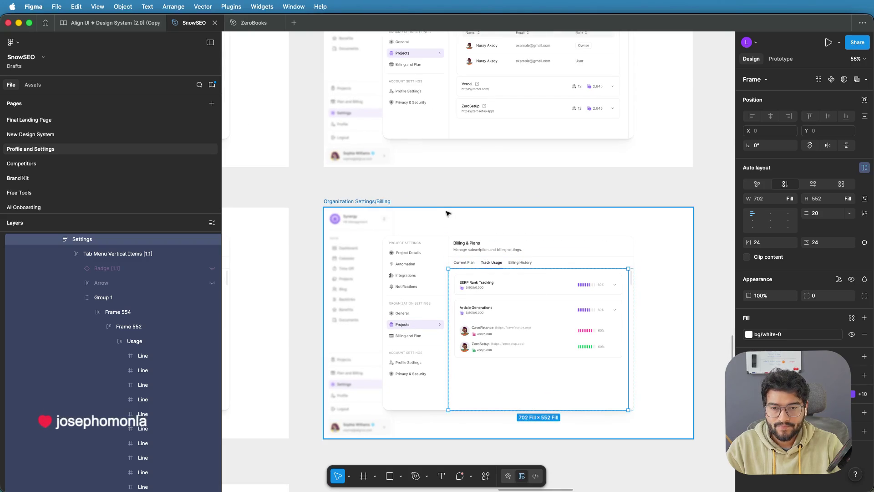
scroll(534, 197, down, 3)
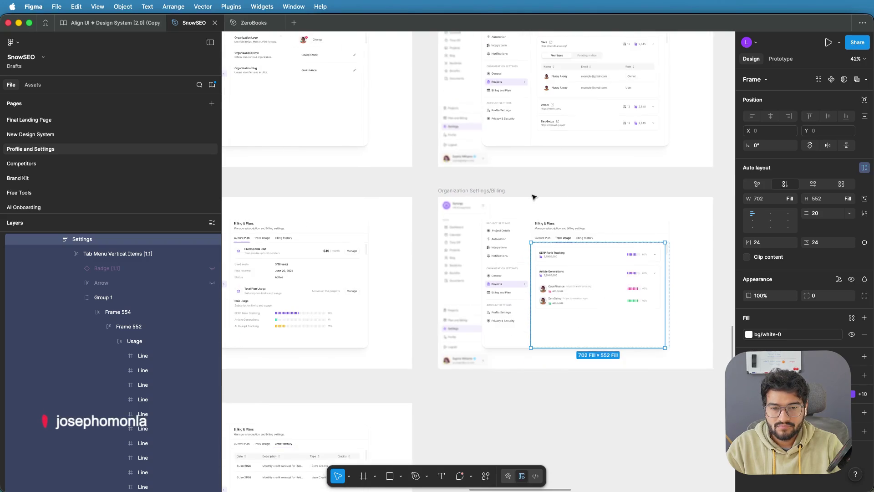
scroll(561, 199, up, 2)
scroll(498, 251, up, 2)
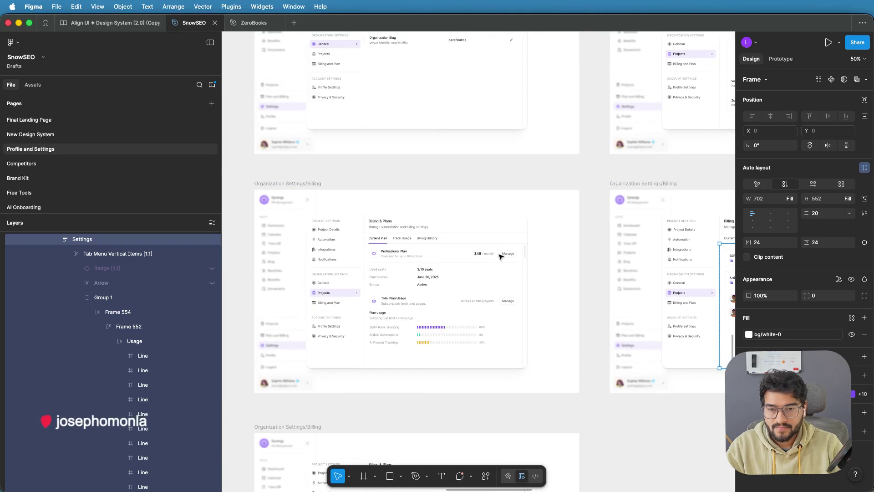
scroll(501, 256, up, 4)
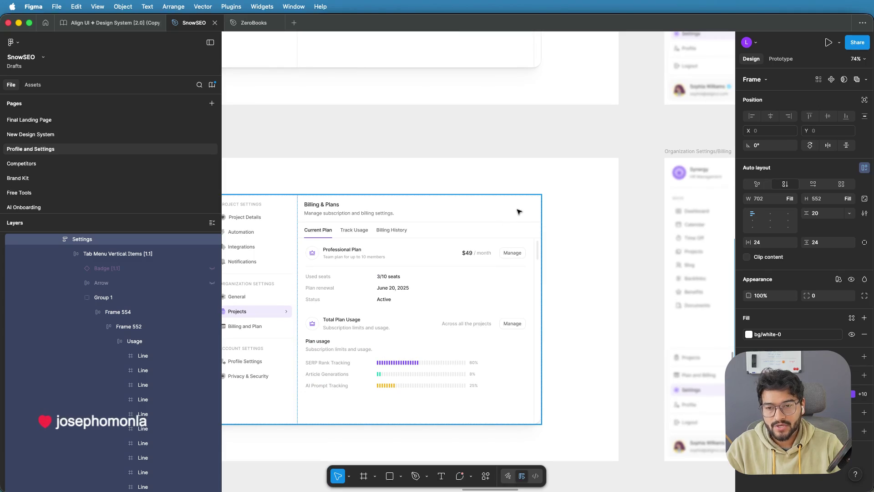
scroll(527, 213, down, 1)
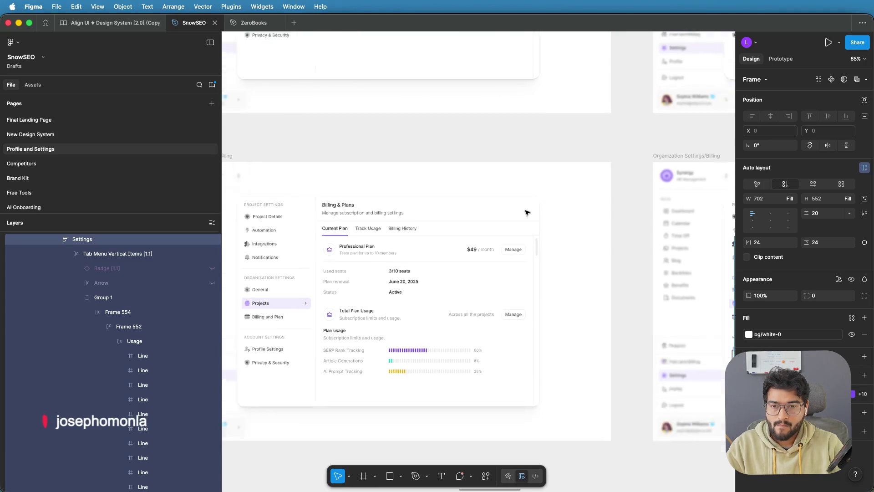
scroll(526, 212, down, 2)
scroll(526, 213, up, 4)
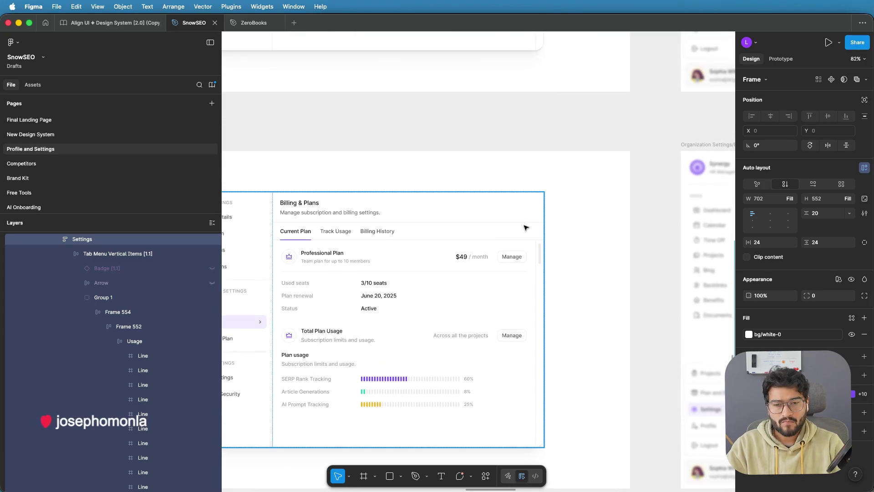
scroll(510, 233, down, 3)
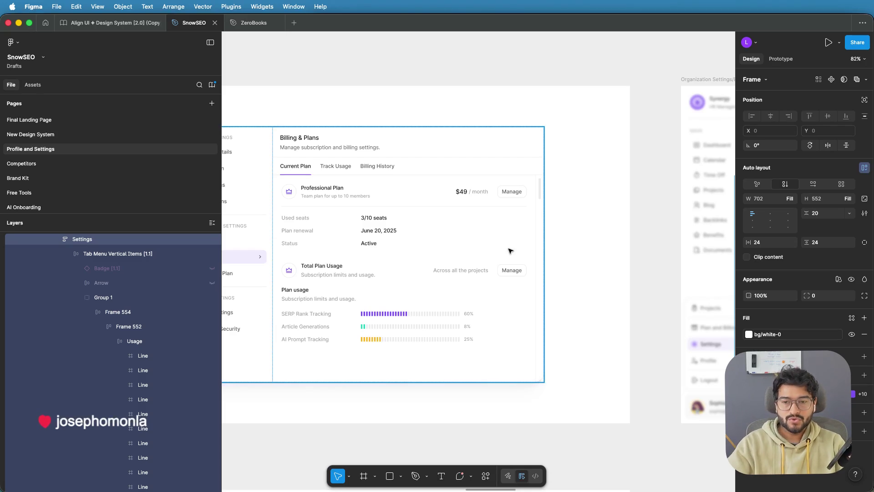
scroll(510, 250, down, 5)
scroll(509, 251, up, 3)
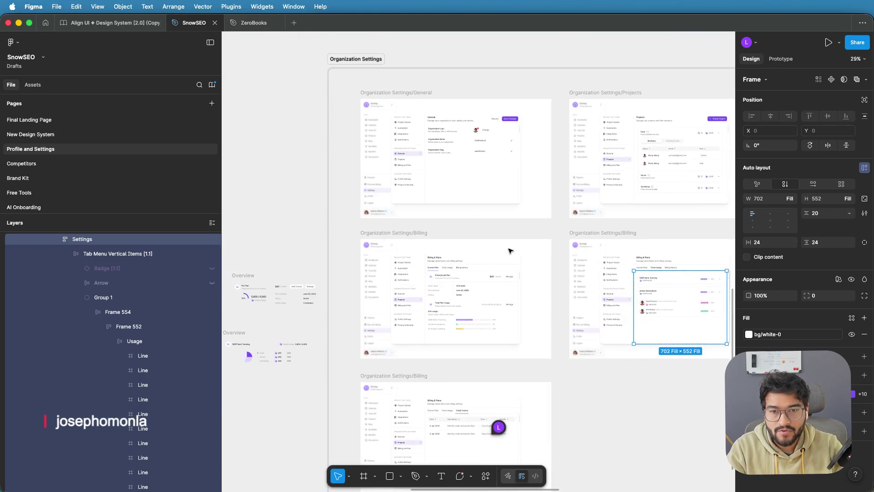
scroll(510, 251, up, 3)
scroll(508, 248, down, 2)
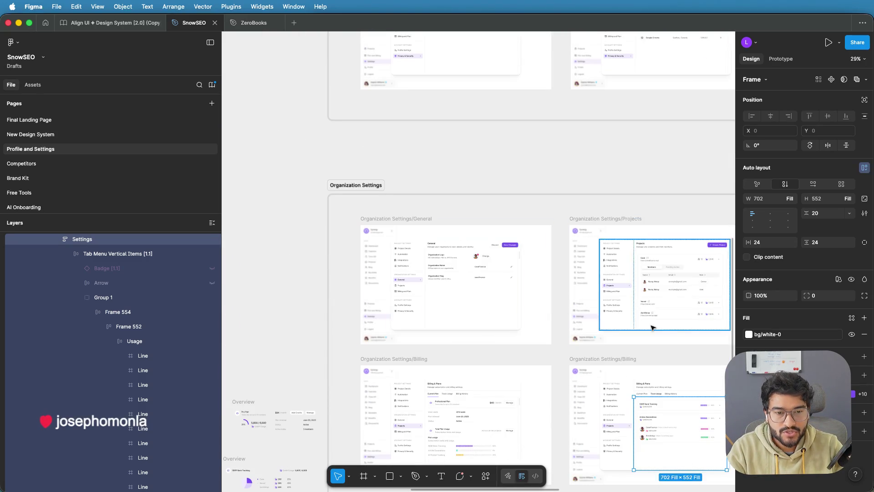
scroll(552, 228, down, 2)
scroll(552, 228, right, 2)
scroll(552, 228, down, 3)
scroll(450, 255, up, 8)
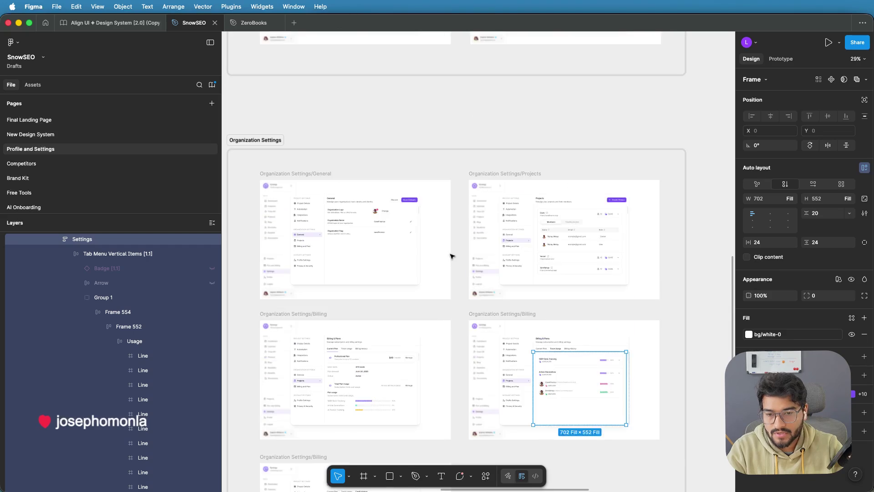
scroll(452, 256, up, 5)
scroll(451, 256, down, 5)
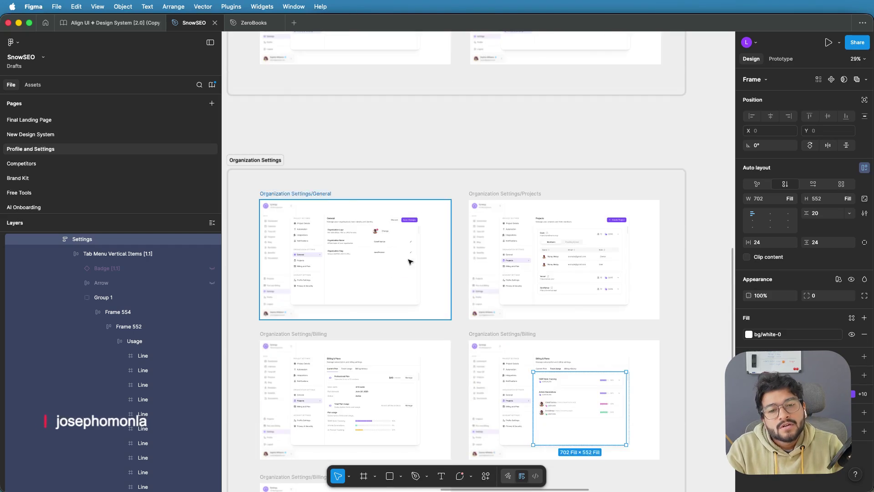
scroll(409, 259, down, 3)
scroll(351, 293, left, 5)
scroll(383, 246, up, 5)
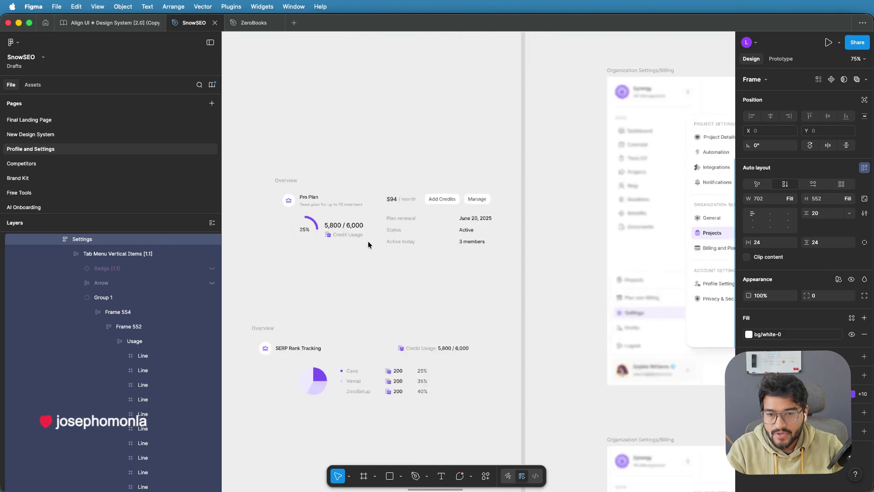
scroll(430, 283, down, 2)
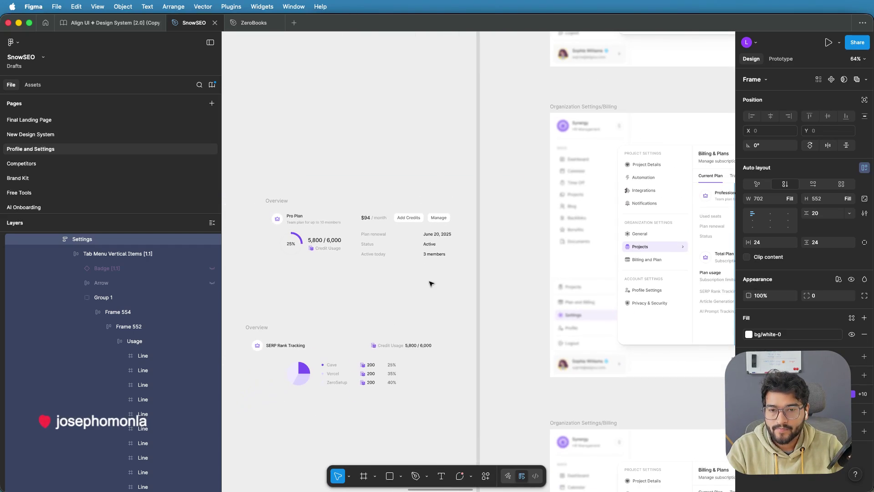
scroll(400, 273, right, 5)
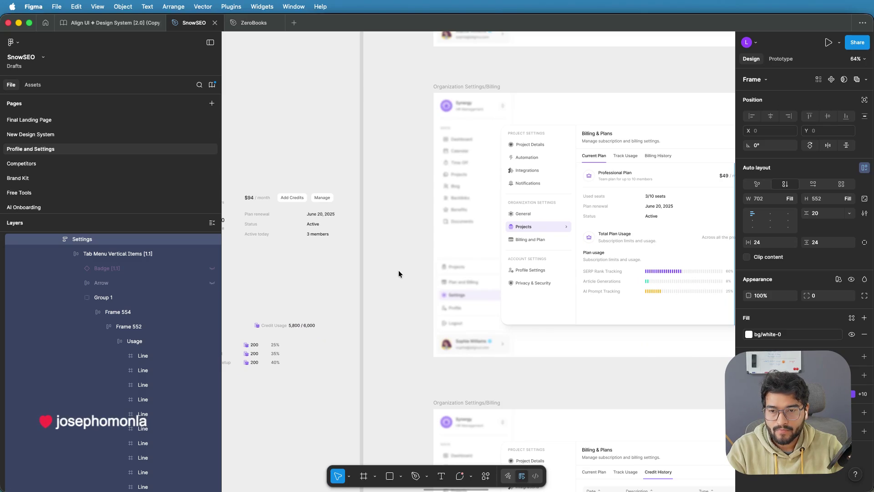
scroll(399, 273, right, 5)
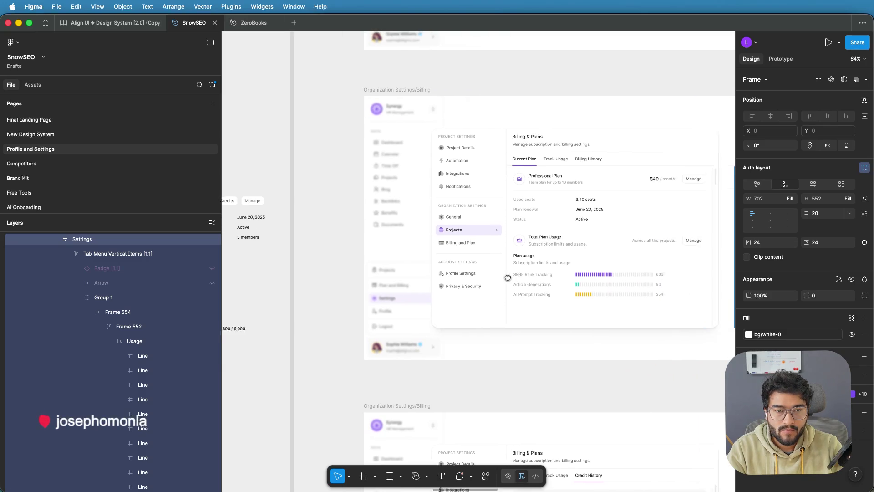
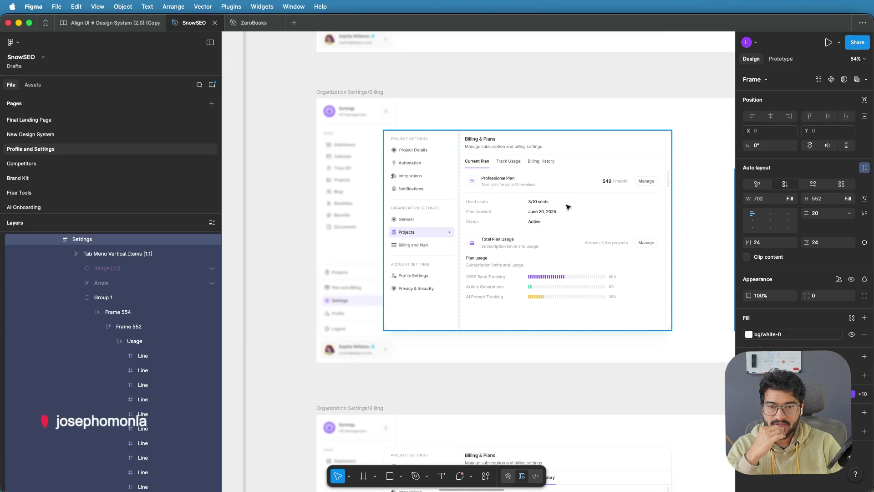
Step: Rename the Billing History tab label in the Billing & Plans frame to 'Credit History'
double_click(505, 242)
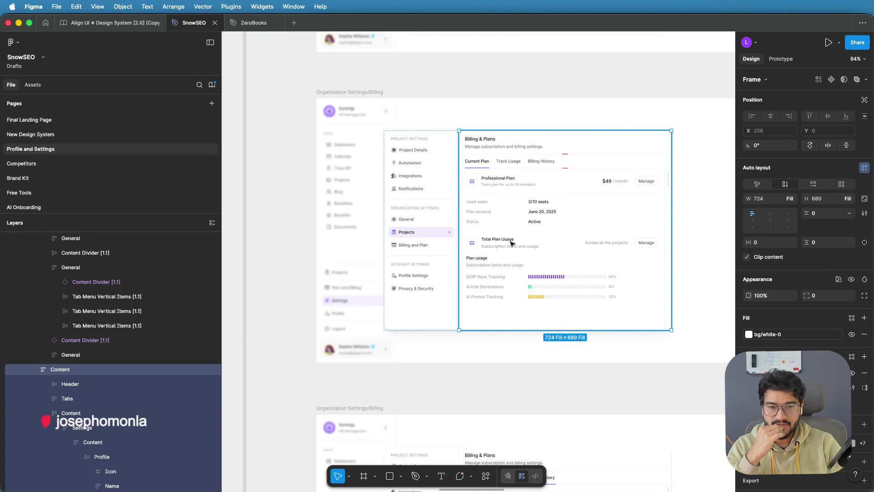
double_click(505, 245)
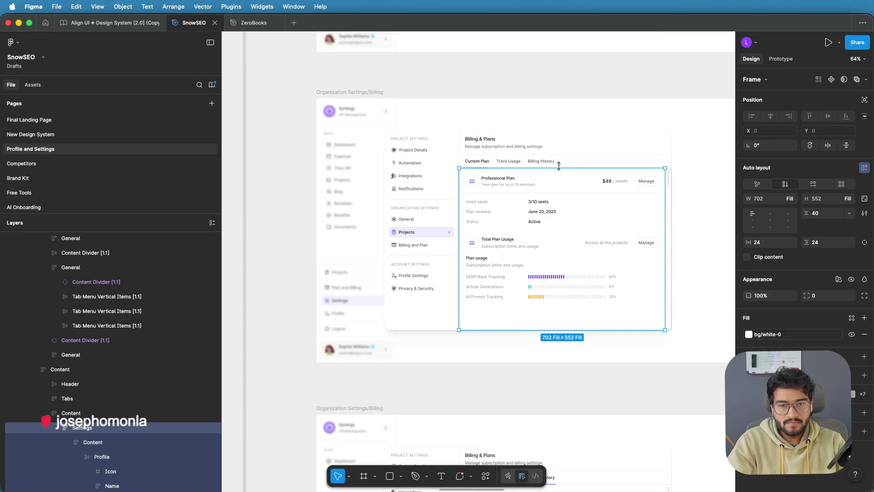
double_click(529, 162)
double_click(529, 162)
double_click(530, 162)
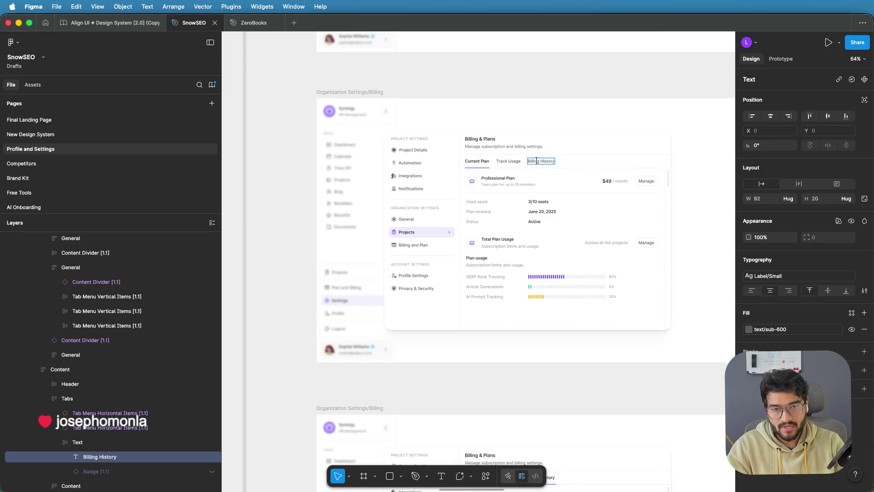
text(Credit)
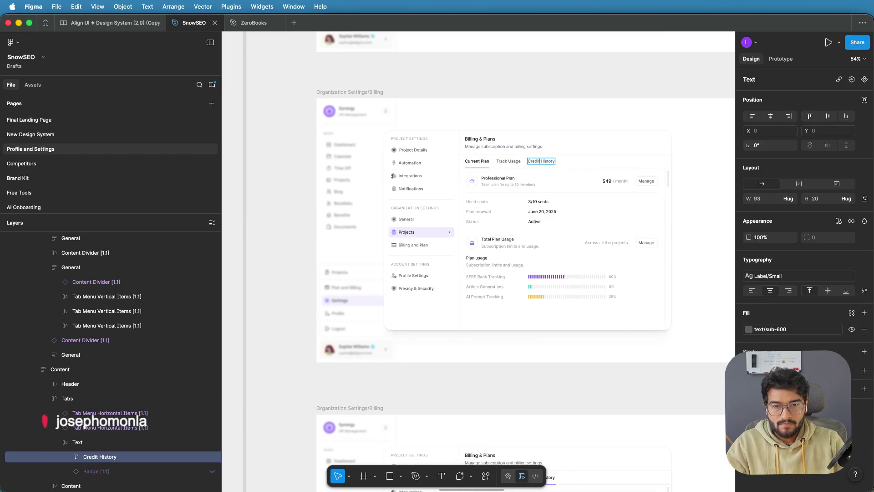
click(576, 85)
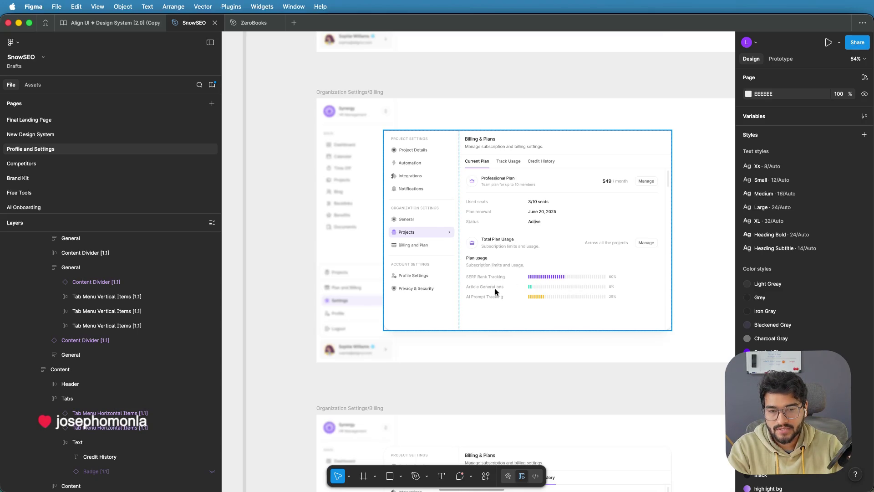
Step: Switch to the live SnowSEO billing page to compare it against the mockup
scroll(425, 230, left, 5)
scroll(469, 216, left, 2)
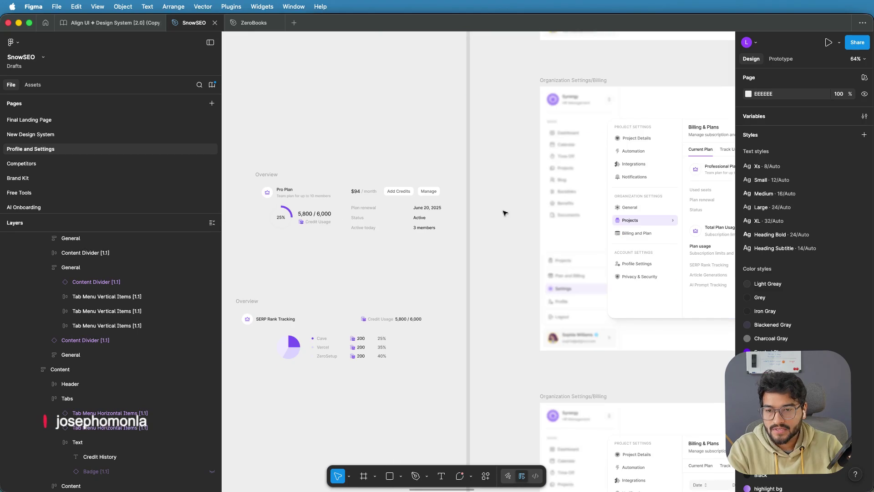
scroll(355, 236, right, 5)
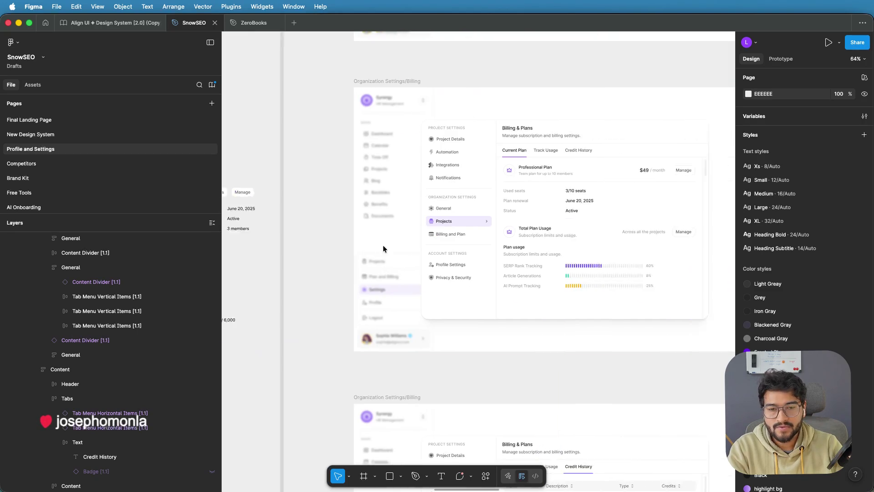
scroll(409, 248, up, 3)
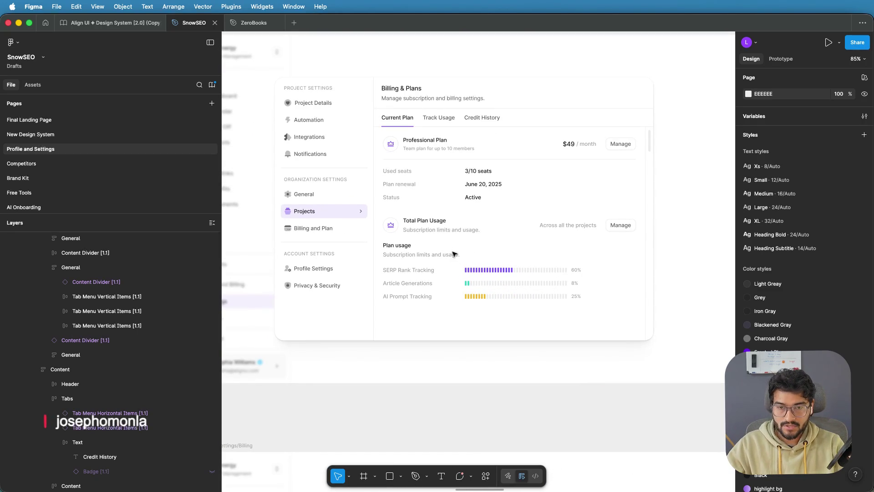
key(super+Tab)
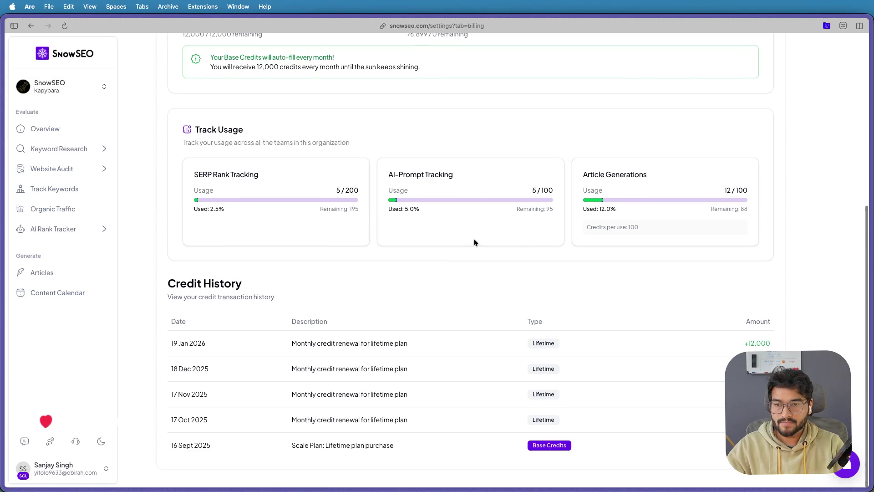
scroll(474, 238, up, 5)
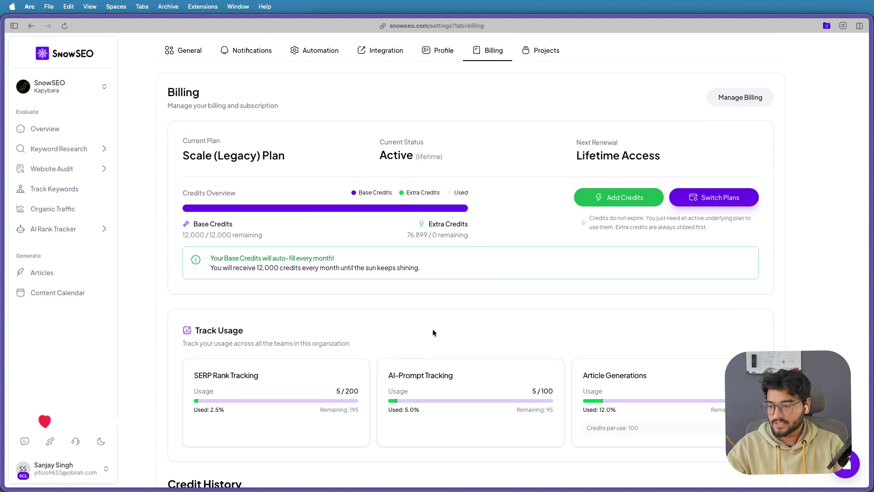
scroll(436, 322, up, 3)
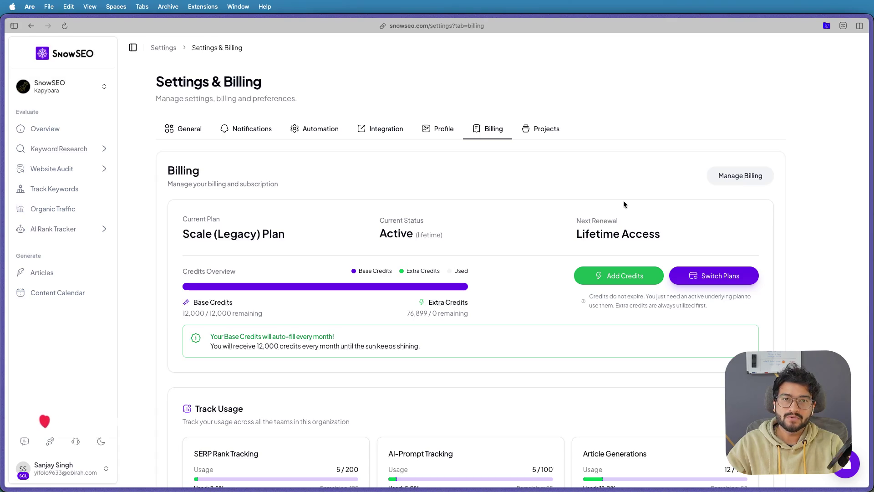
click(696, 269)
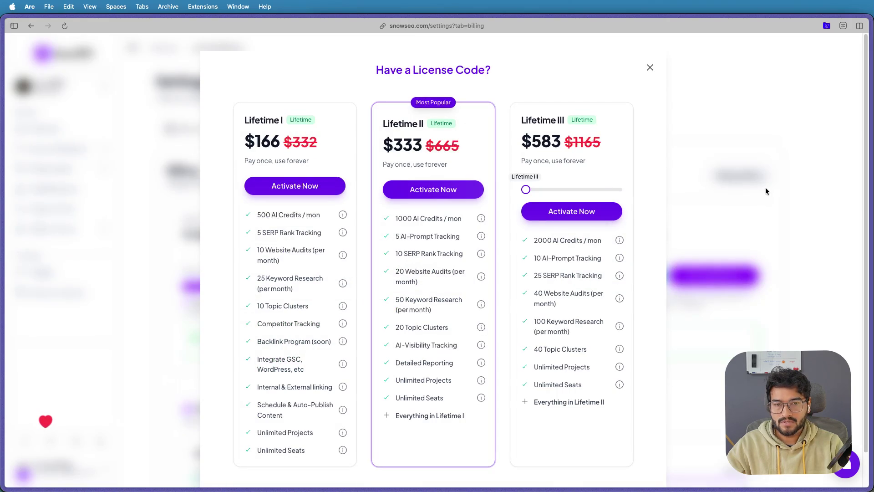
click(765, 190)
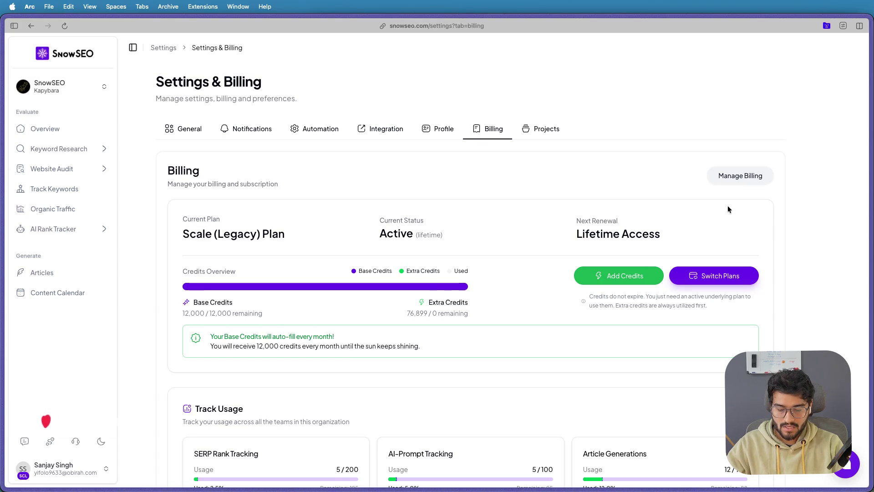
key(super+Tab)
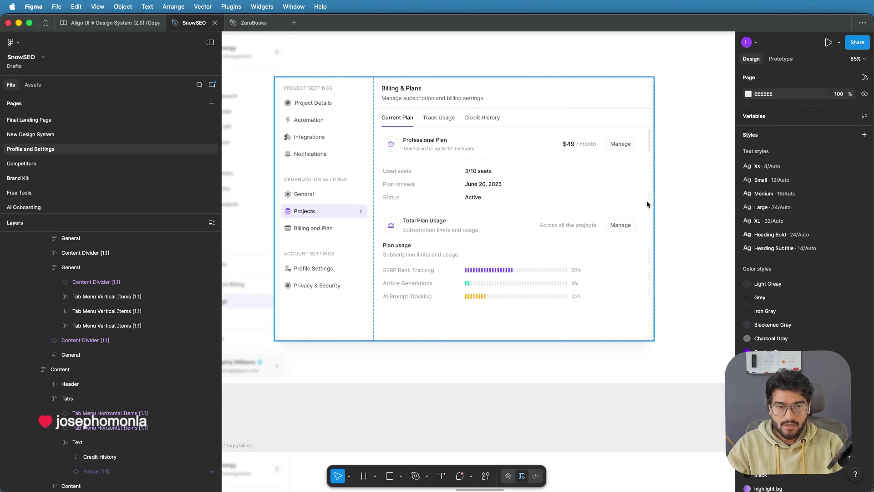
Step: Paste a copy of the Projects frame's Create Project button into the Billing & Plans header
ctrl+scroll(644, 160, down, 5)
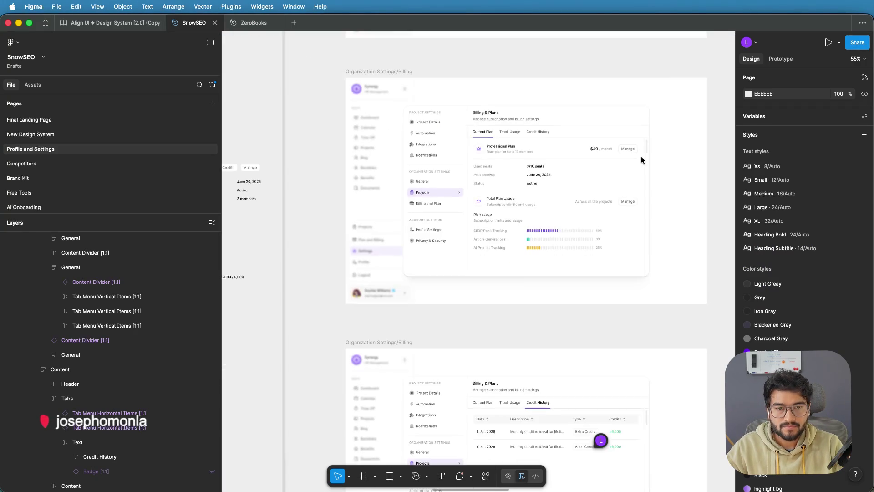
scroll(473, 281, down, 3)
scroll(602, 223, right, 5)
scroll(602, 223, up, 3)
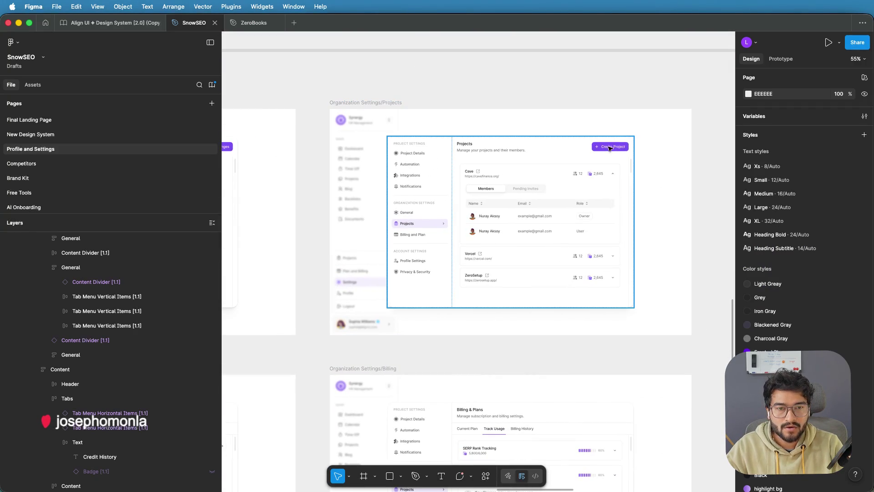
click(609, 148)
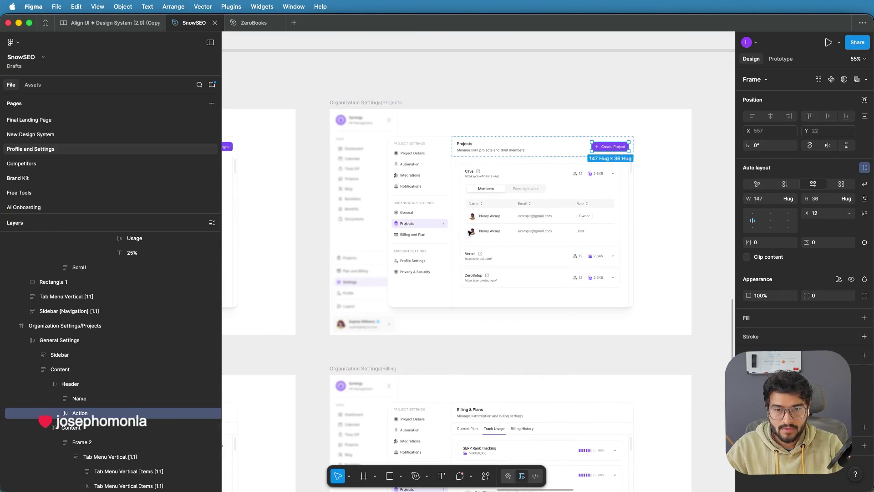
scroll(543, 185, down, 5)
scroll(543, 184, right, 2)
ctrl+scroll(537, 186, up, 3)
click(450, 208)
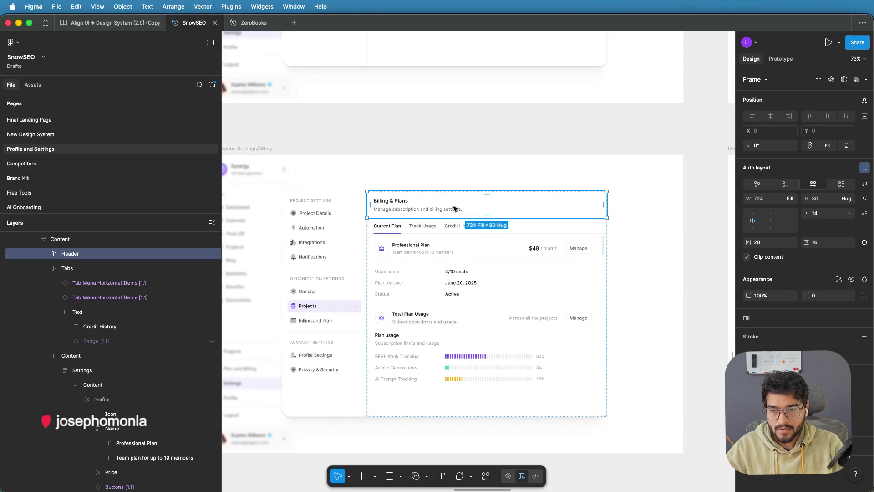
key(super+c)
key(super+v)
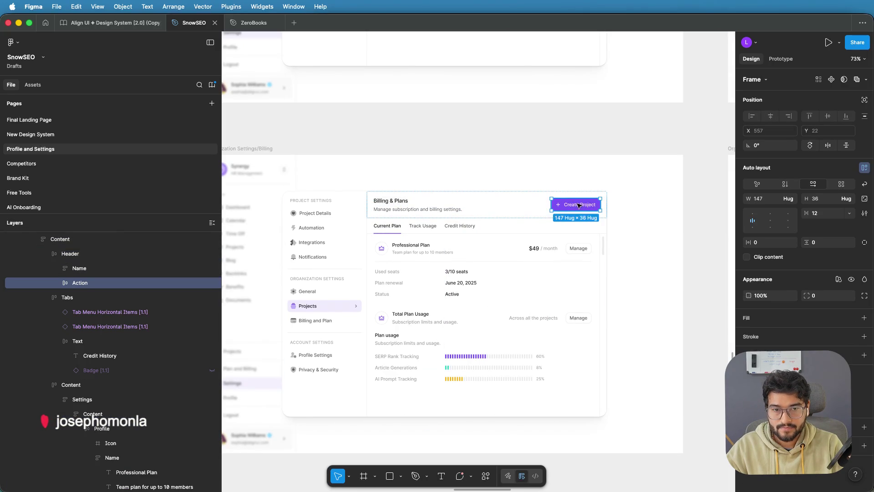
Step: Relabel the pasted header button 'Manage Billing'
double_click(574, 206)
double_click(573, 205)
double_click(571, 206)
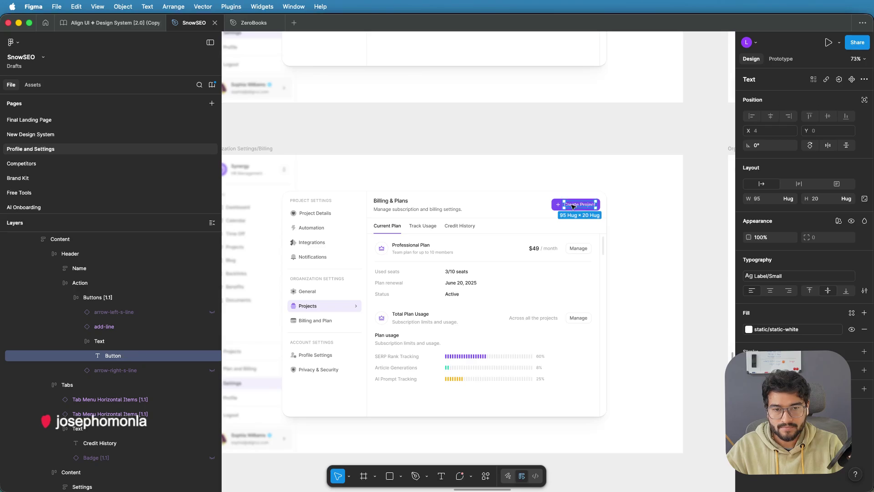
double_click(571, 205)
text(MANAGE)
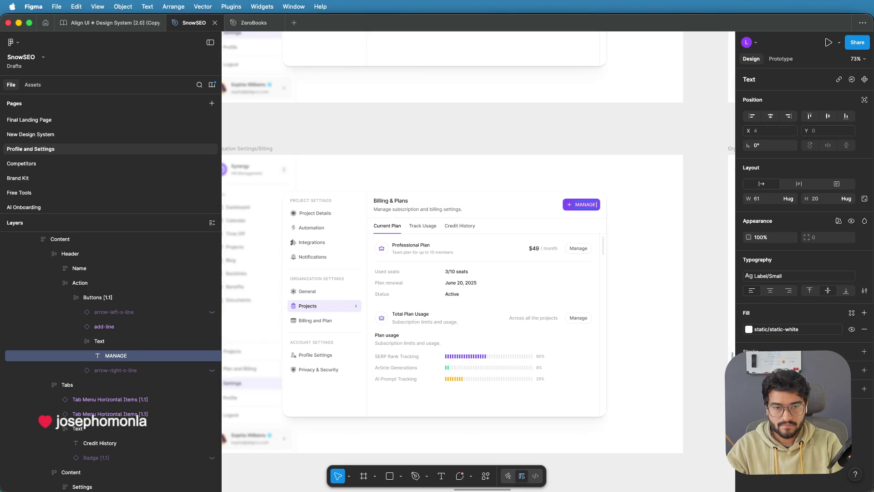
key(BackSpace)
key(BackSpace)
key(BackSpace)
text(anage Billing)
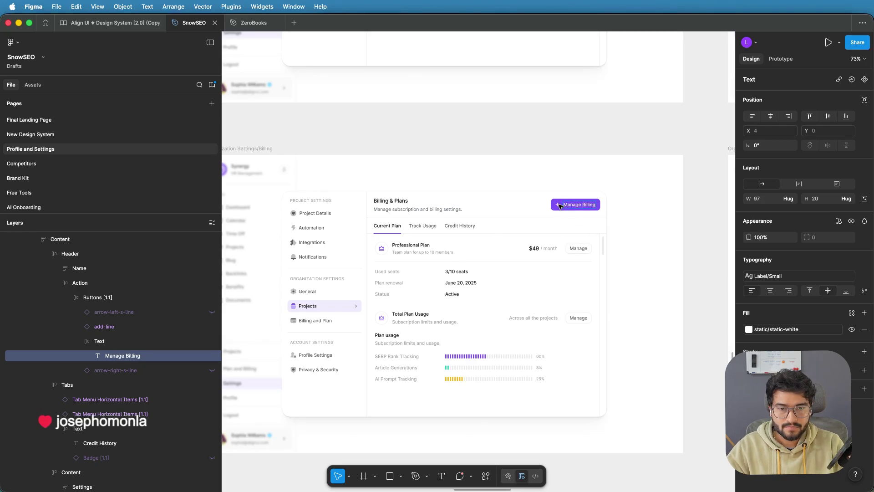
key(Escape)
scroll(558, 206, down, 2)
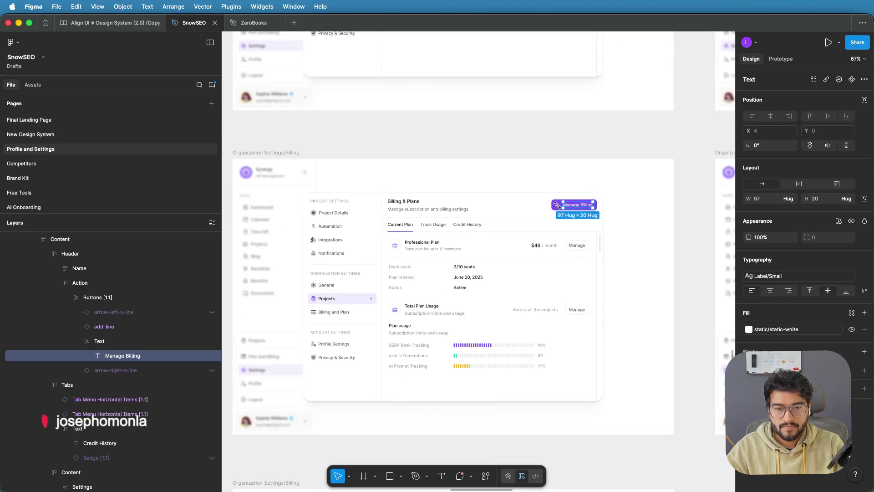
scroll(557, 205, up, 5)
click(557, 206)
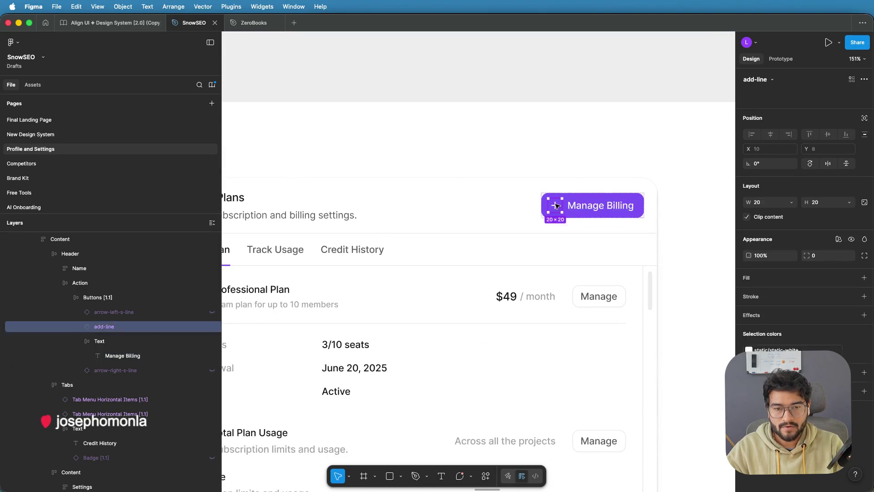
Step: Select the plus icon inside the Manage Billing button
click(557, 206)
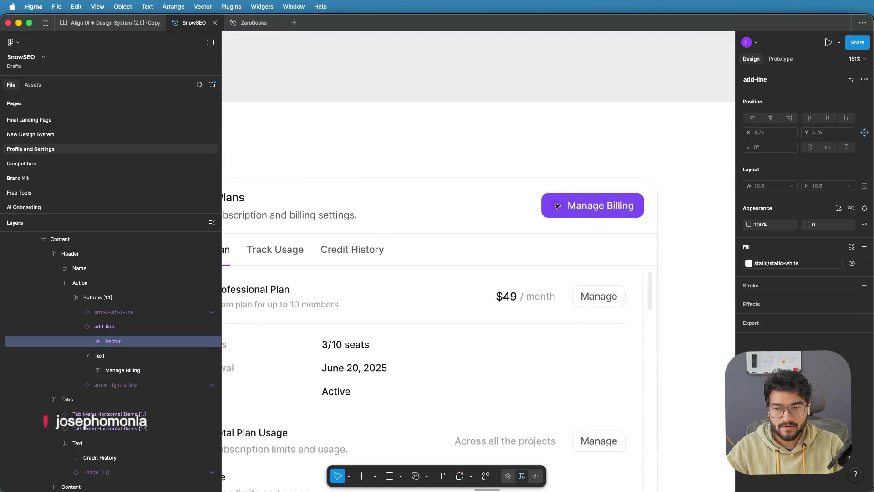
click(561, 155)
scroll(560, 155, down, 4)
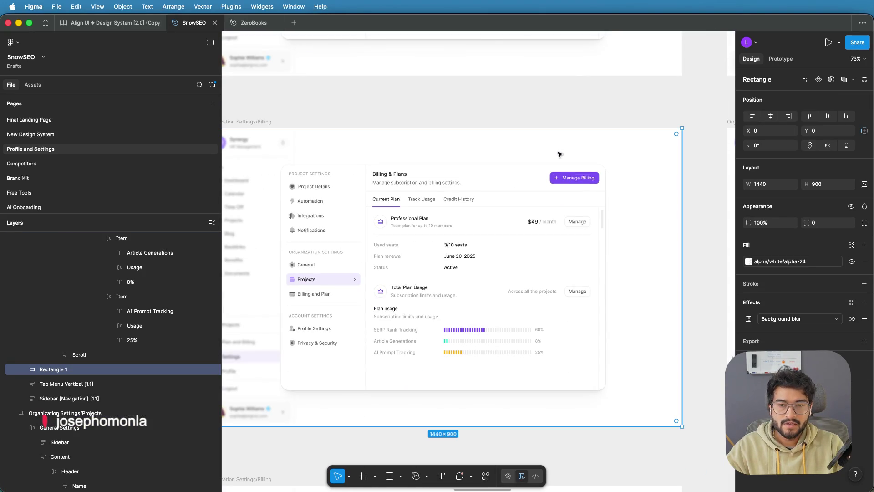
click(557, 180)
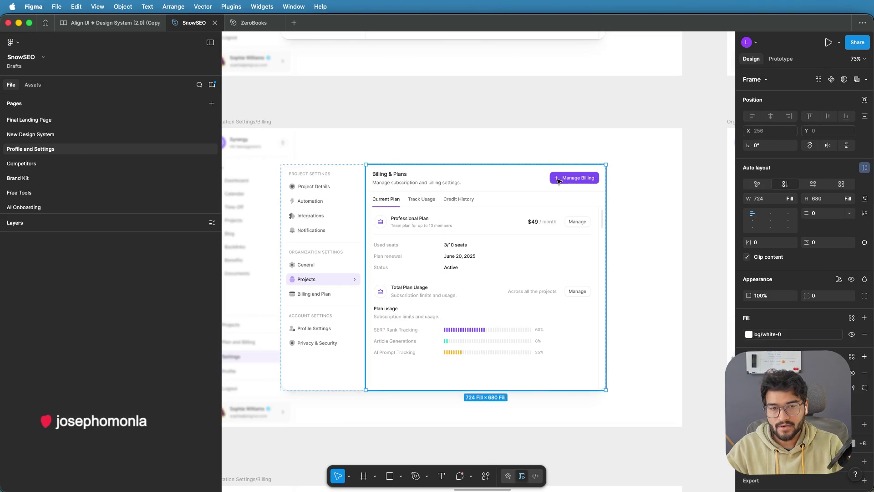
scroll(558, 178, up, 5)
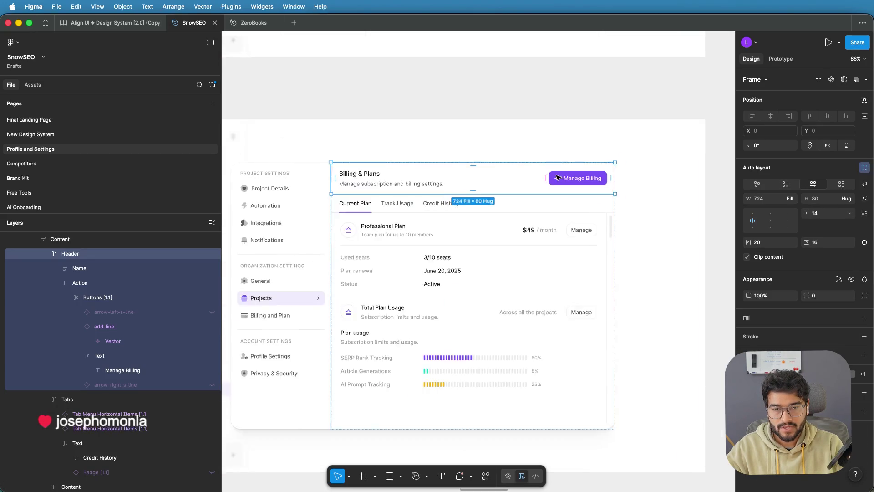
click(560, 182)
click(560, 182)
click(560, 182)
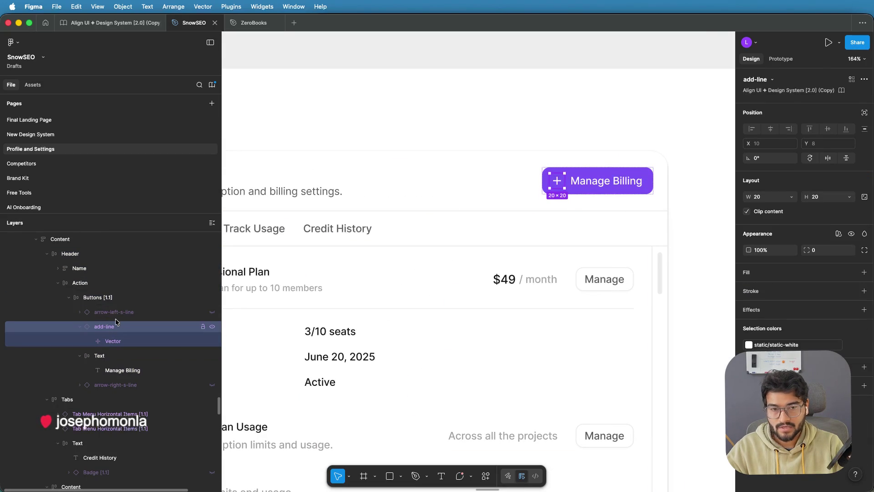
Step: Keep the arrow-left-s-line layer hidden, reselect the add-line icon, and launch Hugeicons Icon Library
click(136, 313)
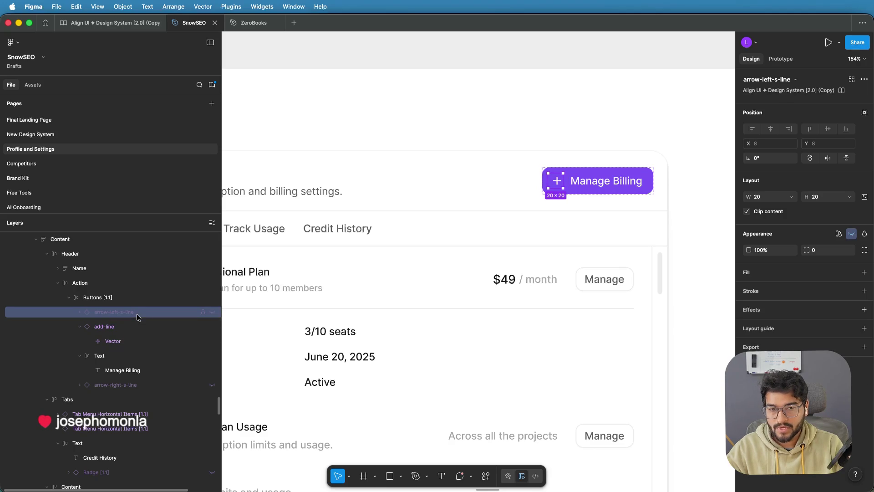
click(213, 313)
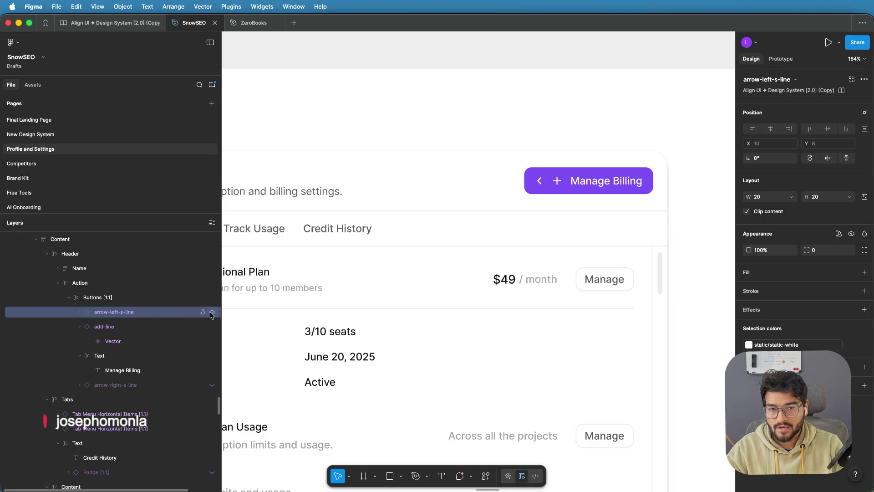
click(213, 314)
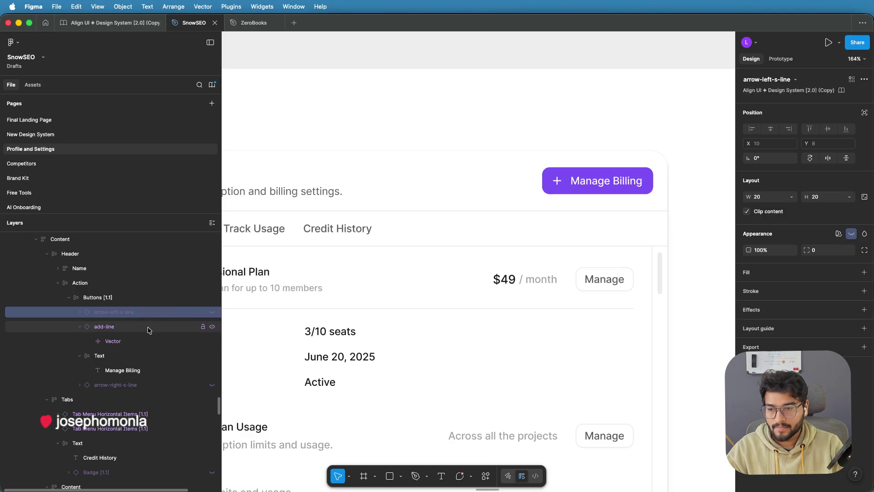
click(145, 326)
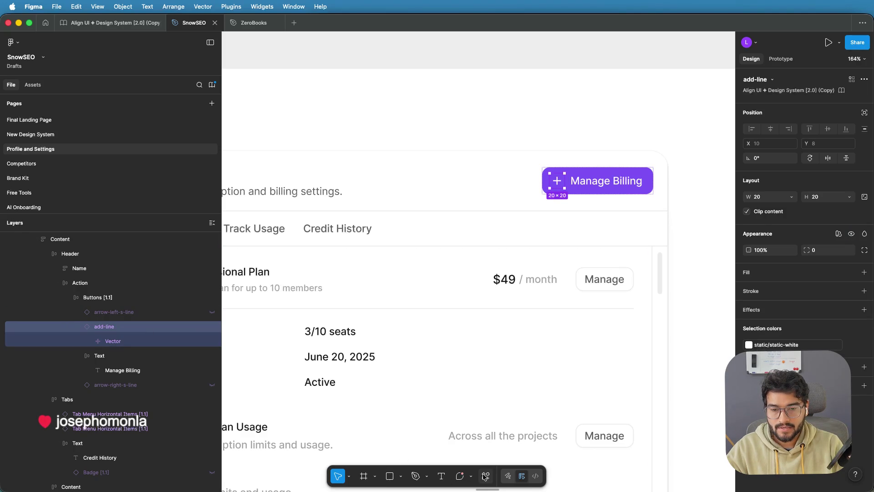
click(486, 475)
click(365, 382)
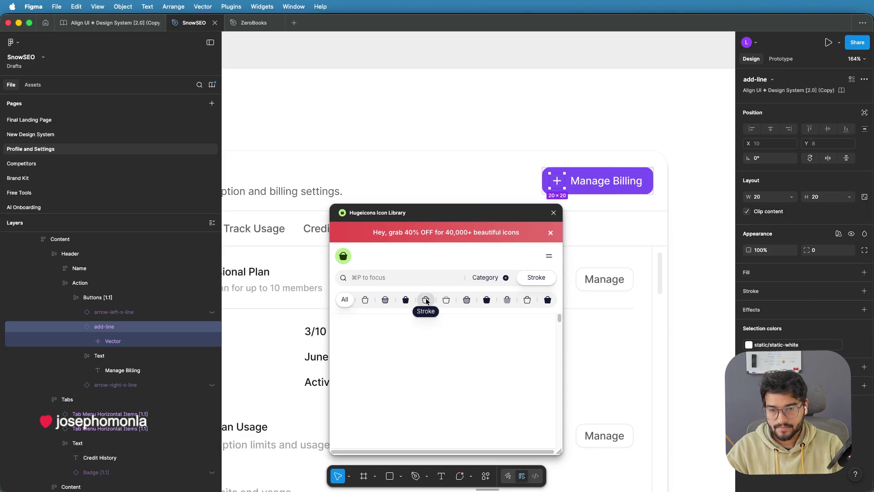
Step: Swap the plus icon for Hugeicons' Stroke Rounded invoice-02 icon from a 'billing' search
click(426, 299)
text(billing)
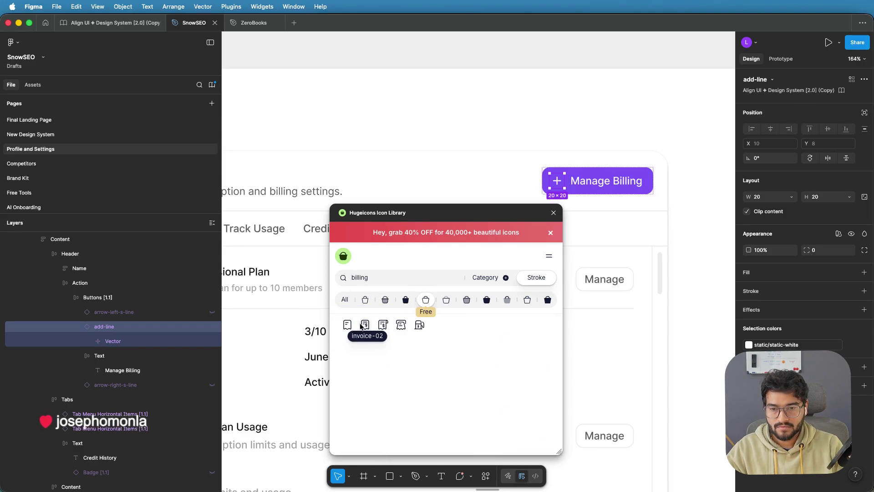
click(364, 325)
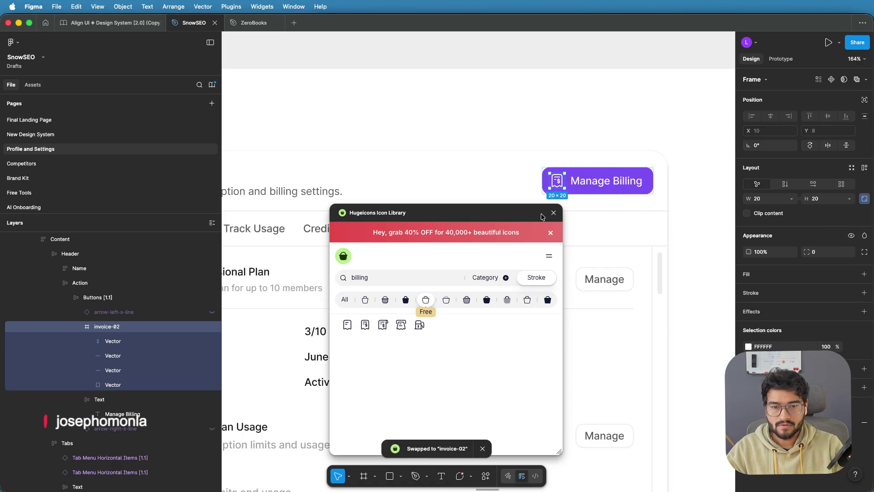
click(551, 213)
Step: Zoom to the Billing frame and select the icon inside Manage Billing
click(701, 172)
key(shift+2)
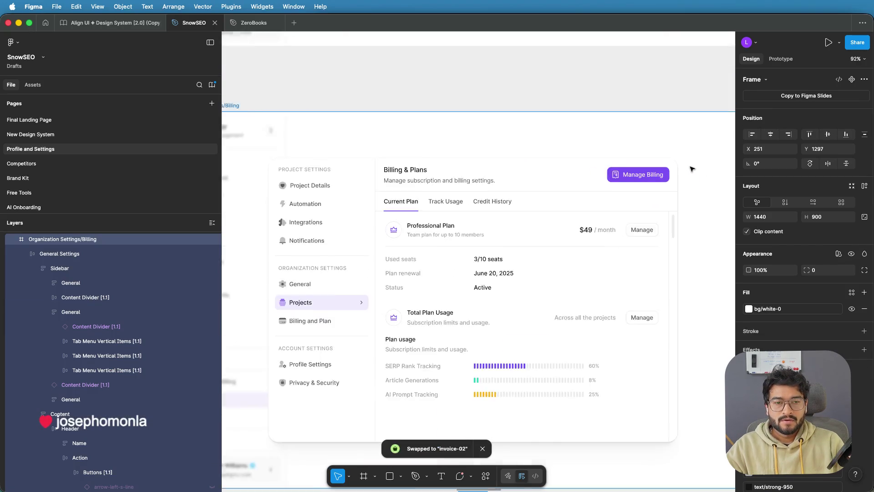
scroll(674, 172, up, 3)
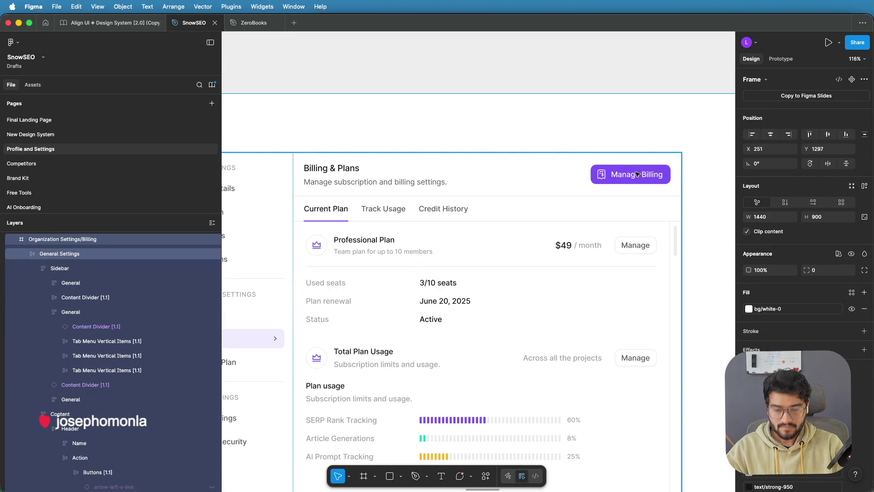
click(606, 177)
double_click(604, 176)
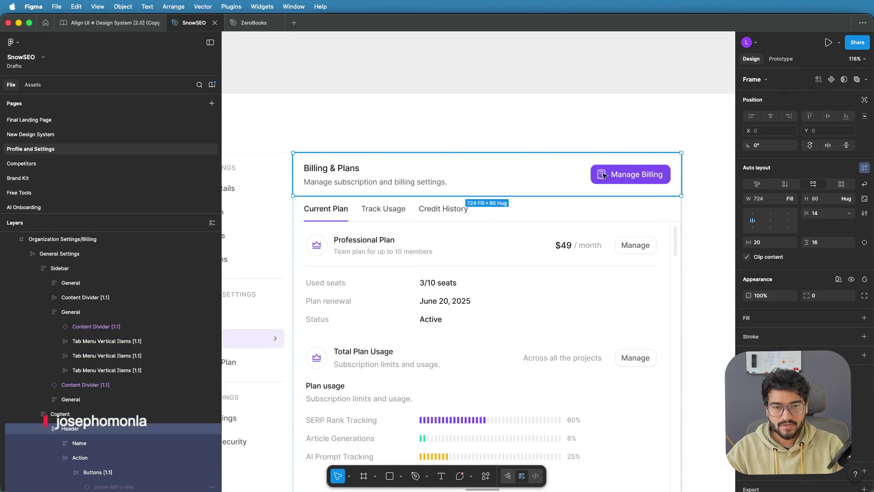
double_click(603, 176)
double_click(602, 177)
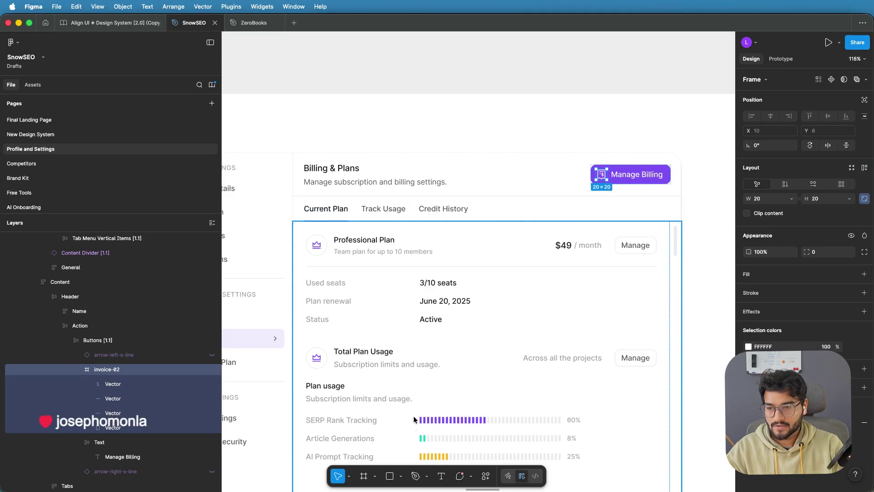
Step: Replace that icon with Hugeicons' Stroke Rounded invoice-01 icon, searching 'billing'
click(486, 476)
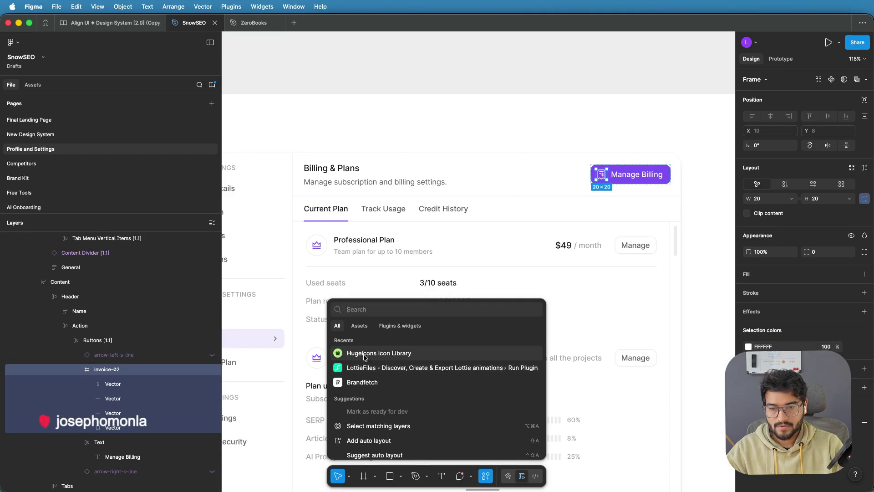
click(385, 353)
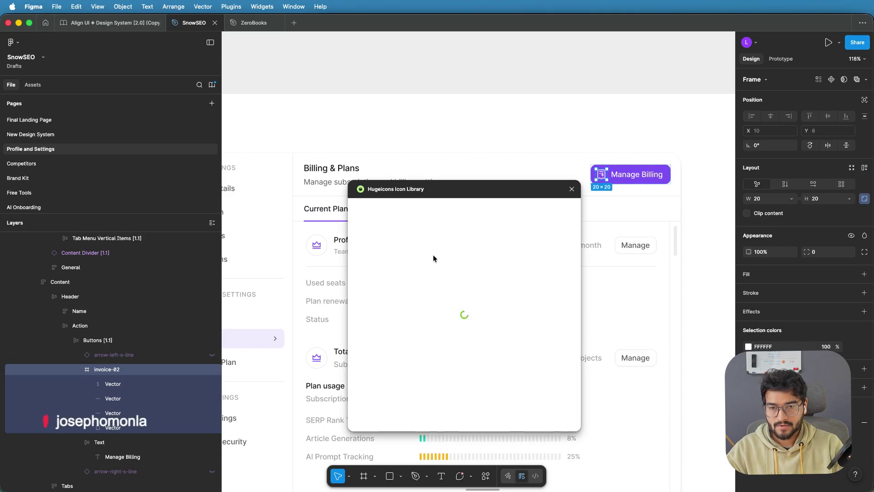
click(439, 275)
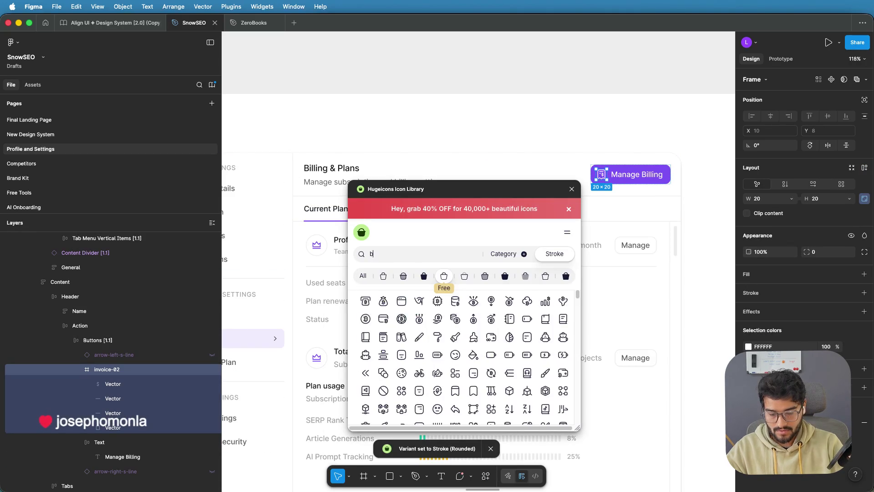
text(billing)
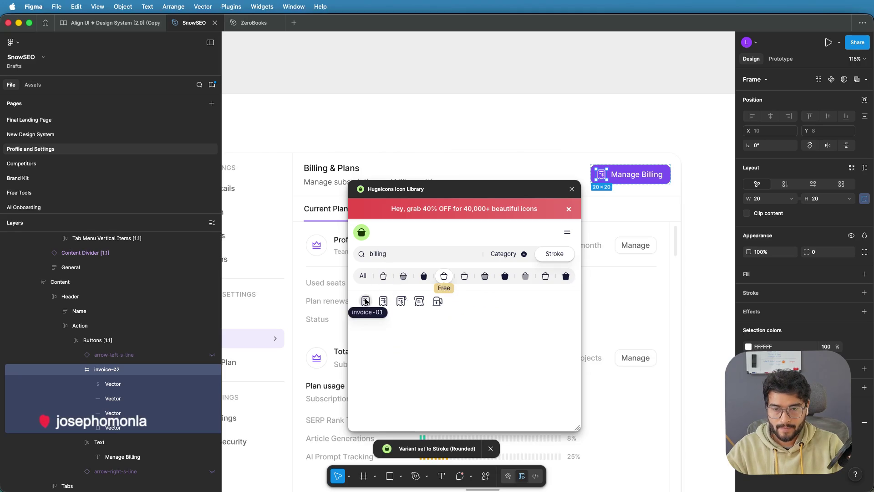
click(365, 301)
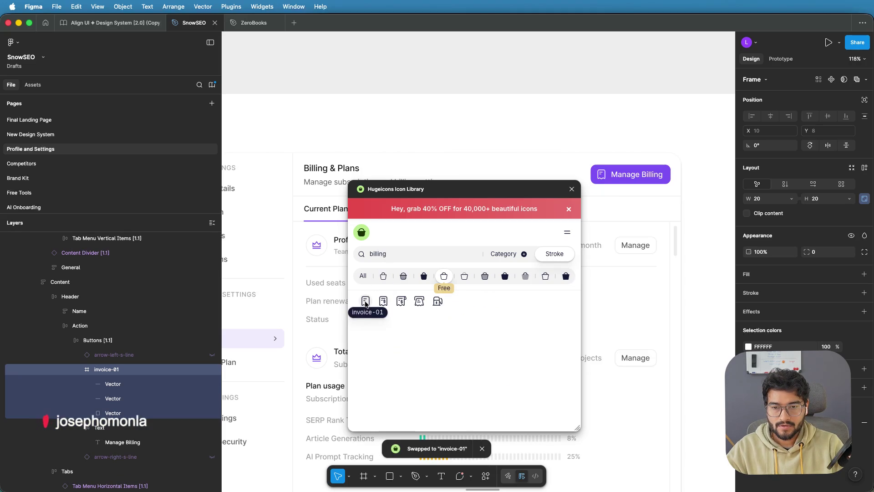
click(572, 188)
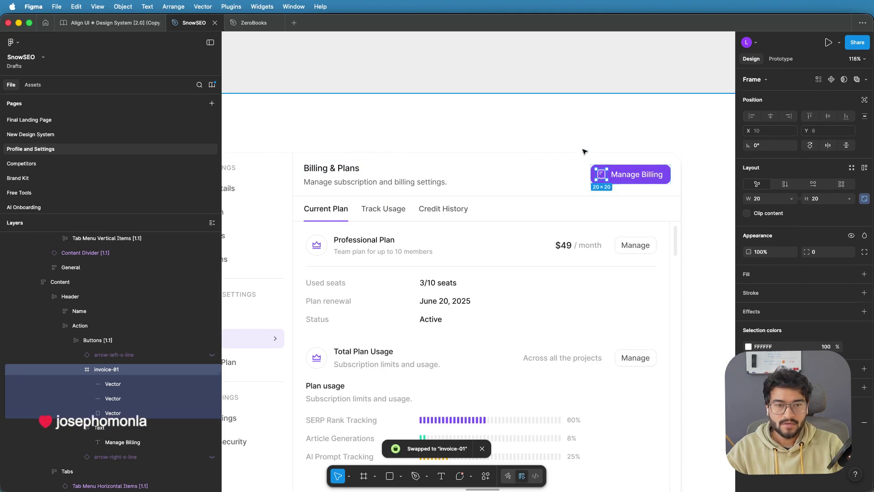
Step: Replace the Professional Plan subtitle 'Team plan for up to 10 members' with 'Best for growing teams'
click(591, 140)
scroll(590, 140, down, 3)
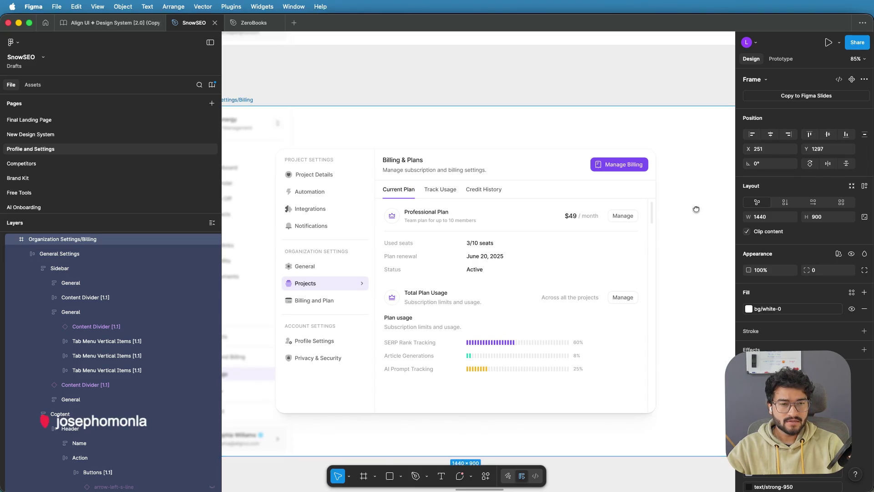
drag(696, 209, 526, 202)
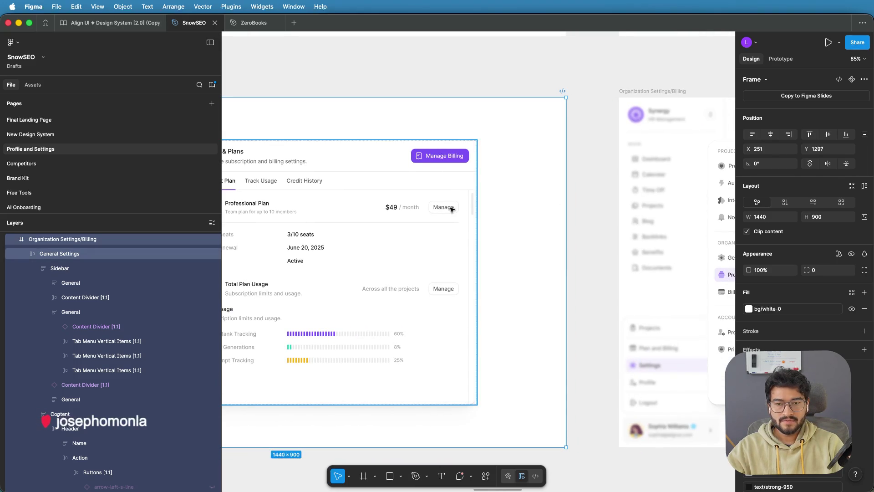
drag(452, 209, 532, 199)
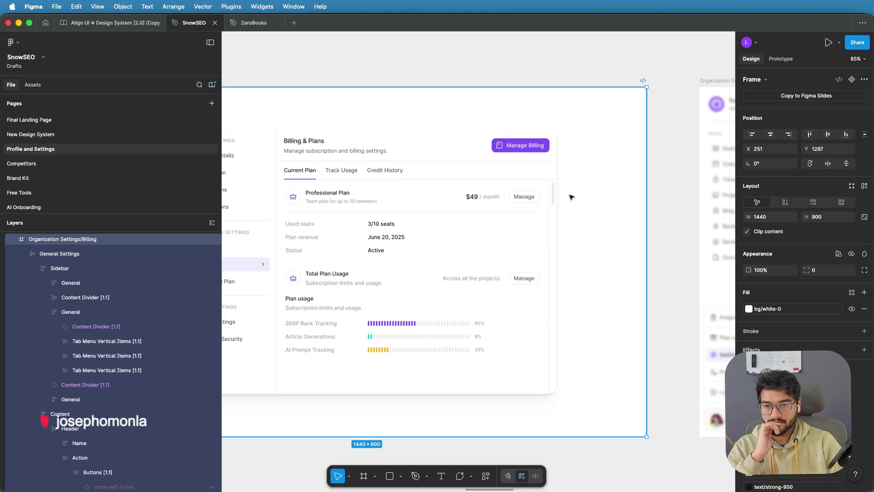
click(339, 204)
double_click(338, 201)
double_click(339, 202)
double_click(339, 201)
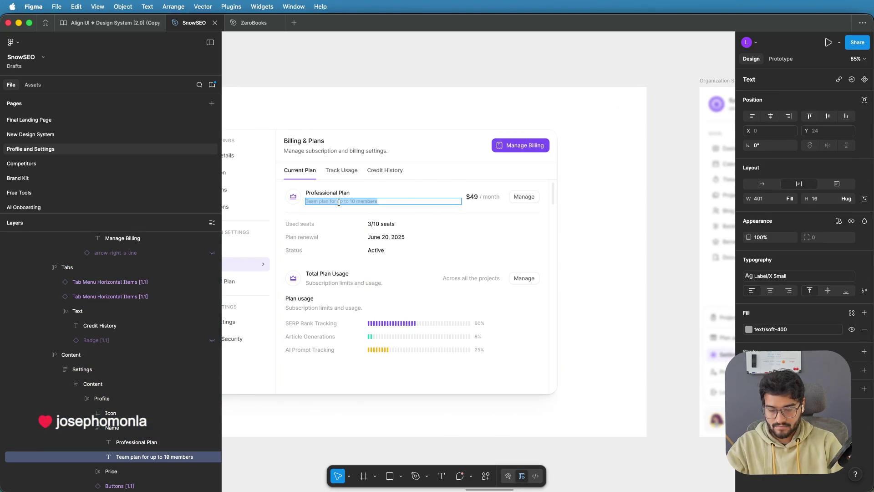
text(Best for)
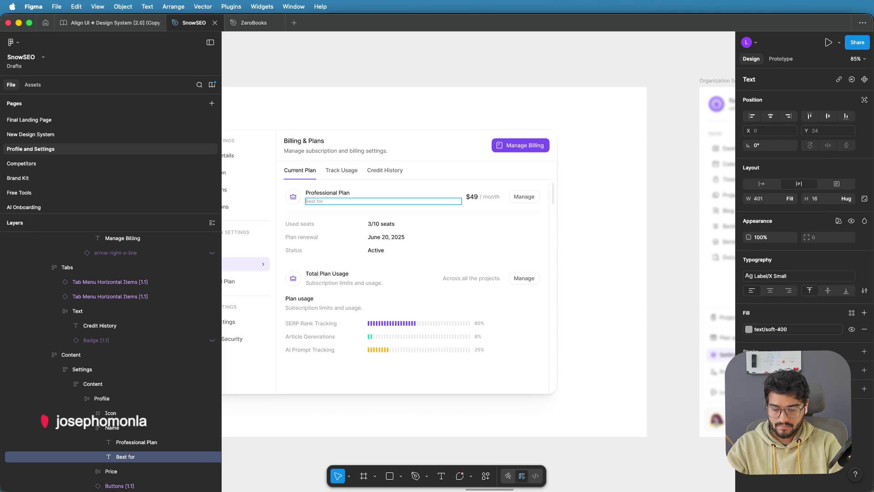
text(ing team)
key(Escape)
key(Escape)
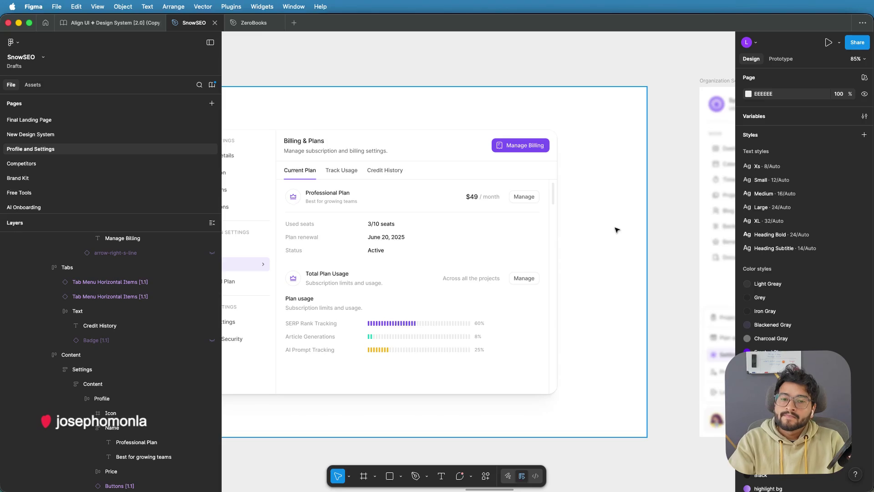
scroll(616, 228, down, 3)
scroll(494, 209, right, 5)
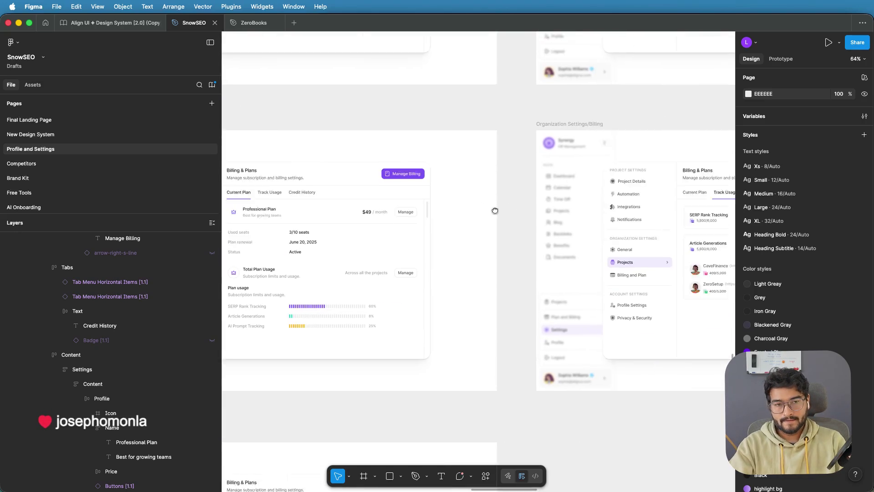
scroll(428, 216, down, 2)
scroll(427, 217, left, 5)
scroll(427, 216, down, 1)
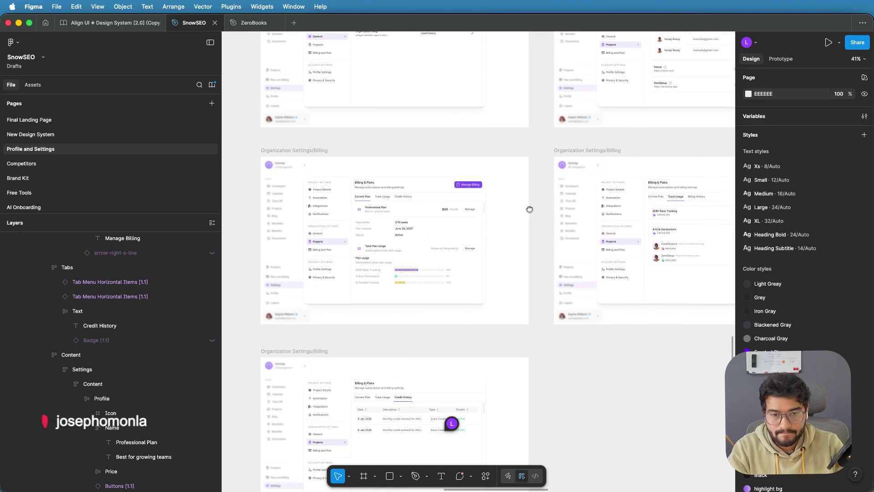
scroll(442, 212, up, 7)
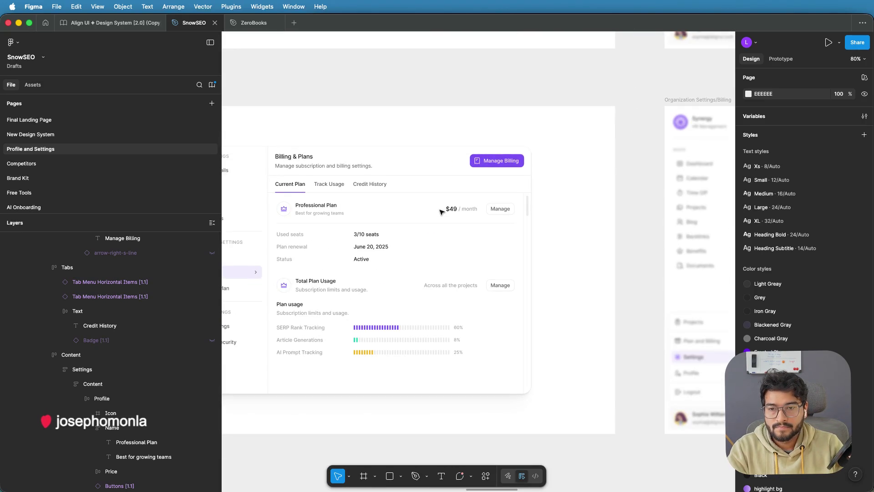
scroll(562, 235, down, 2)
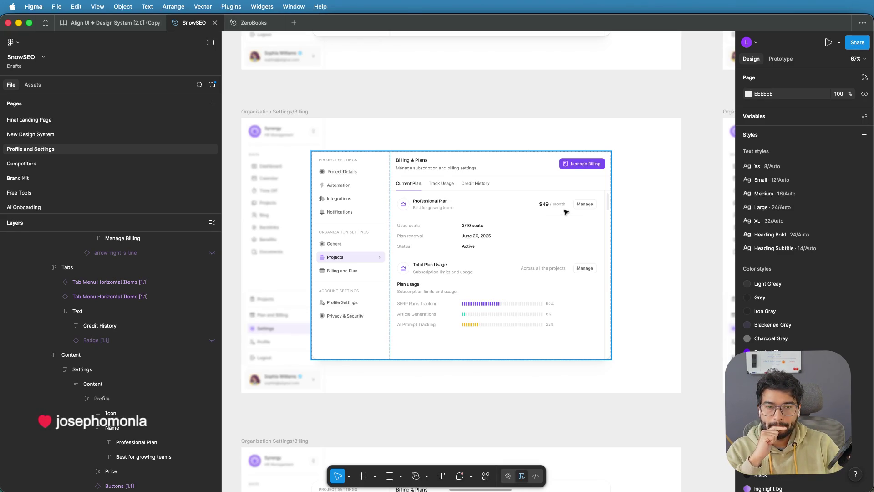
scroll(566, 212, up, 2)
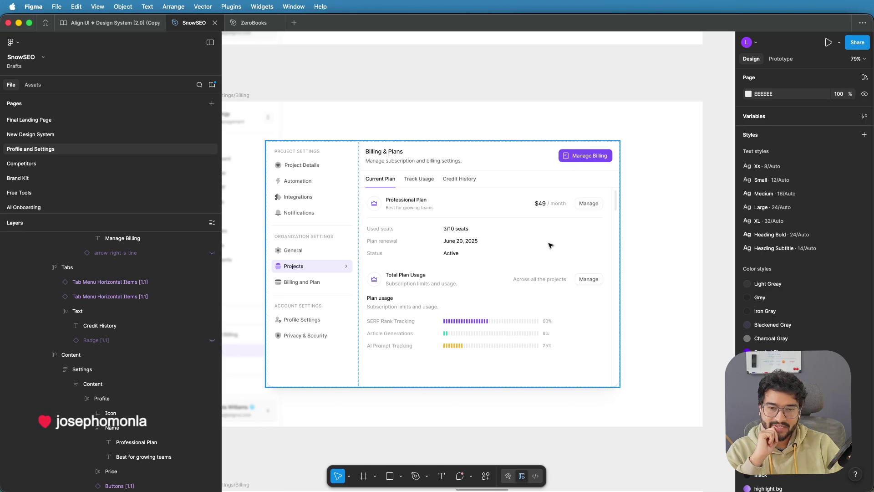
Step: Retitle the Total Plan Usage heading 'AI Credits' and edit its description
click(414, 277)
double_click(415, 276)
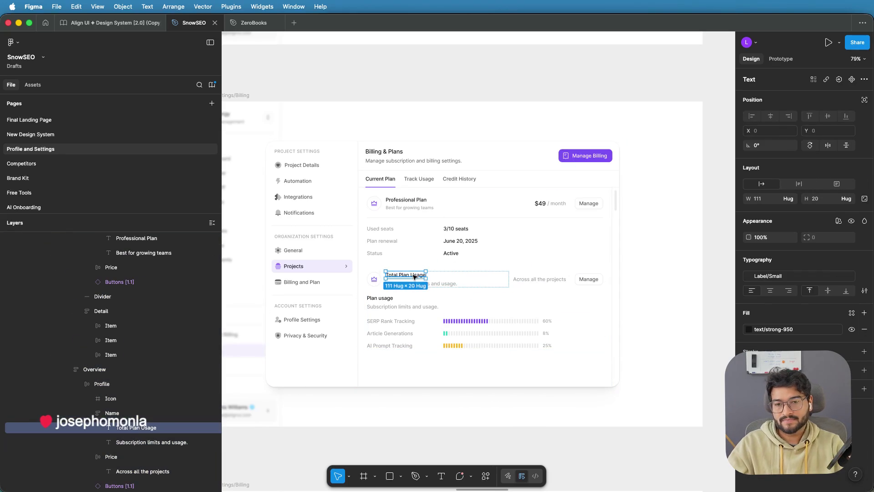
double_click(414, 277)
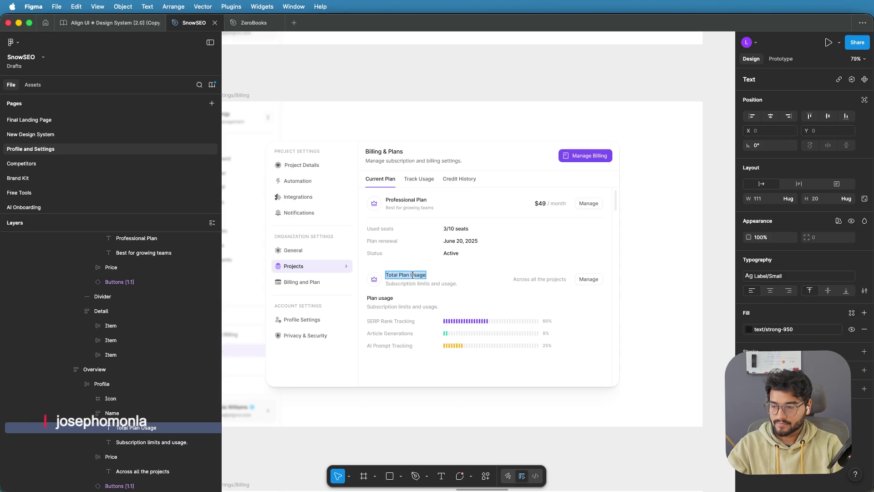
text(AI Cr)
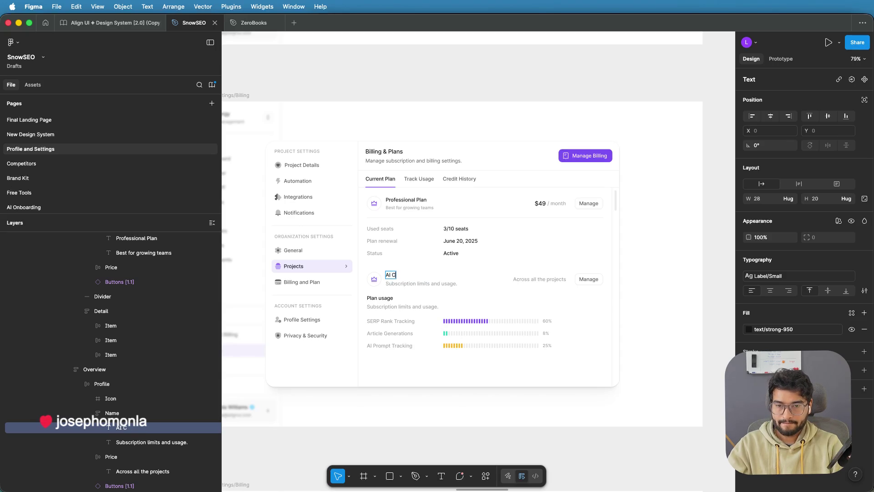
text(edits)
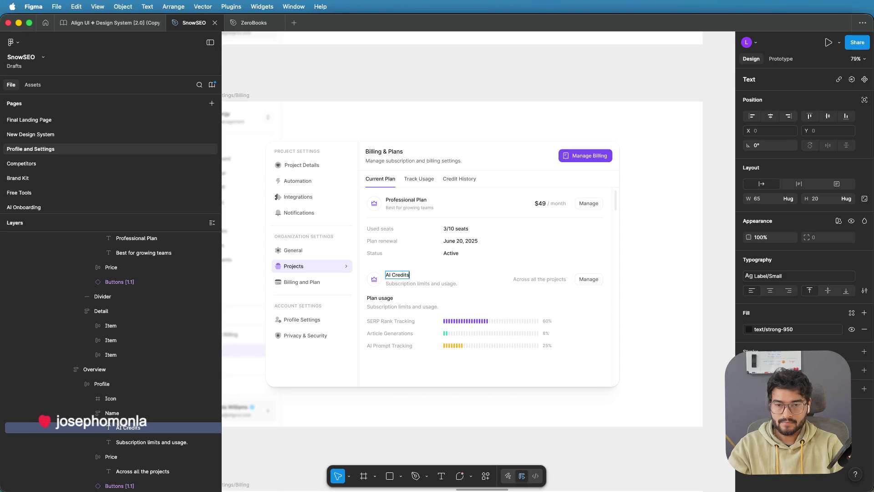
double_click(428, 282)
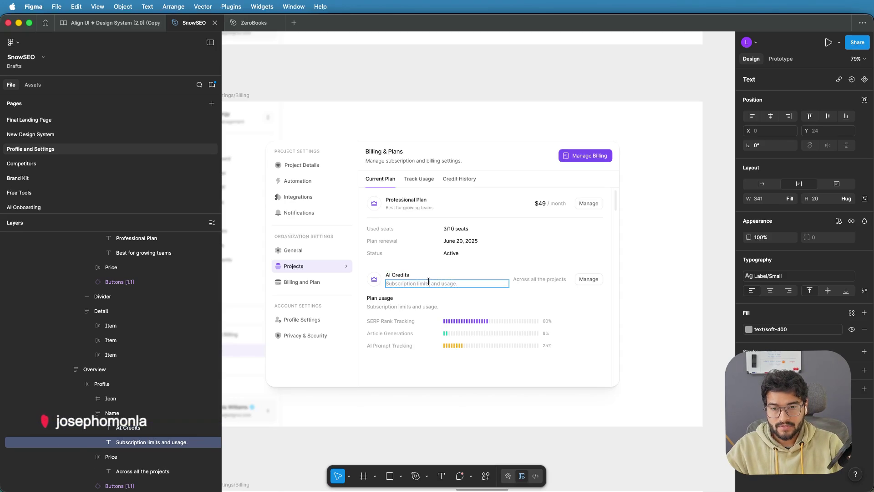
click(556, 280)
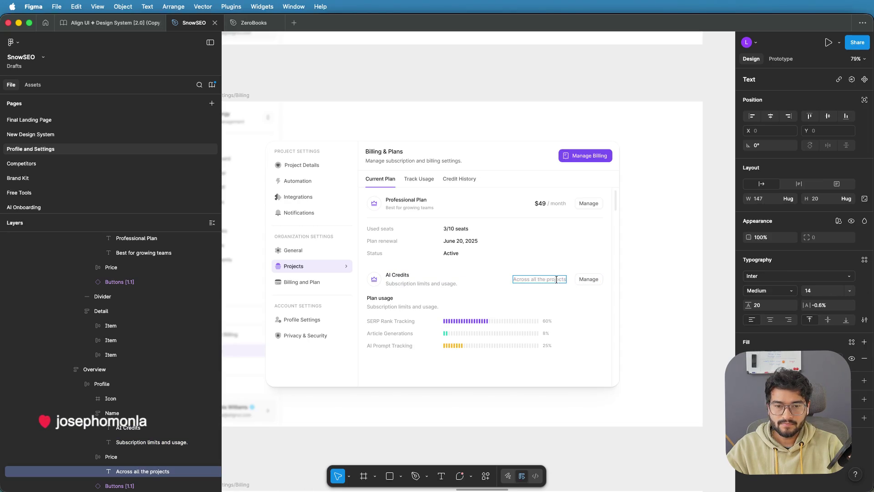
Step: Relabel the AI Credits row's Manage button 'Buy Extra Credits'
double_click(587, 279)
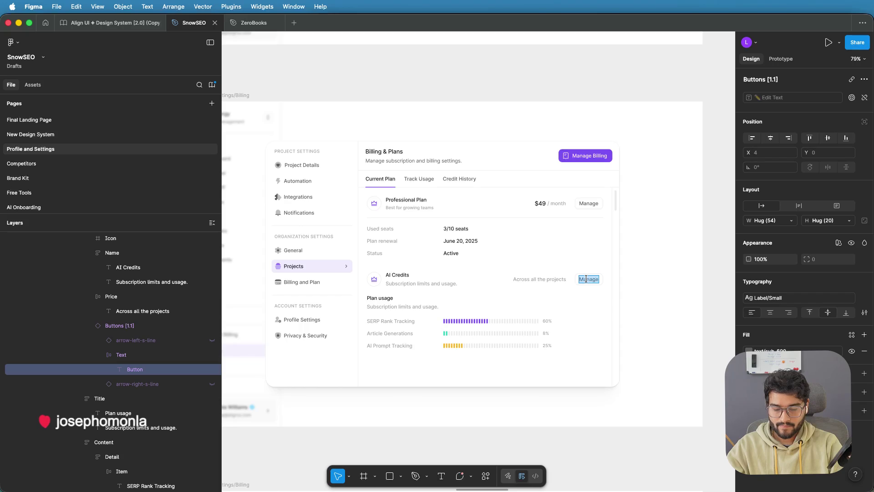
text(B)
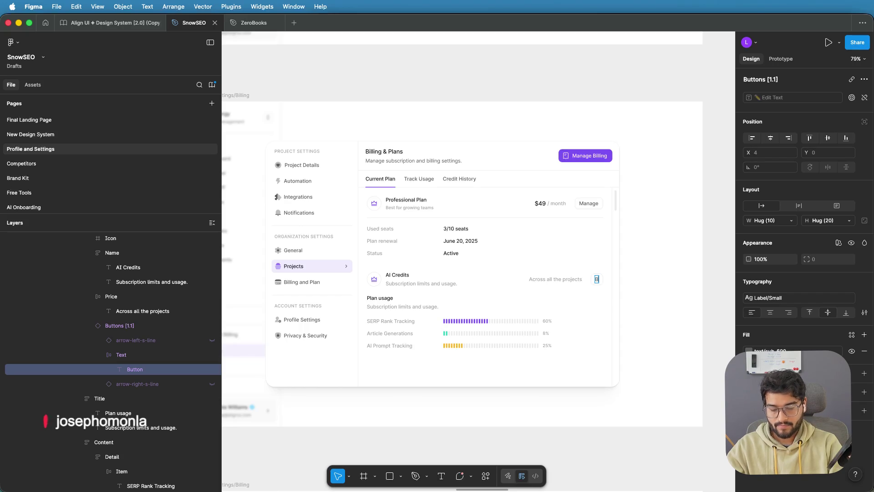
text(uy Extra Credits)
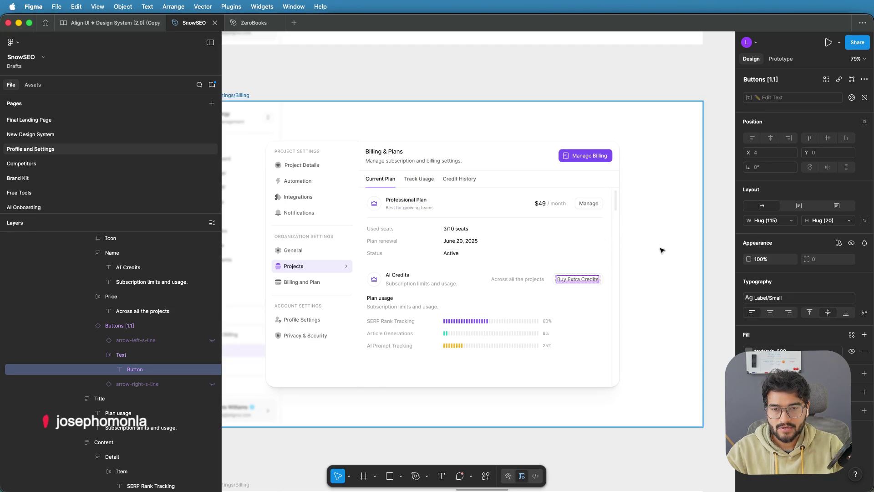
click(662, 250)
scroll(637, 237, down, 2)
scroll(545, 218, right, 4)
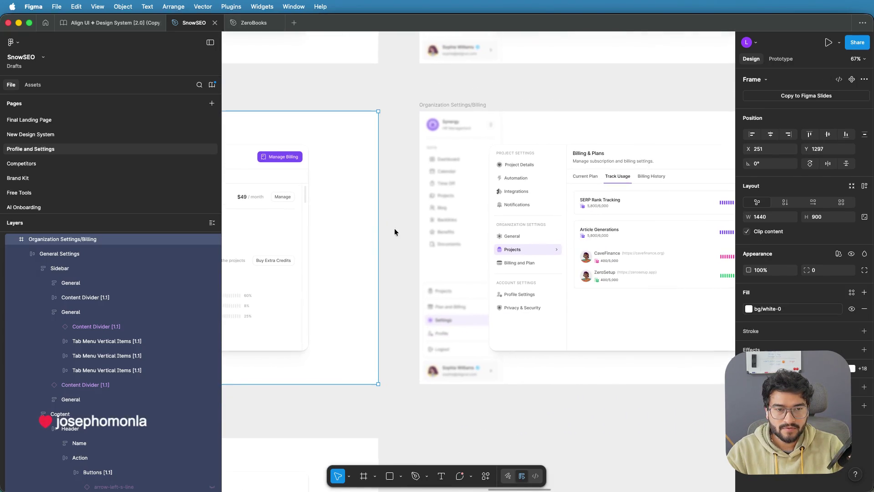
Step: Copy the small Pro Plan Overview card
scroll(611, 230, down, 2)
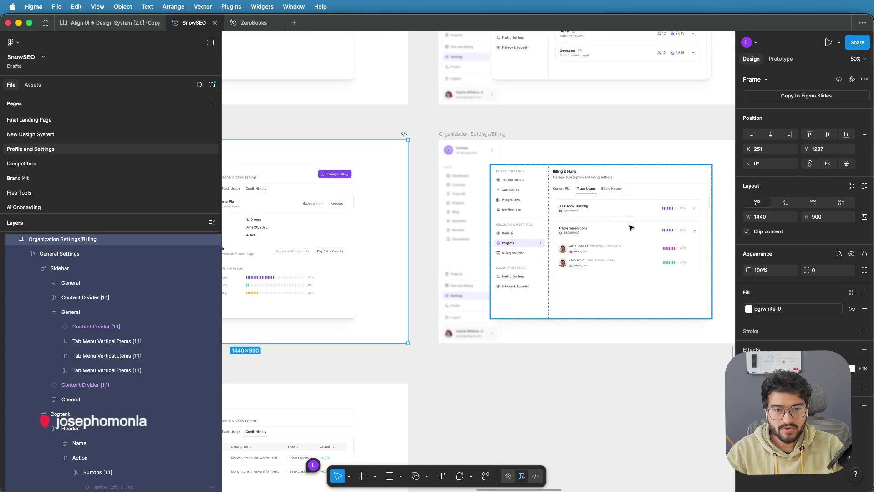
scroll(444, 235, up, 2)
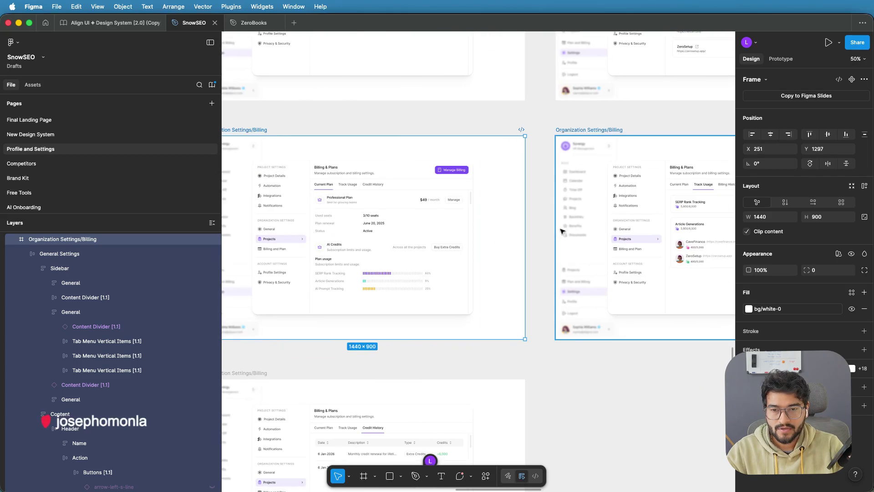
scroll(466, 233, down, 5)
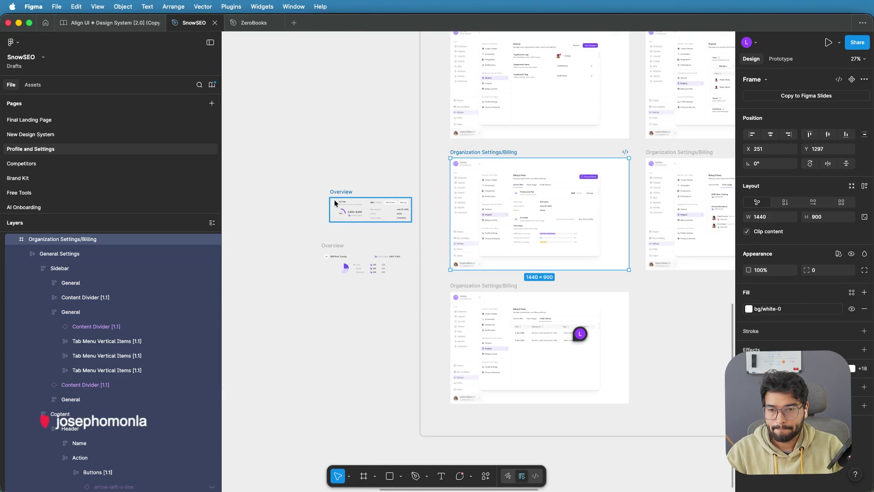
click(376, 210)
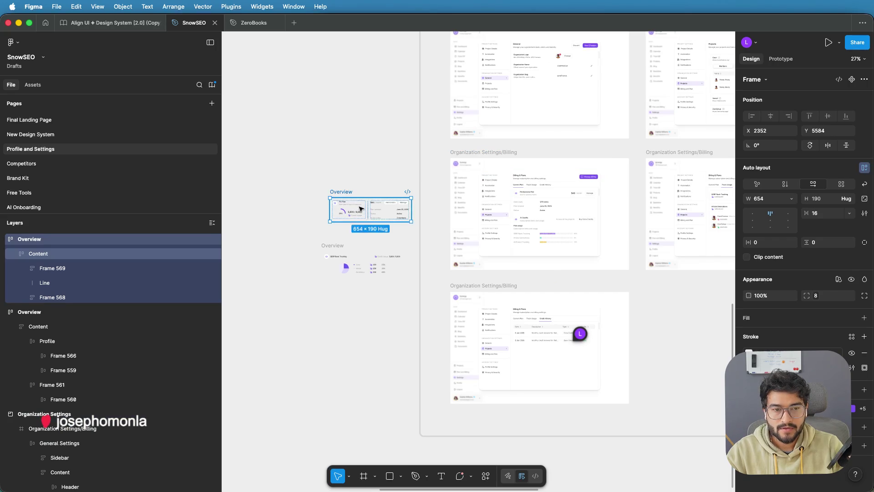
key(Escape)
Step: Paste the card into the Track Usage list and move it above SERP Rank Tracking
scroll(500, 210, right, 5)
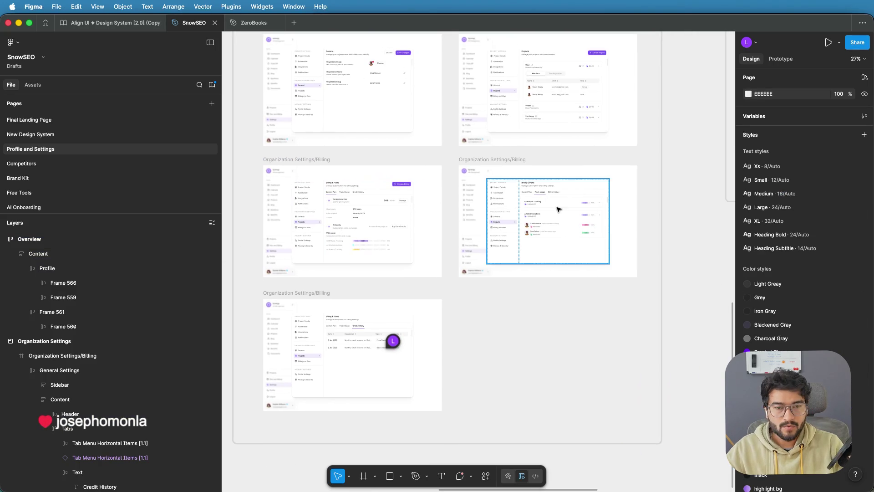
scroll(558, 209, up, 5)
click(511, 199)
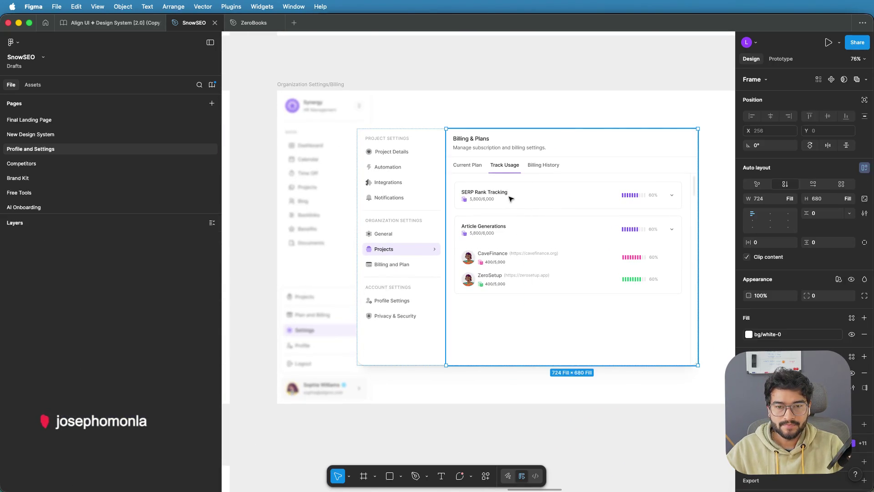
double_click(530, 196)
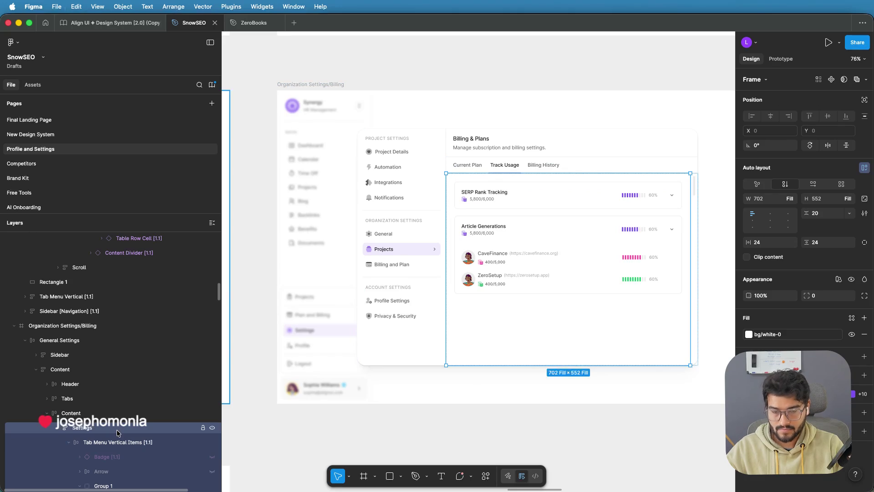
key(ctrl+v)
drag(514, 291, 515, 199)
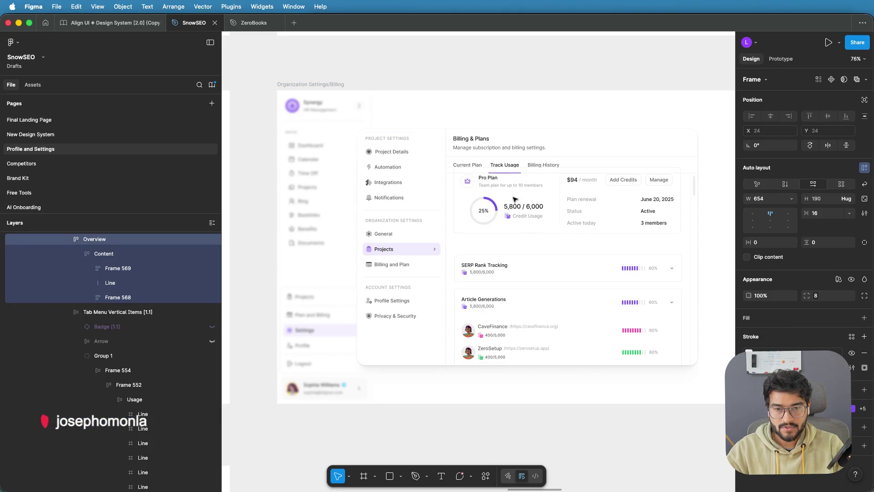
click(625, 87)
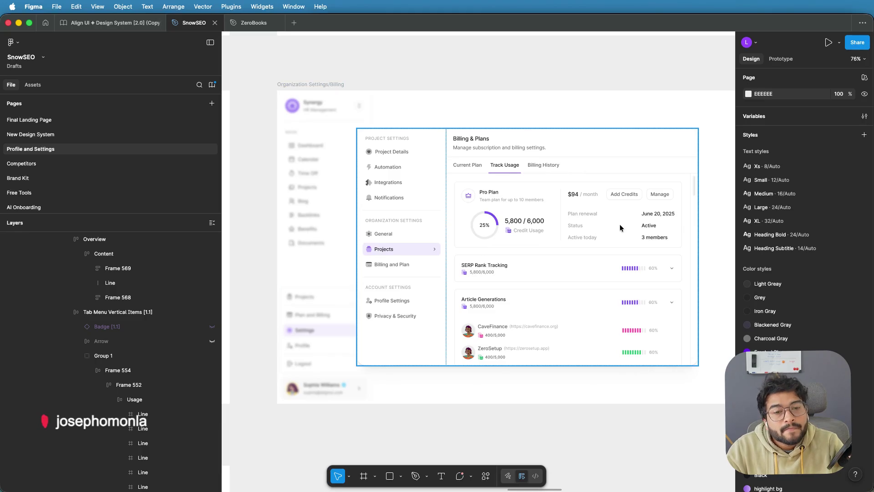
scroll(620, 226, up, 2)
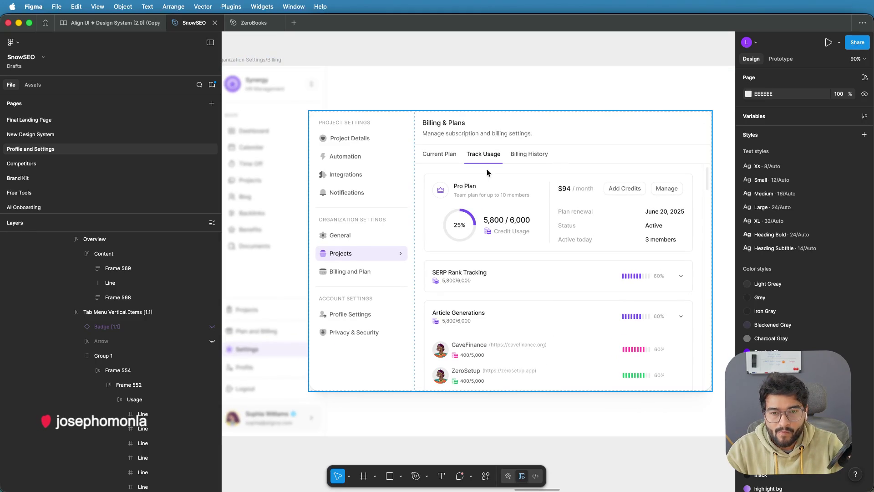
Step: Retitle the copied Pro Plan card 'Base Credits'
click(462, 187)
click(462, 187)
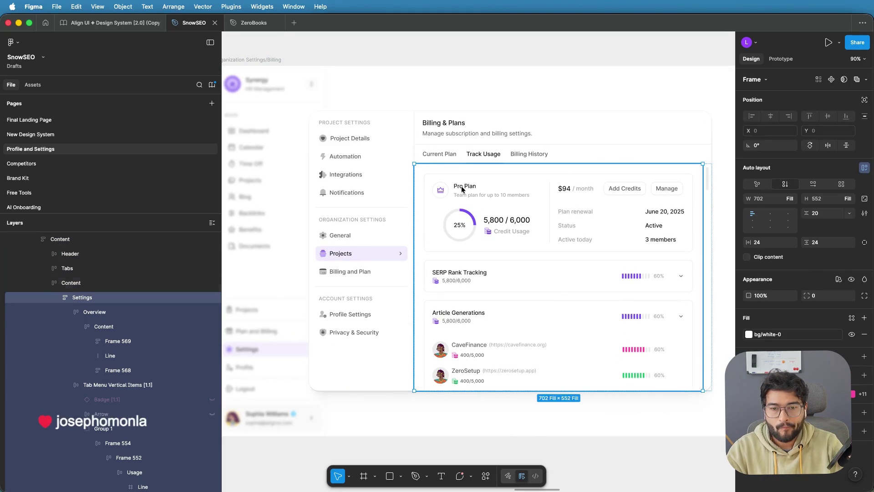
click(464, 188)
click(465, 189)
click(464, 188)
click(462, 187)
double_click(461, 187)
text(Ba)
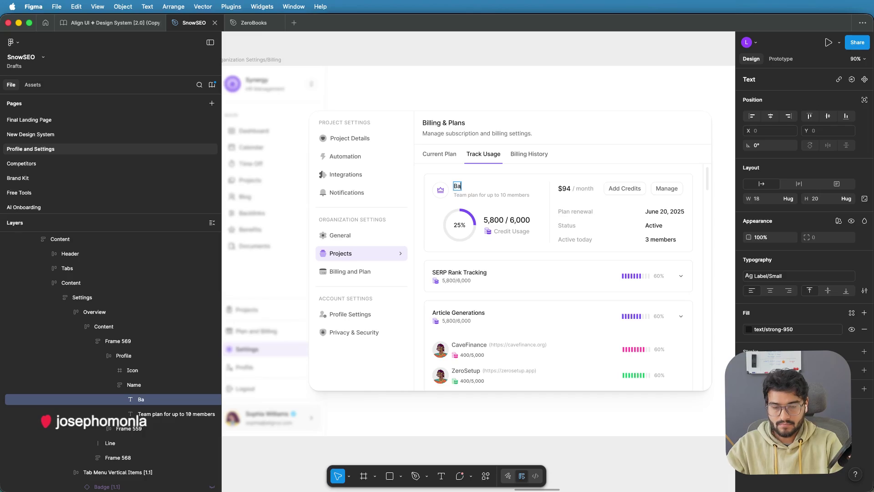
text(se Credits)
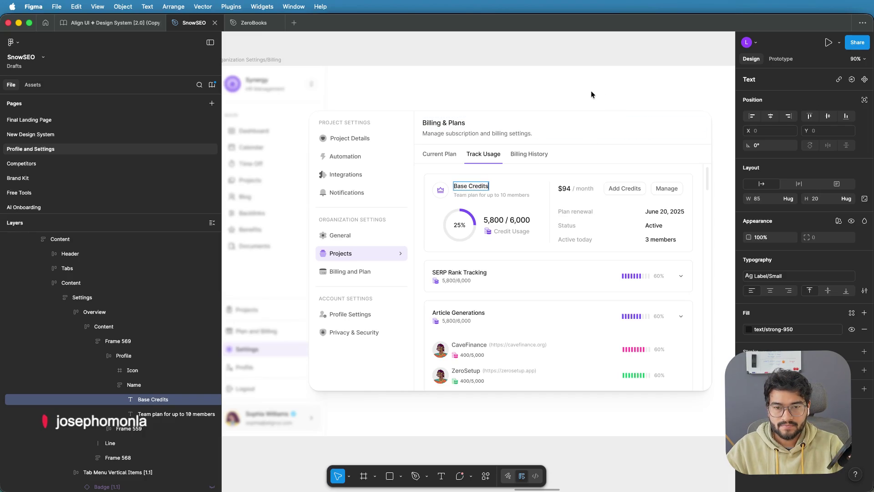
key(Escape)
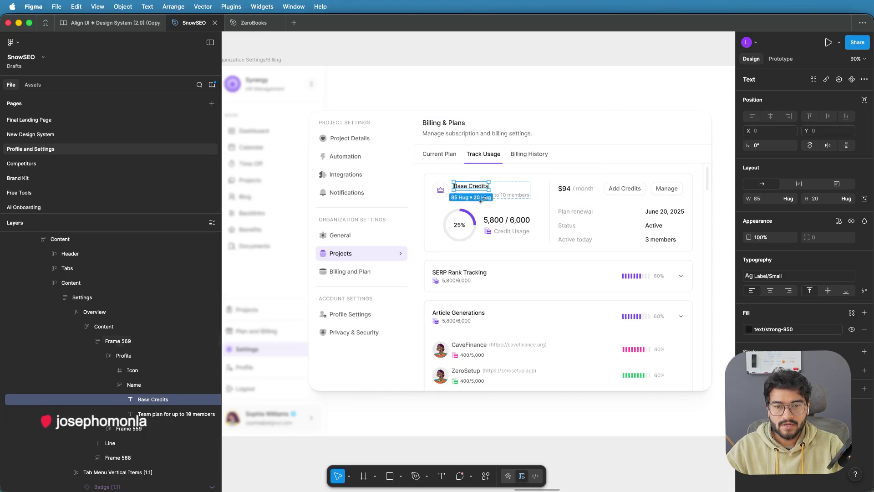
Step: Rewrite the card's description to 'Credits from your current plan'
click(452, 222)
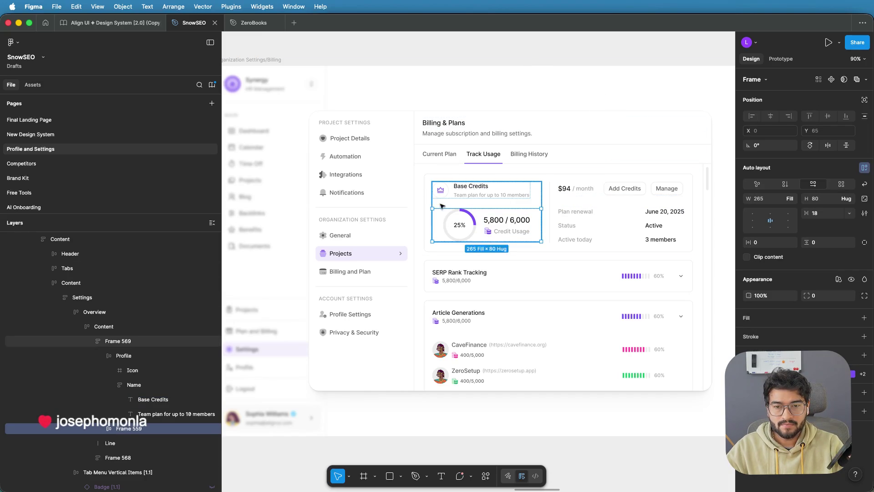
click(441, 205)
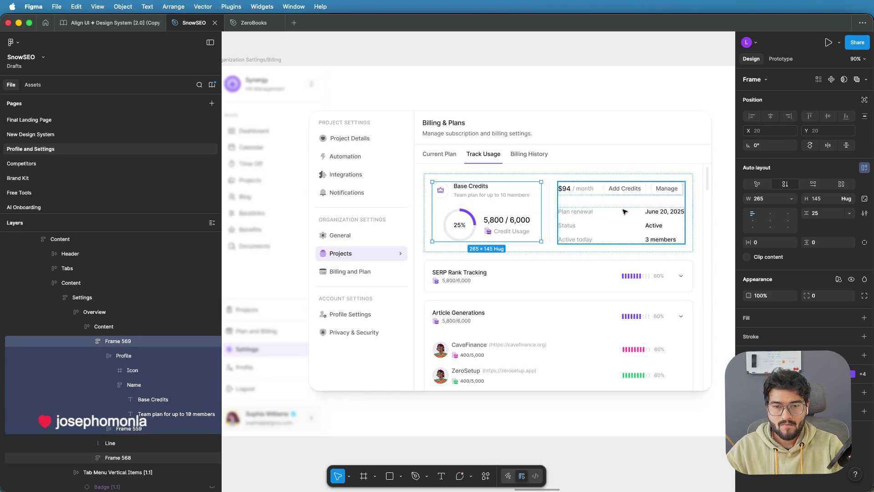
double_click(501, 197)
double_click(490, 197)
double_click(482, 196)
double_click(476, 195)
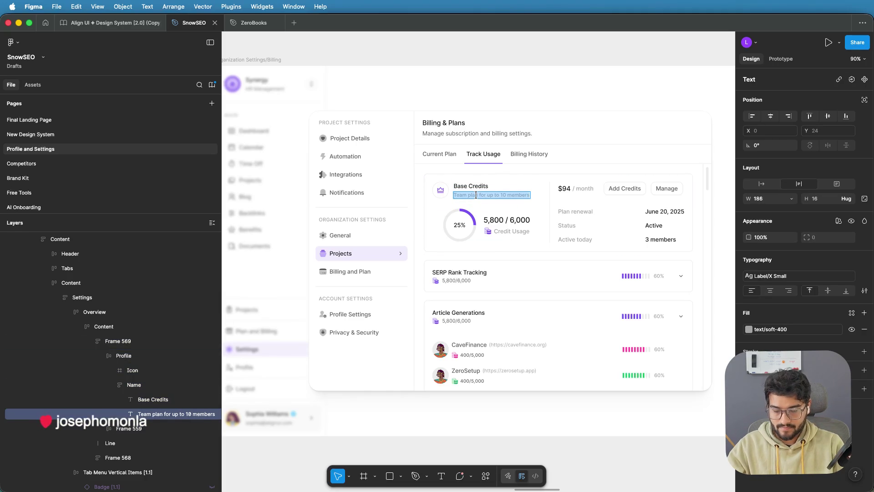
text(Com)
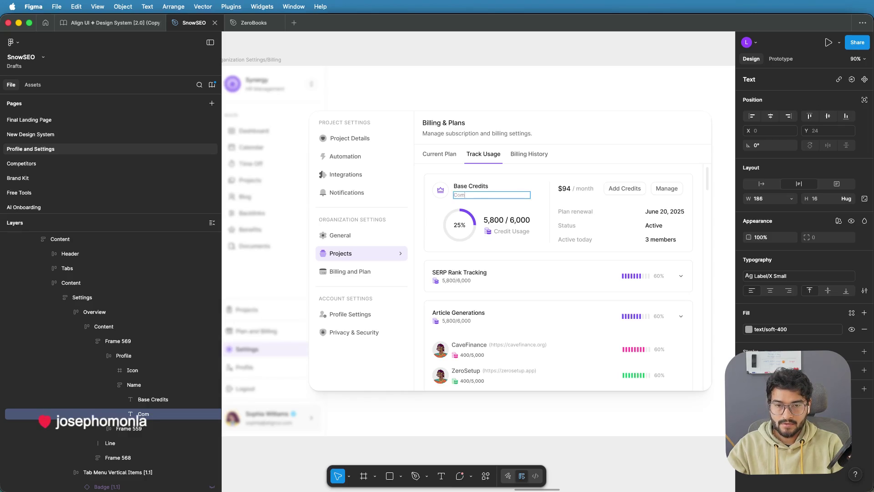
text(es with your)
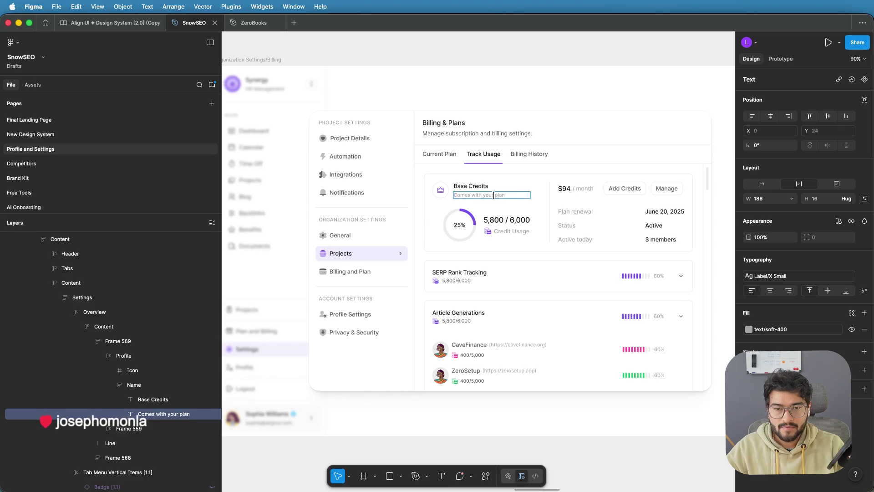
text( current)
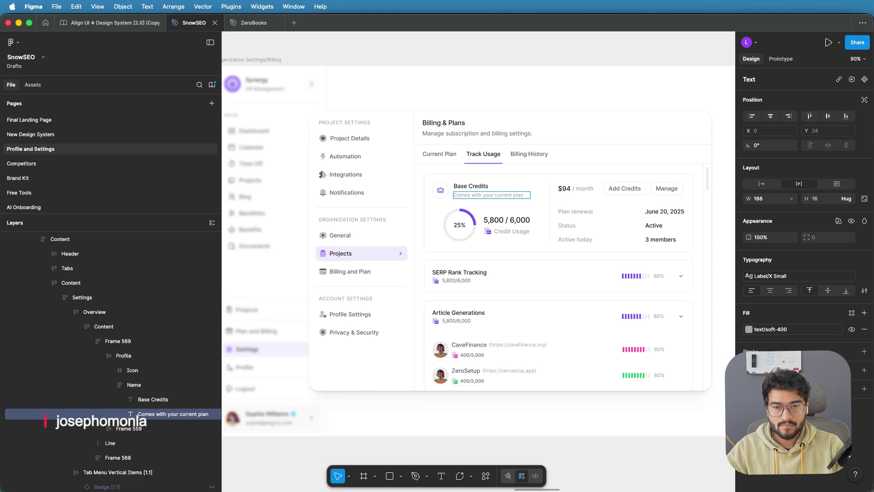
double_click(464, 195)
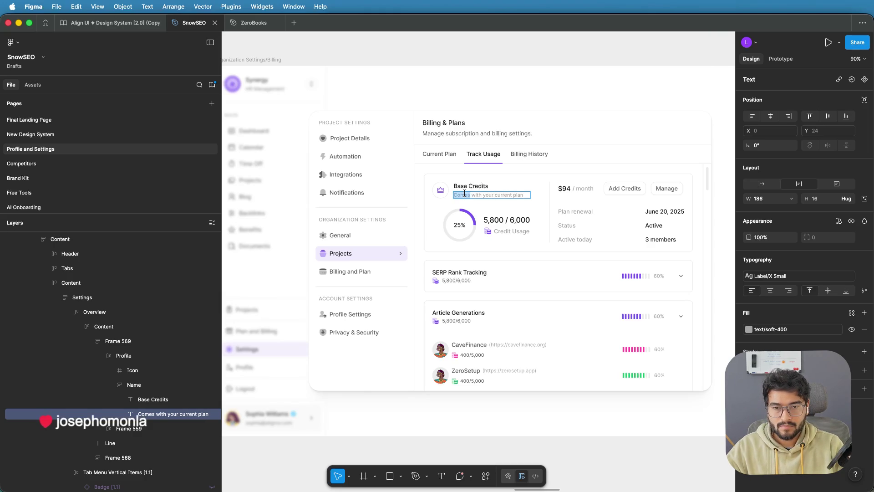
text(Creditr)
key(BackSpace)
text(s come)
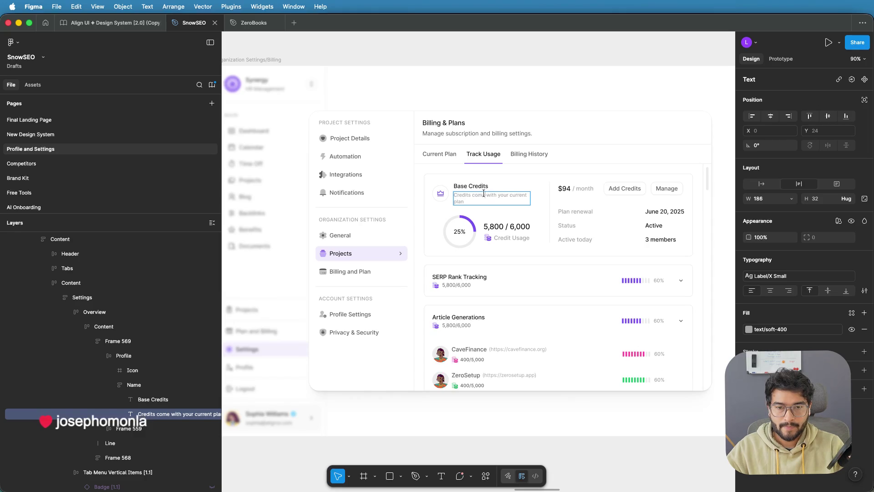
drag(473, 191, 494, 193)
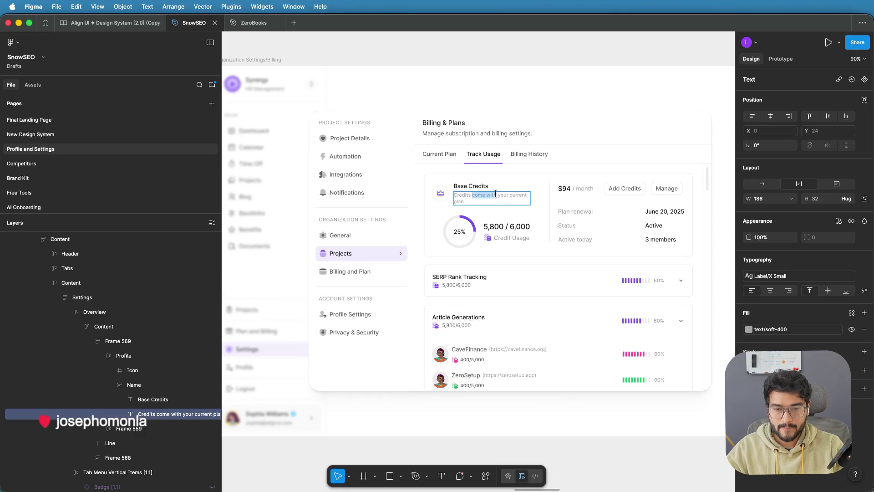
text(from)
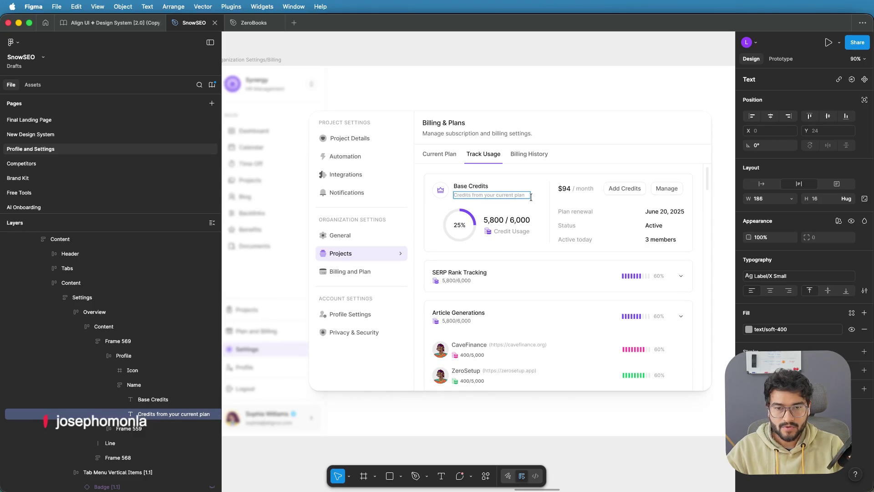
click(538, 54)
scroll(556, 52, right, 2)
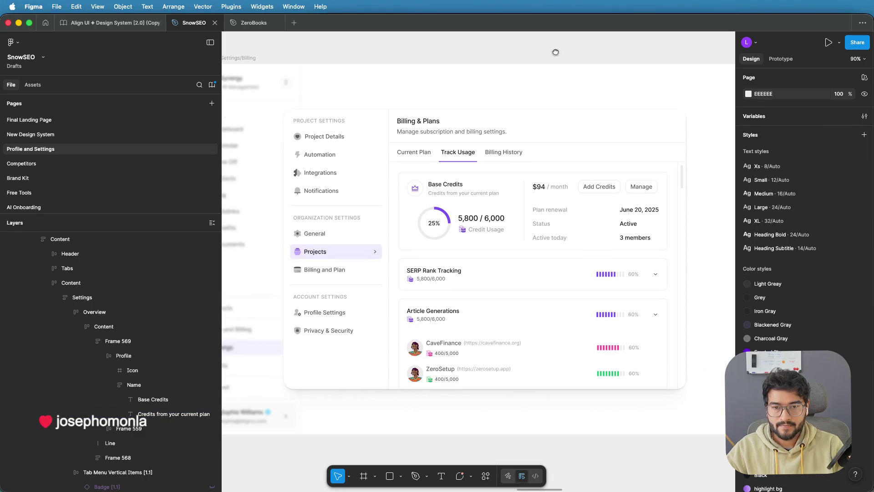
Step: Paste a copy of the Base Credits card into the price and renewal box and set its gap to 30
scroll(556, 52, right, 3)
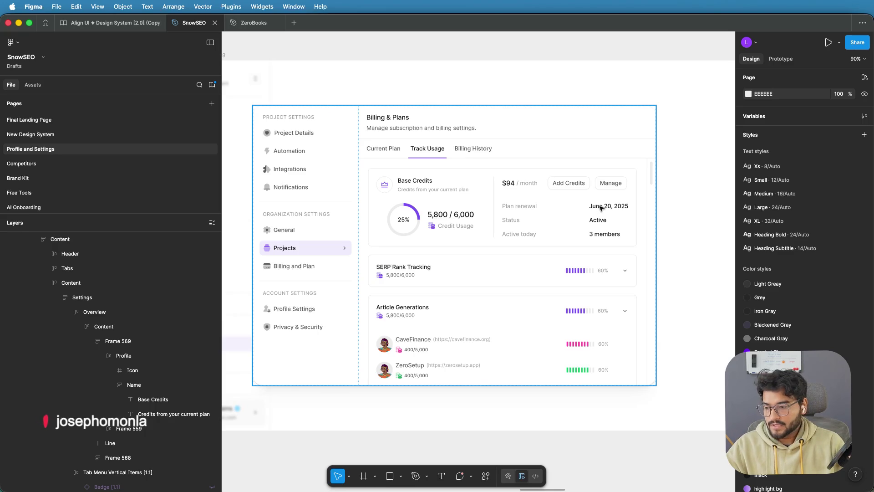
double_click(423, 187)
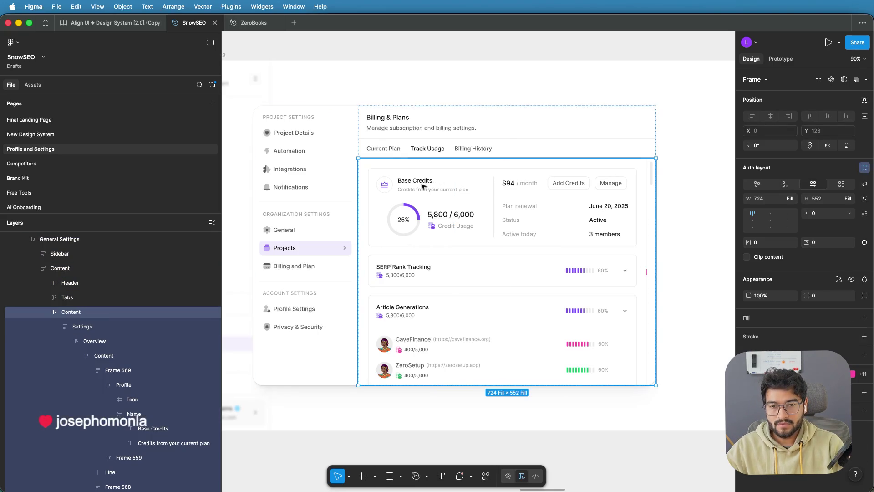
double_click(423, 186)
double_click(421, 188)
double_click(416, 194)
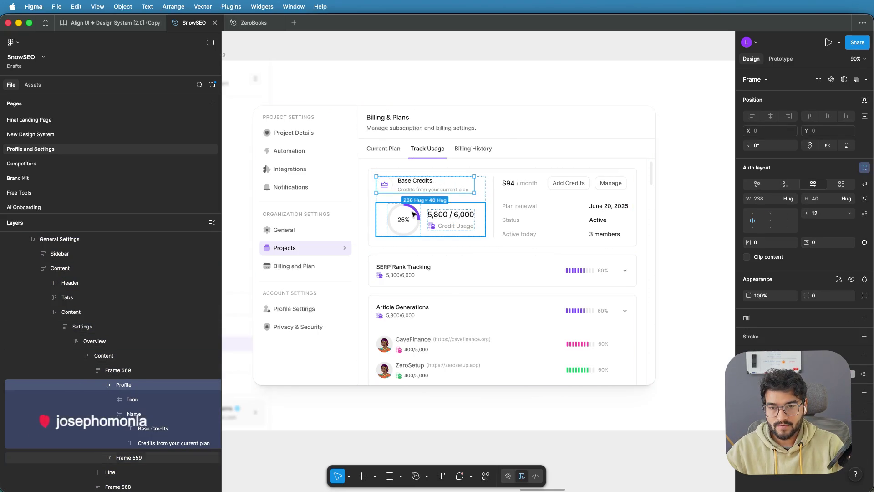
key(shift+Return)
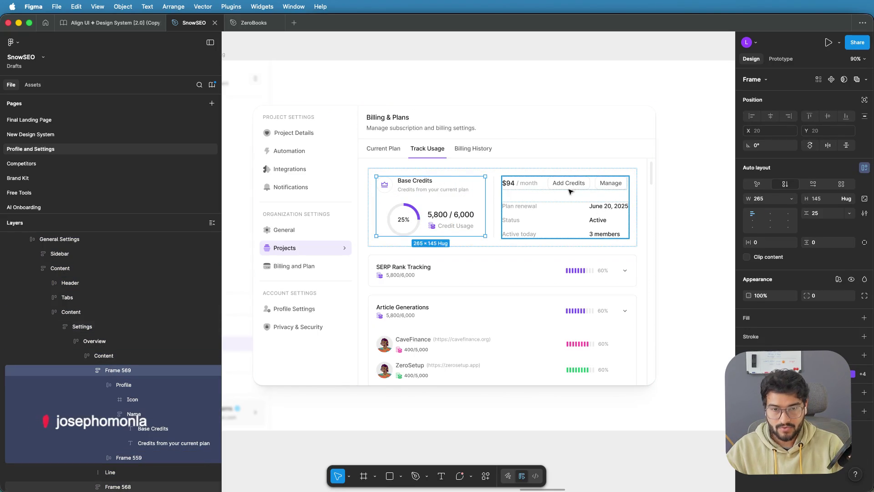
click(549, 188)
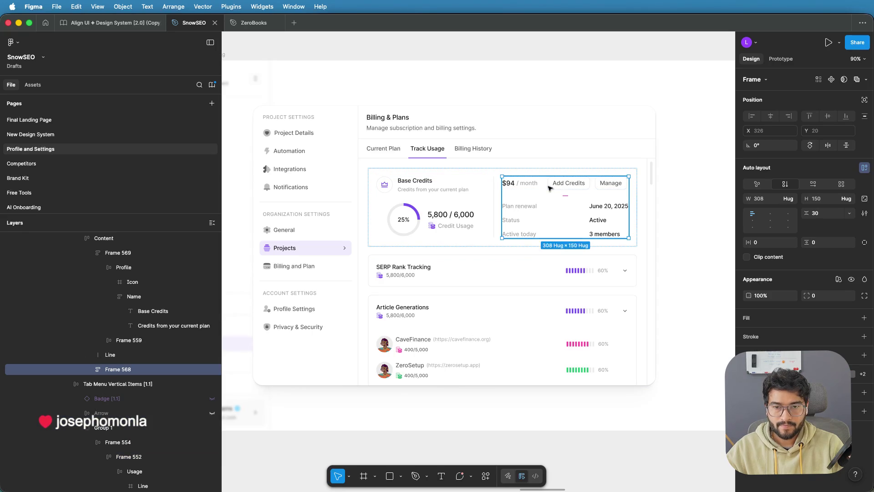
key(super+v)
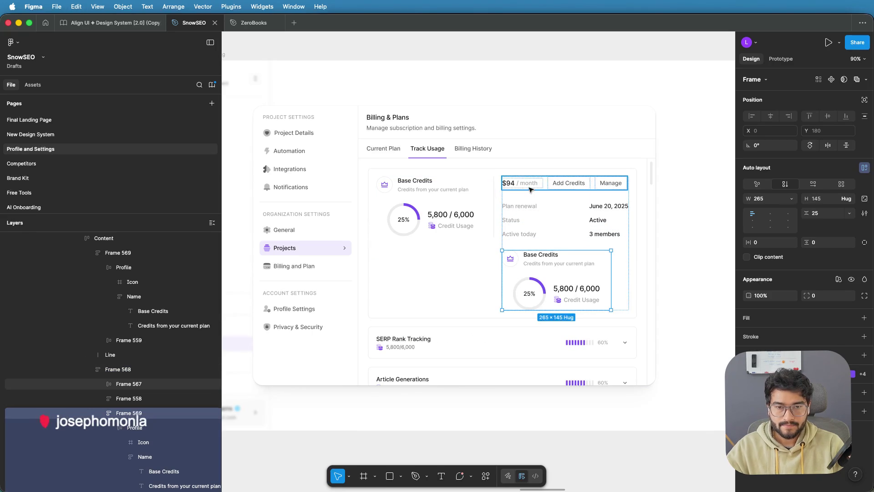
click(532, 194)
drag(533, 194, 534, 197)
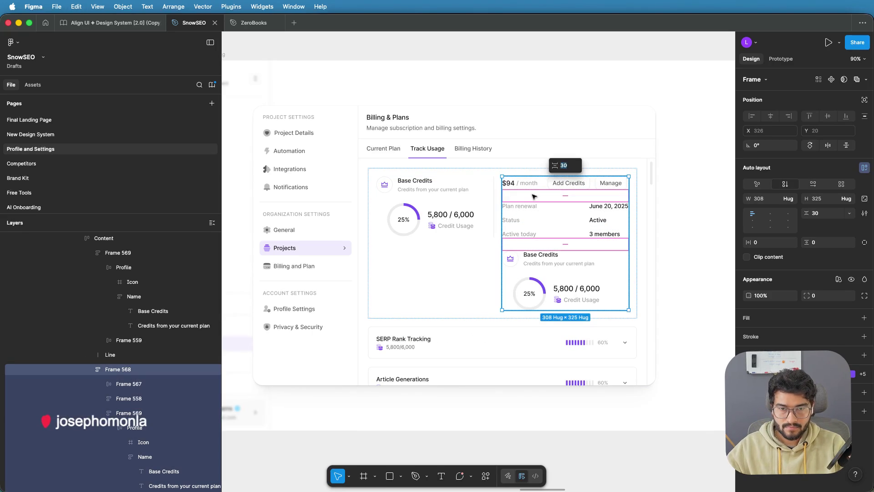
Step: Trial-delete the plan renewal and status rows and the Manage button
click(531, 226)
key(Delete)
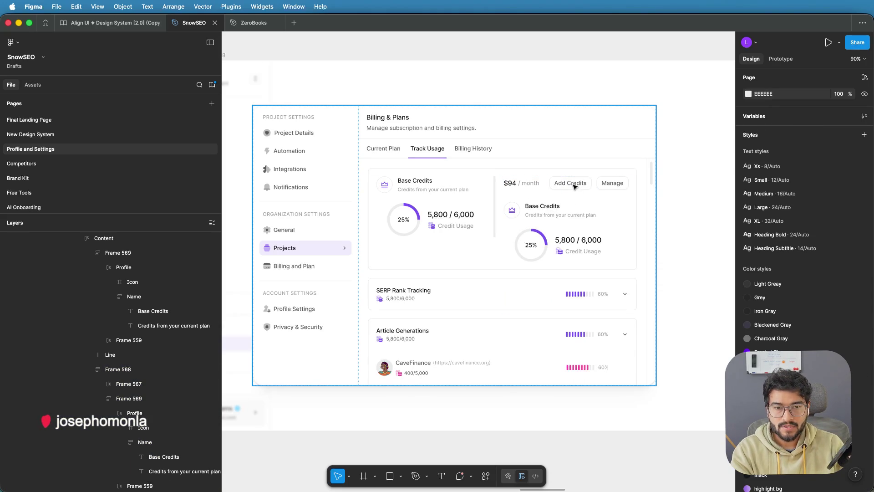
click(612, 187)
double_click(614, 185)
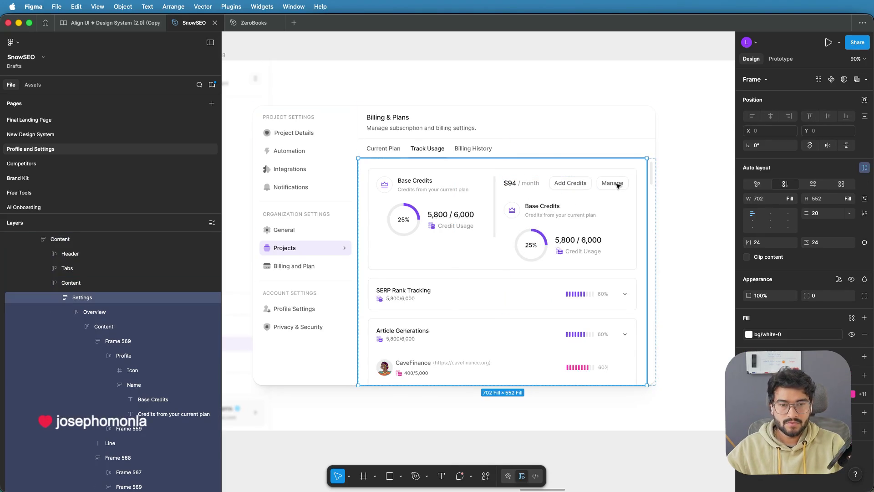
double_click(616, 185)
double_click(615, 186)
double_click(616, 185)
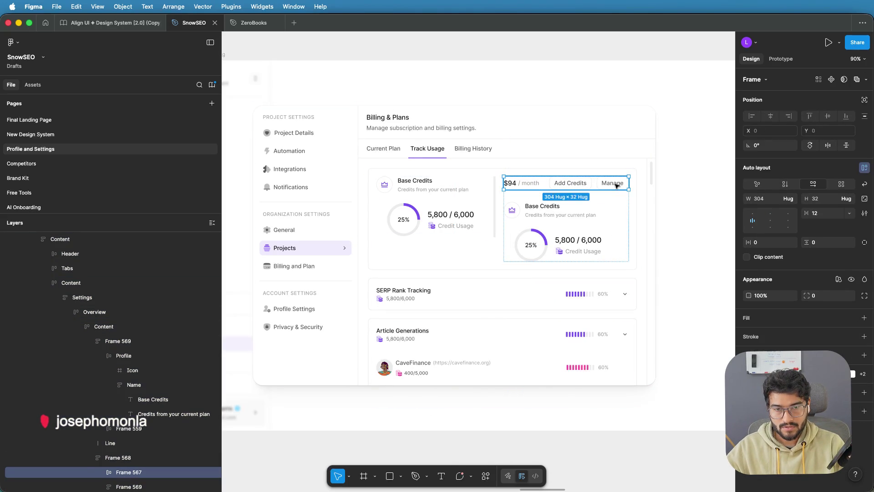
double_click(616, 185)
key(Delete)
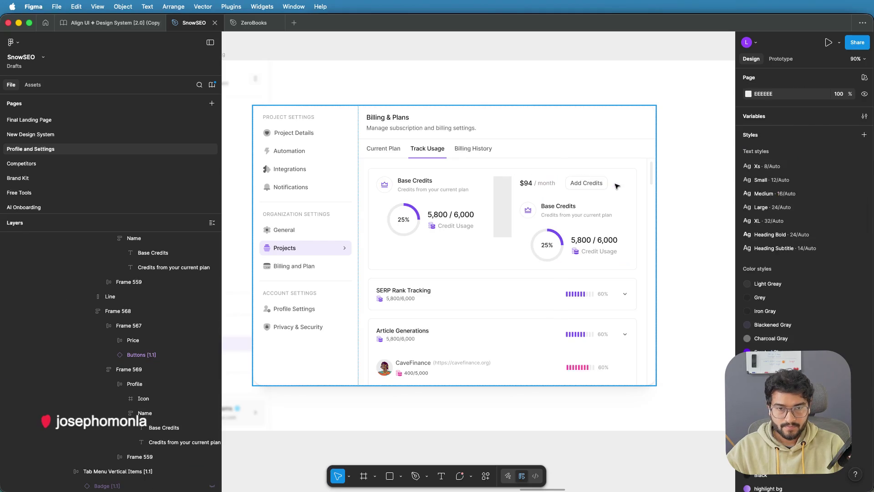
Step: Trial-delete the $94 / month price row from the credits card
click(575, 183)
double_click(587, 183)
double_click(587, 184)
double_click(584, 185)
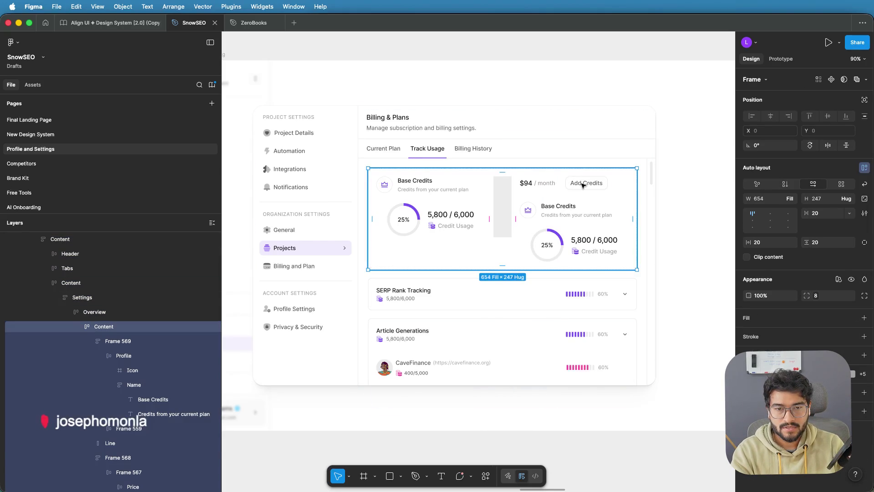
double_click(583, 185)
double_click(583, 185)
key(Delete)
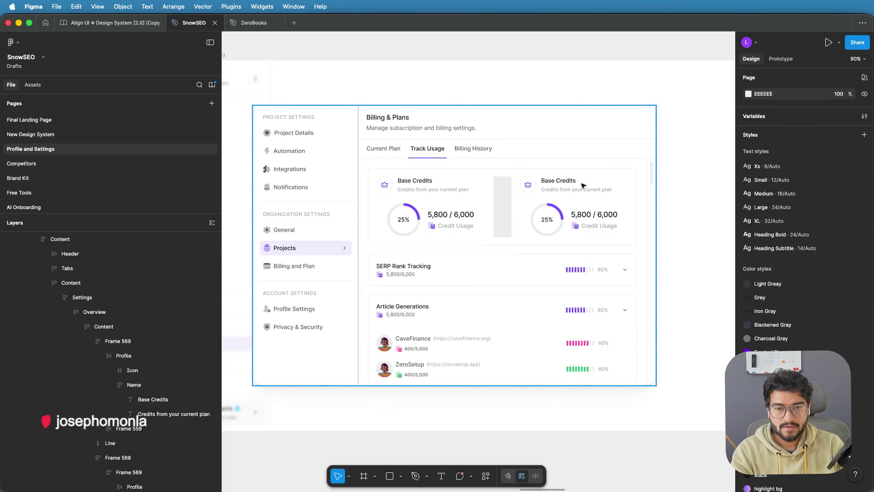
Step: Undo the trial deletions, restoring the price row, Manage button and plan renewal rows
click(502, 210)
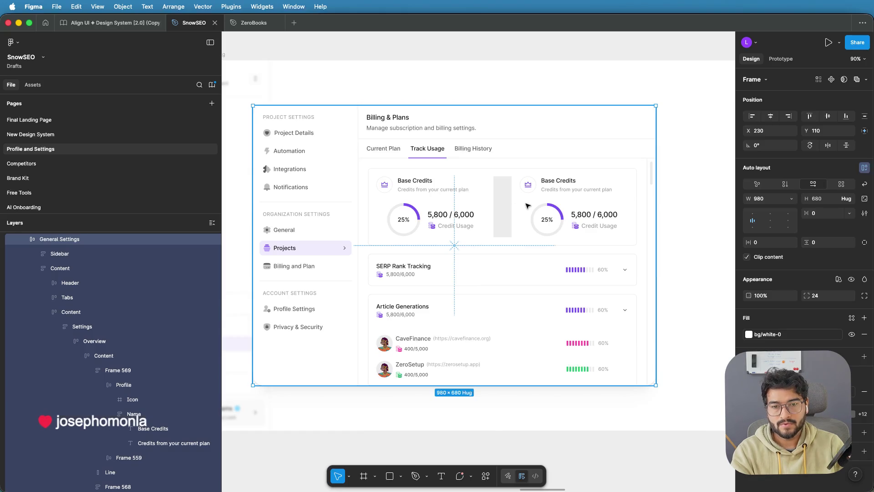
key(ctrl+z)
key(ctrl+z)
key(ctrl+z)
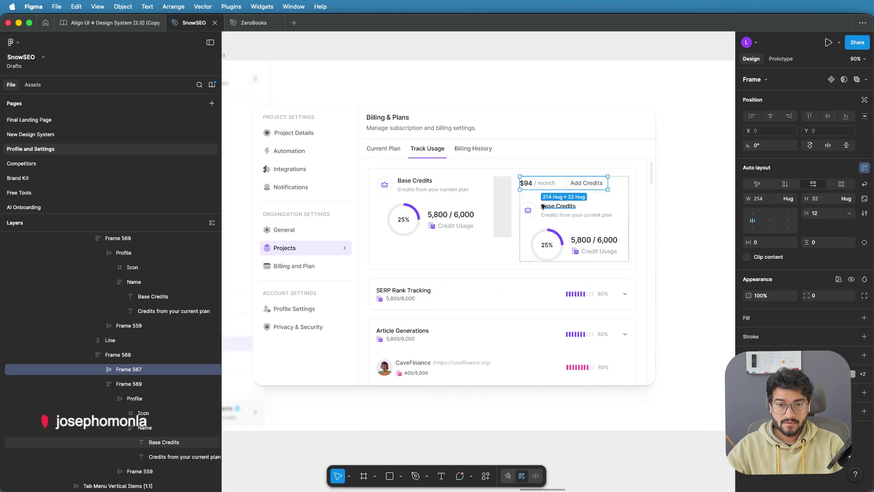
key(Escape)
key(Escape)
key(Escape)
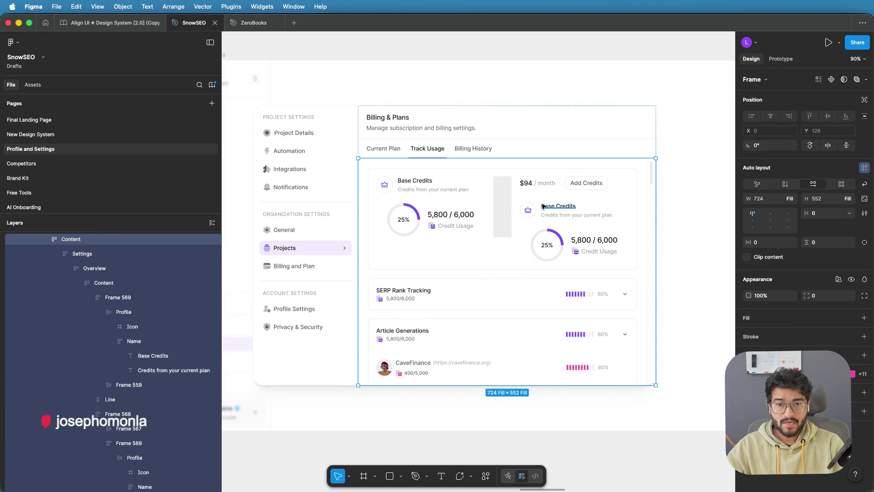
key(ctrl+z)
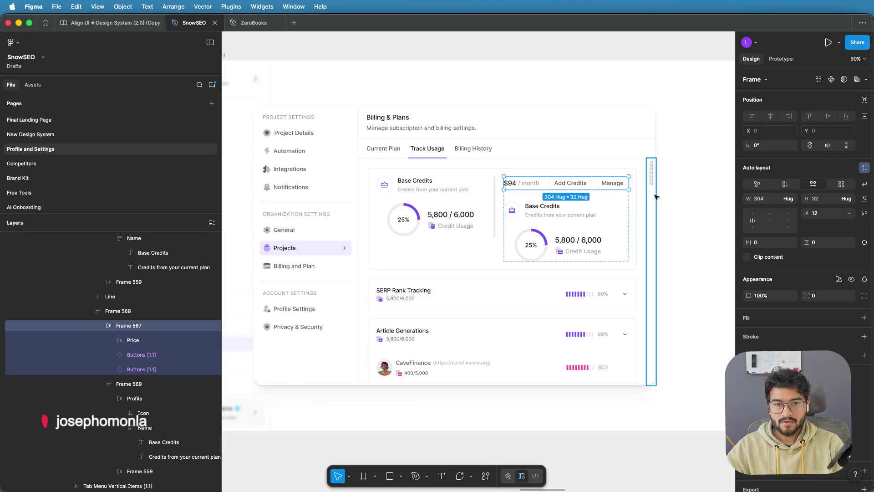
scroll(654, 195, down, 3)
click(689, 199)
super+click(642, 194)
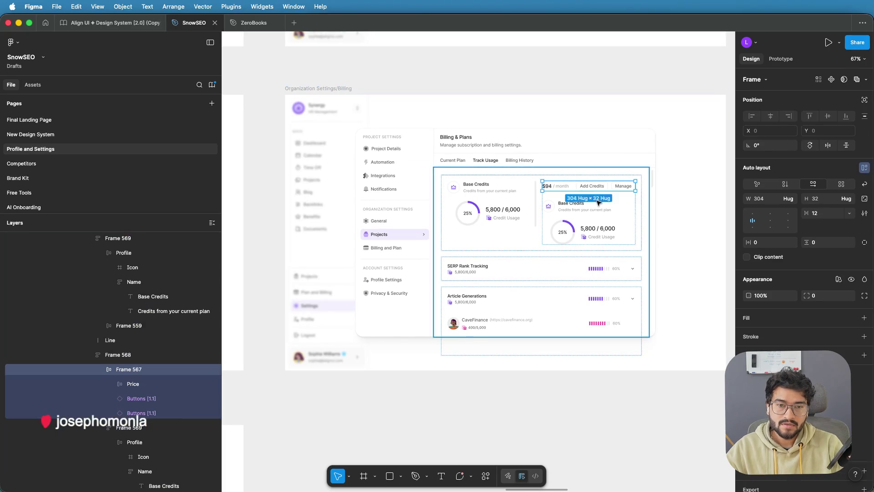
key(shift+Return)
key(shift+Return)
key(shift+Return)
key(Return)
key(Return)
key(Return)
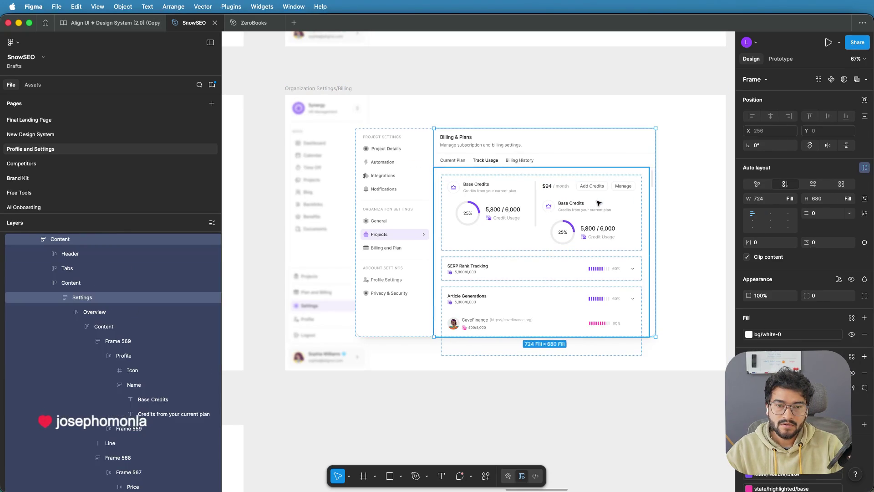
key(super+v)
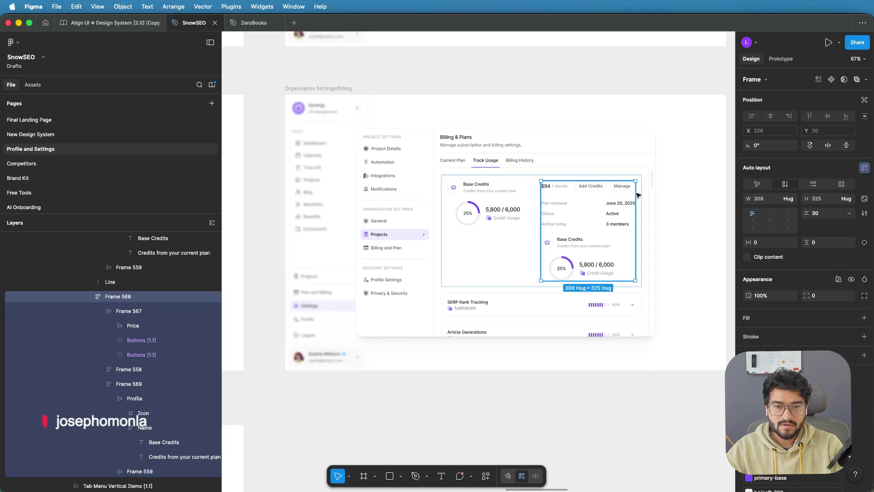
click(676, 186)
click(632, 218)
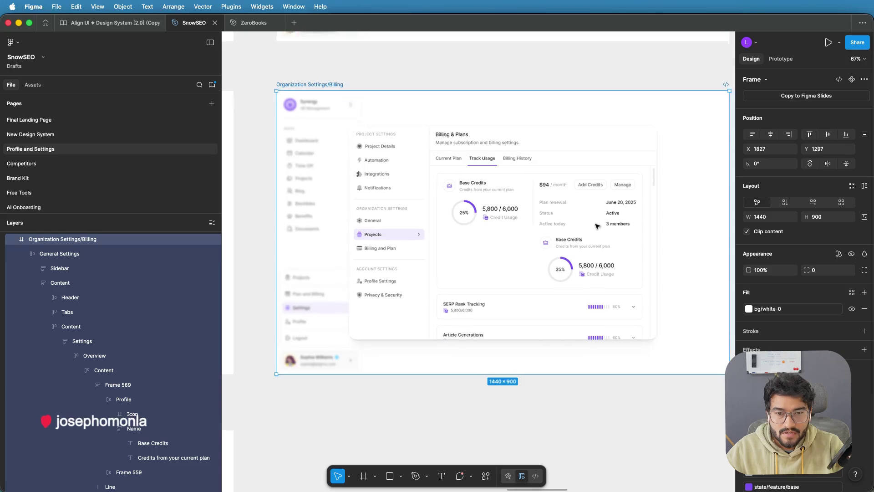
Step: Move the copied Base Credits card to the top of the credits column
key(shift+2)
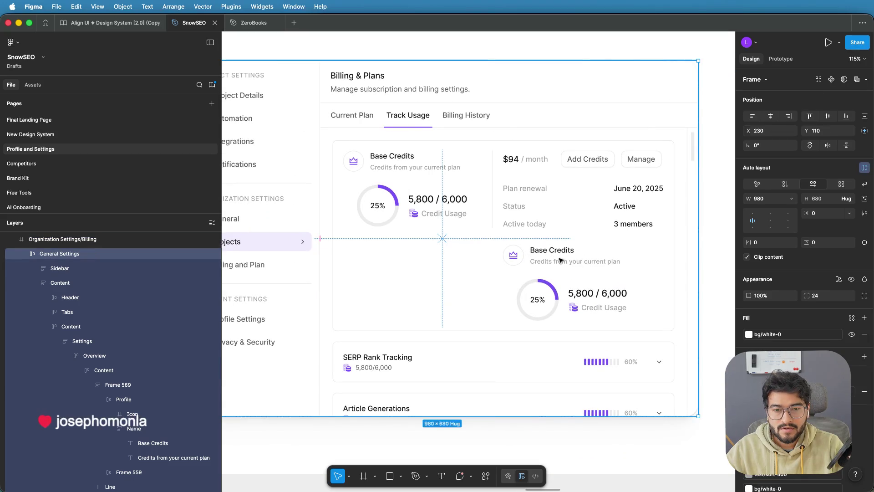
double_click(559, 259)
double_click(559, 259)
double_click(558, 258)
double_click(558, 258)
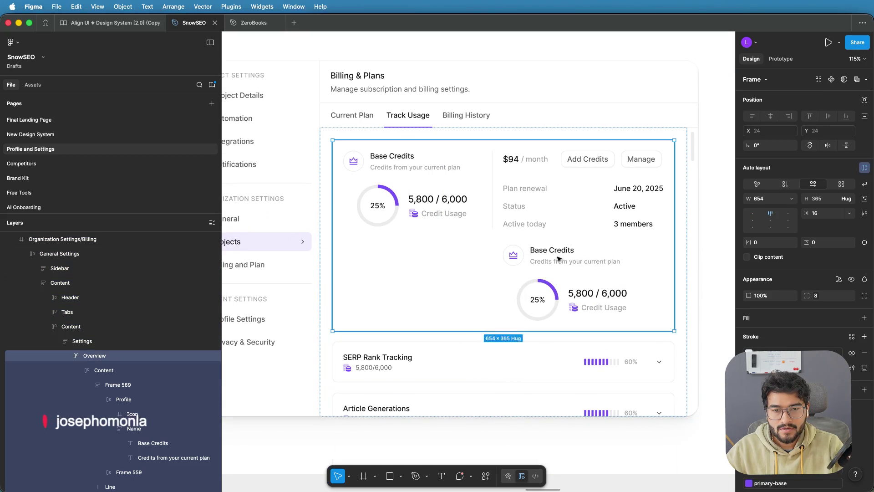
double_click(567, 255)
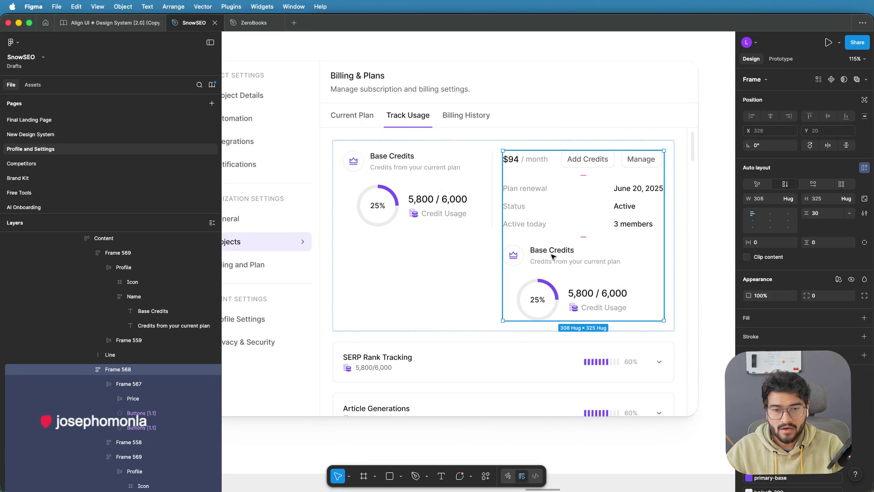
double_click(554, 257)
drag(554, 257, 560, 168)
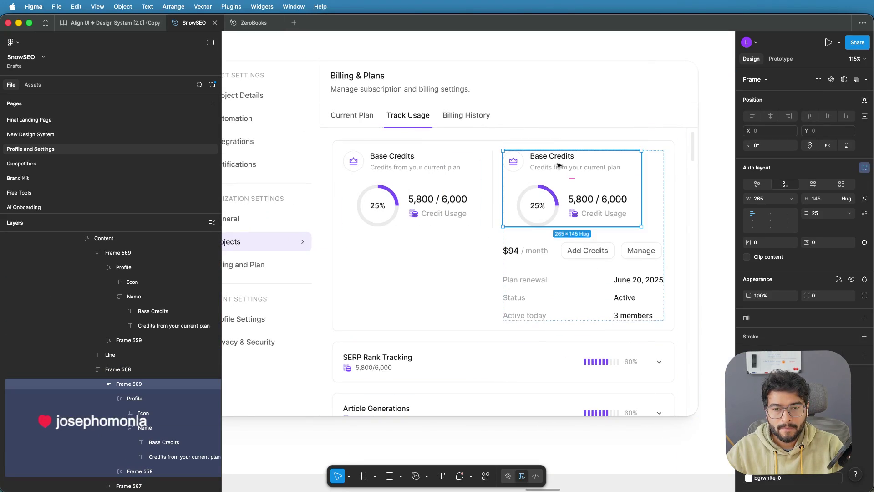
Step: Remove the plan renewal details section from the credits card
click(535, 283)
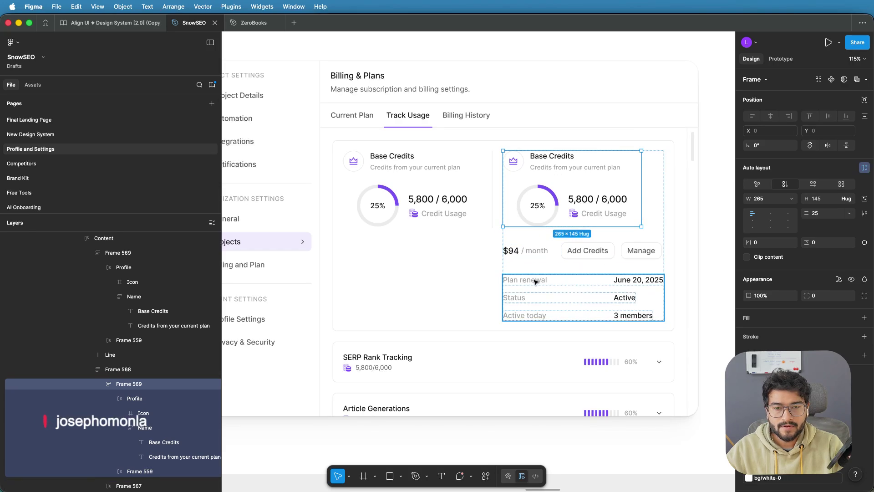
key(Delete)
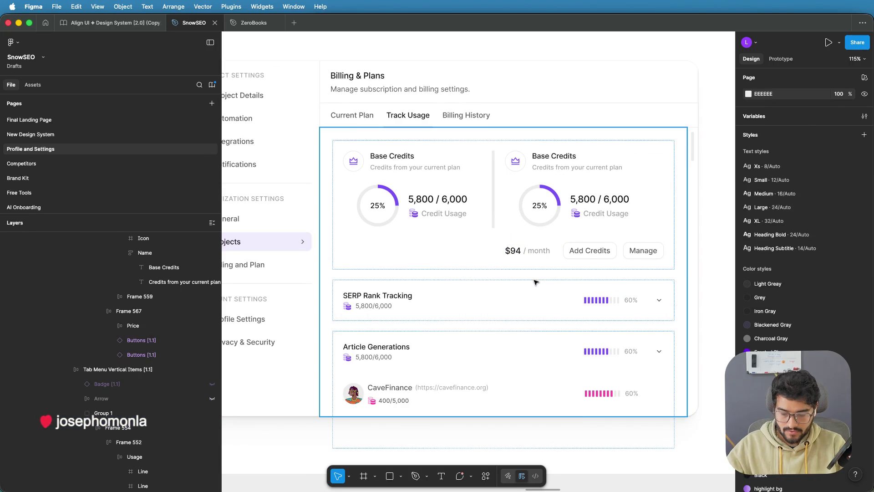
key(ctrl+z)
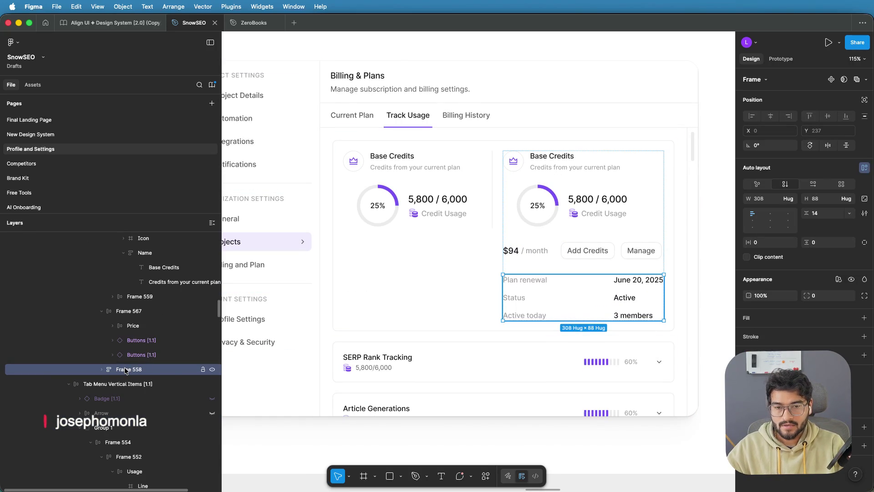
click(101, 370)
click(131, 380)
key(Delete)
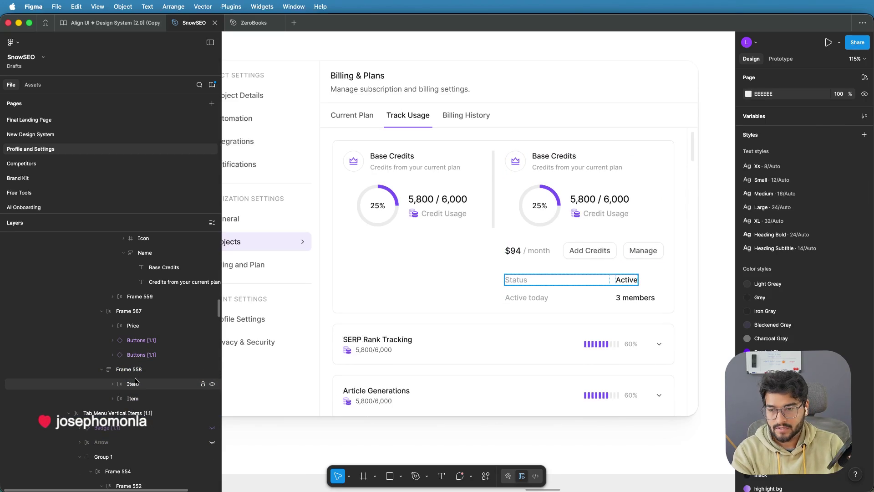
key(ctrl+z)
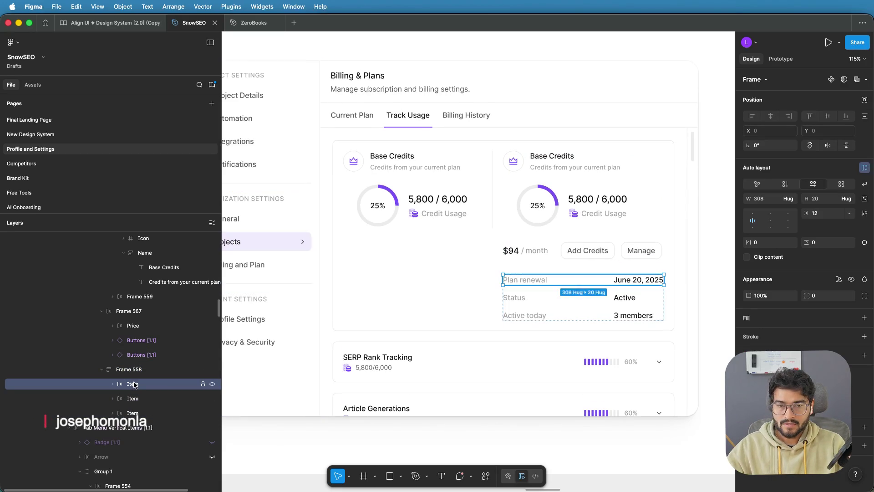
click(491, 204)
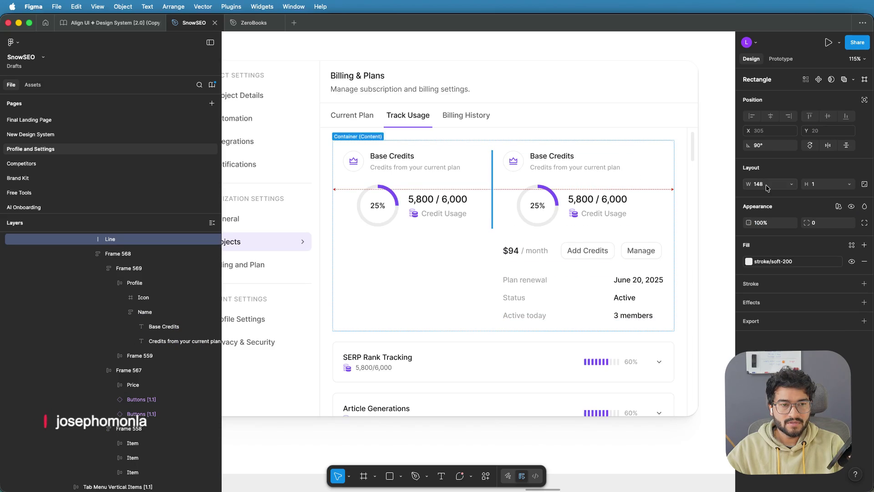
click(546, 288)
key(Delete)
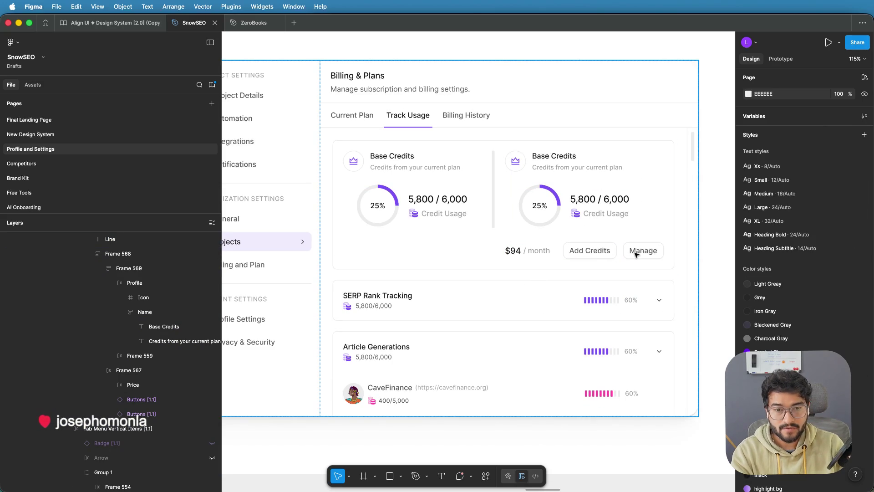
Step: Delete the Manage button from the price row
click(636, 254)
double_click(637, 253)
double_click(637, 253)
double_click(637, 253)
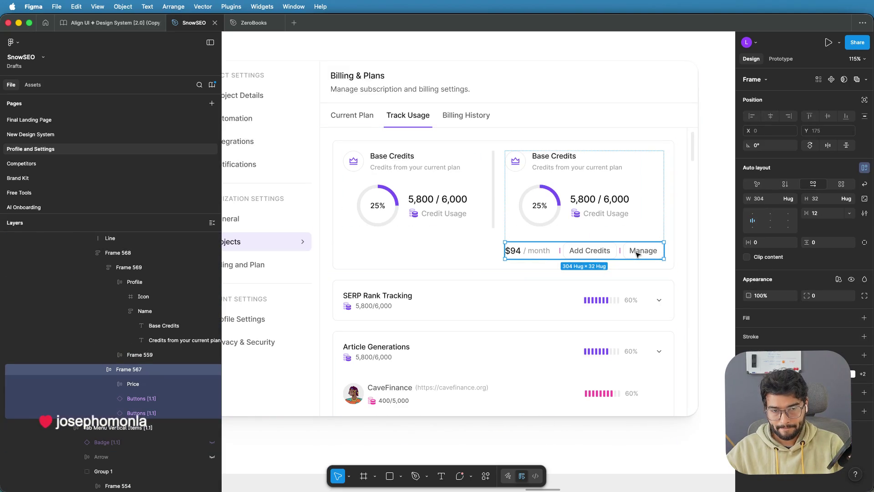
click(637, 253)
key(Delete)
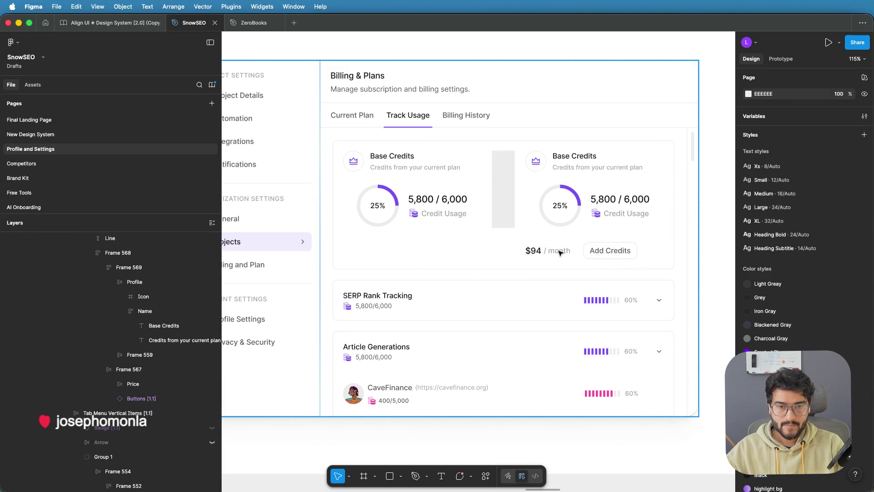
Step: Delete the $94 / Add Credits price row
click(560, 252)
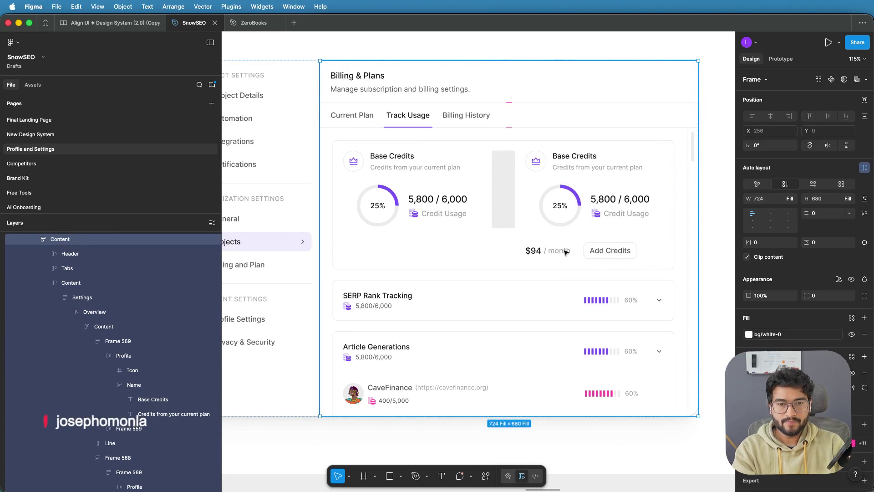
double_click(559, 253)
double_click(560, 253)
double_click(560, 252)
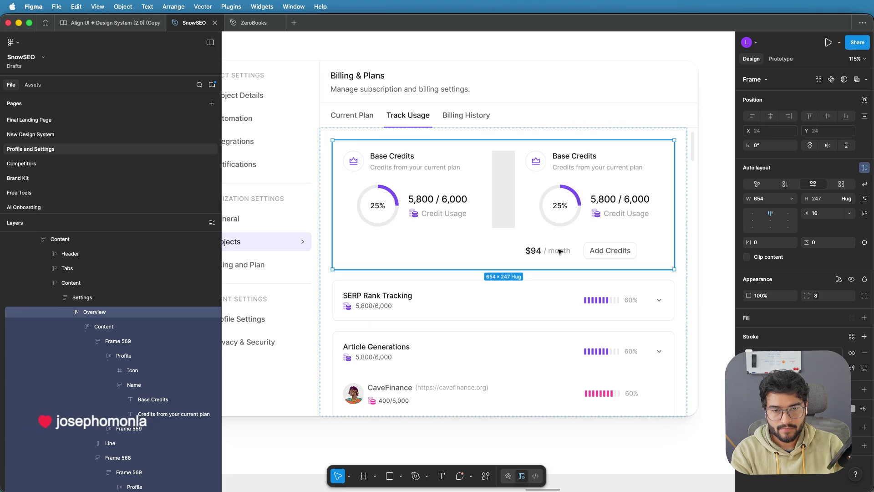
double_click(587, 250)
click(588, 251)
key(Delete)
Step: Thin the divider between the two credit halves down to a hairline
click(509, 189)
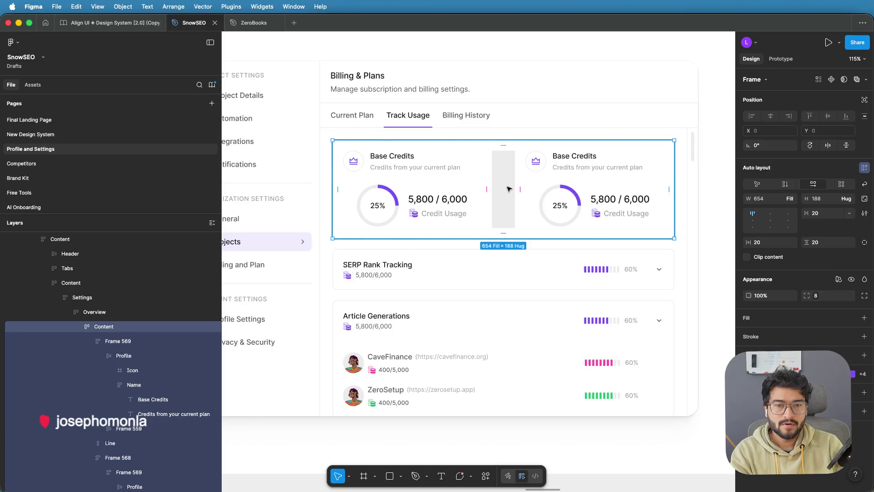
click(509, 189)
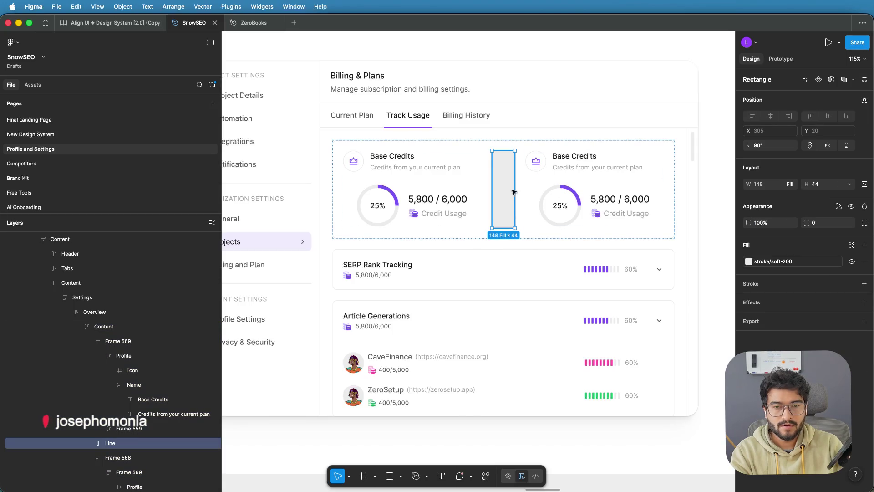
drag(515, 189, 492, 187)
click(542, 190)
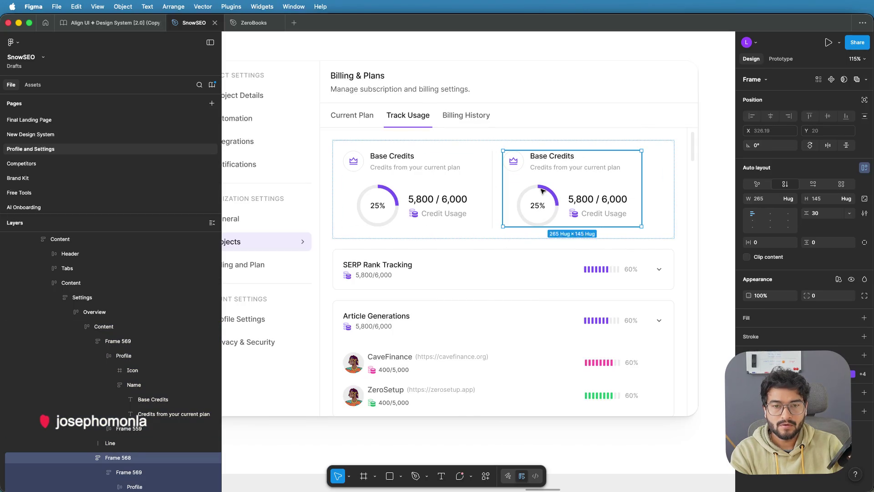
click(493, 186)
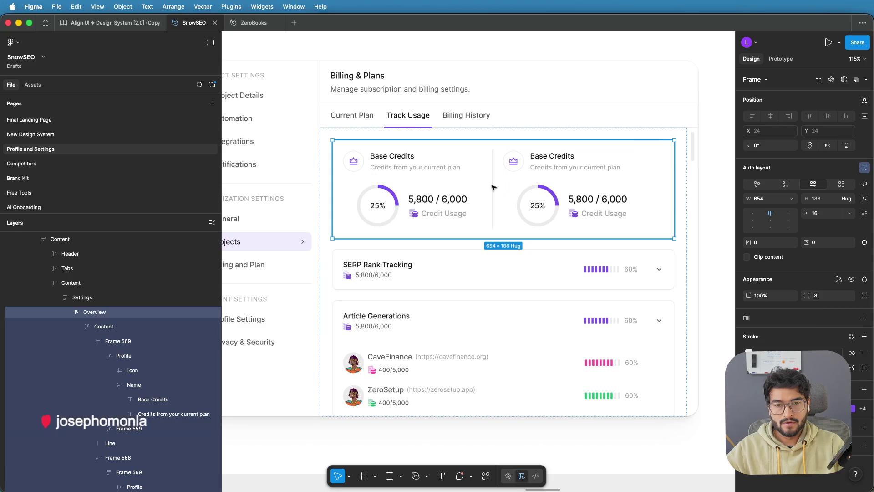
scroll(492, 187, up, 5)
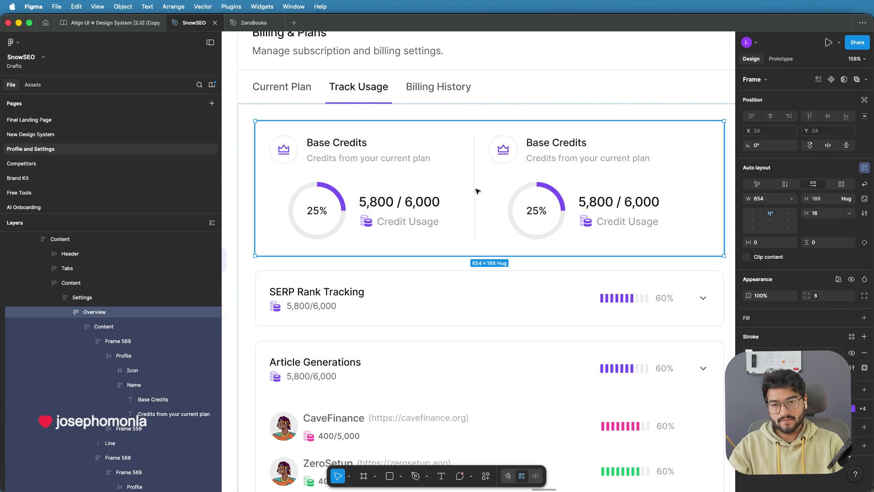
Step: Try spacings of 40 and then 50 between the two credit halves
click(474, 190)
key(Escape)
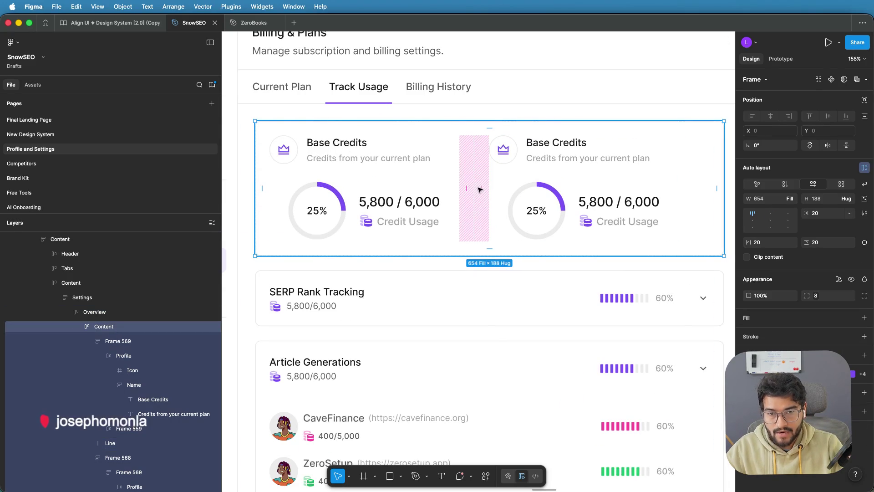
click(480, 188)
text(40)
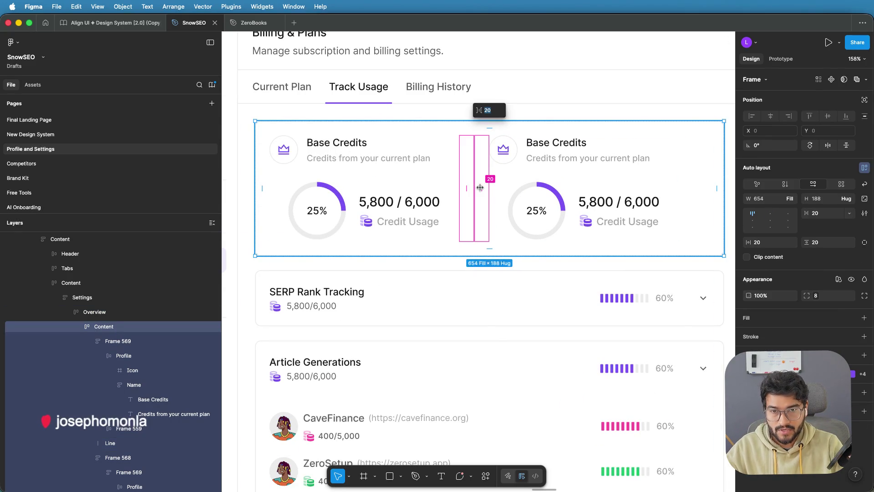
key(Return)
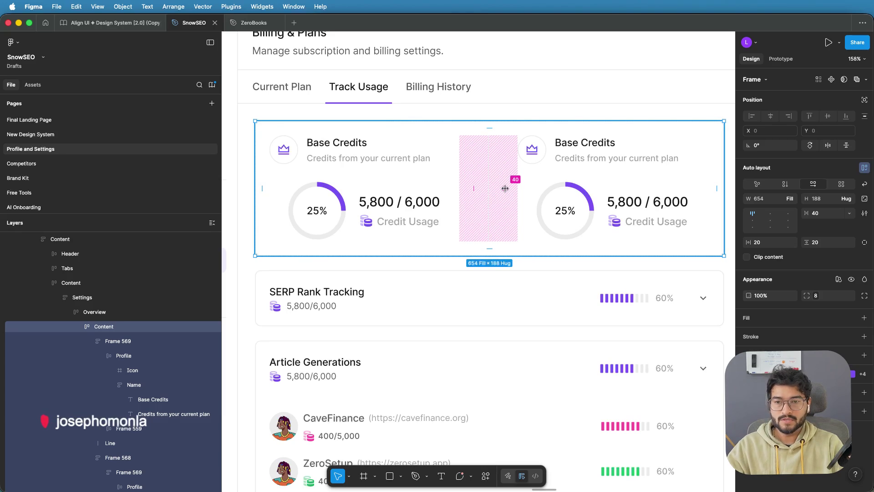
click(502, 190)
text(50)
key(Return)
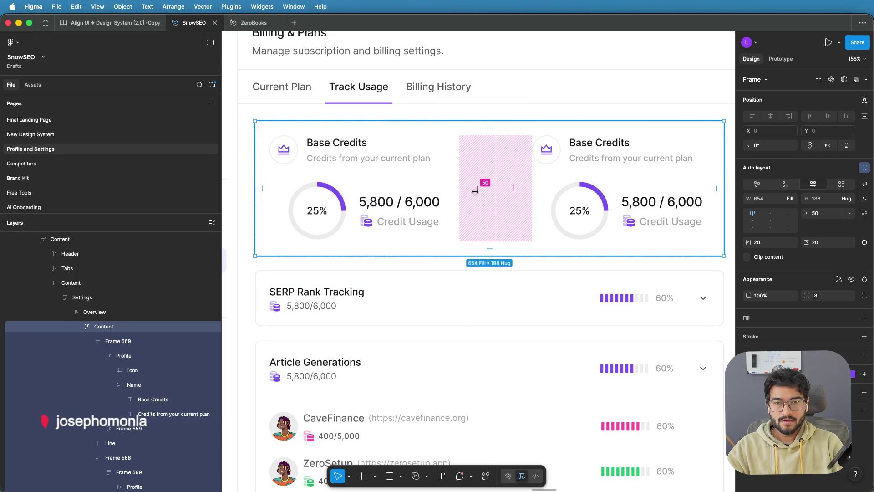
Step: Set the spacing back to 40, then drag it down to 30
scroll(489, 228, down, 5)
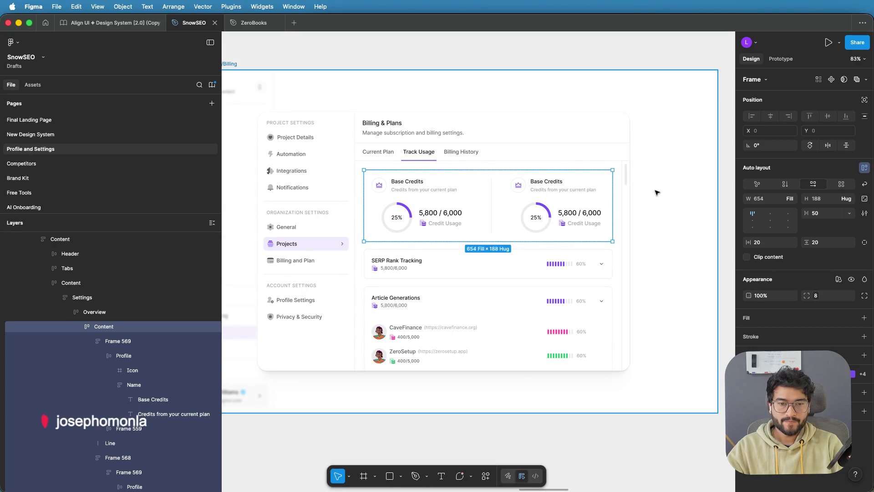
click(502, 203)
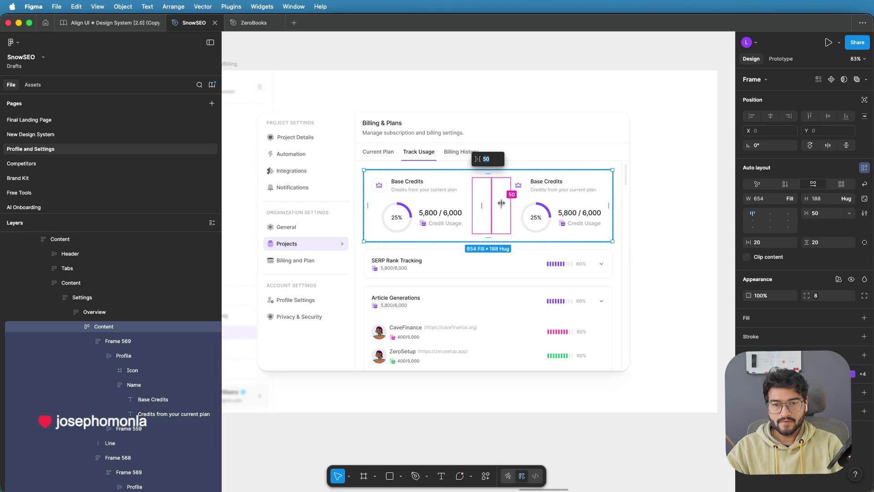
text(40)
key(Return)
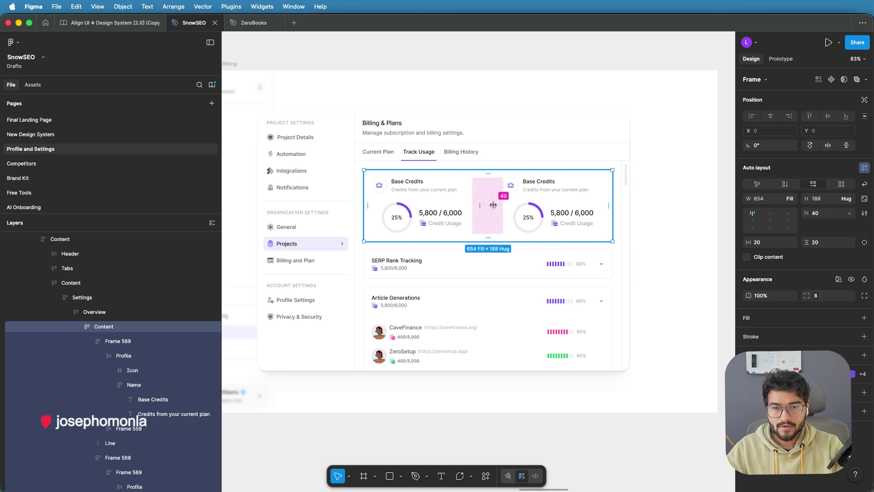
drag(493, 205, 488, 204)
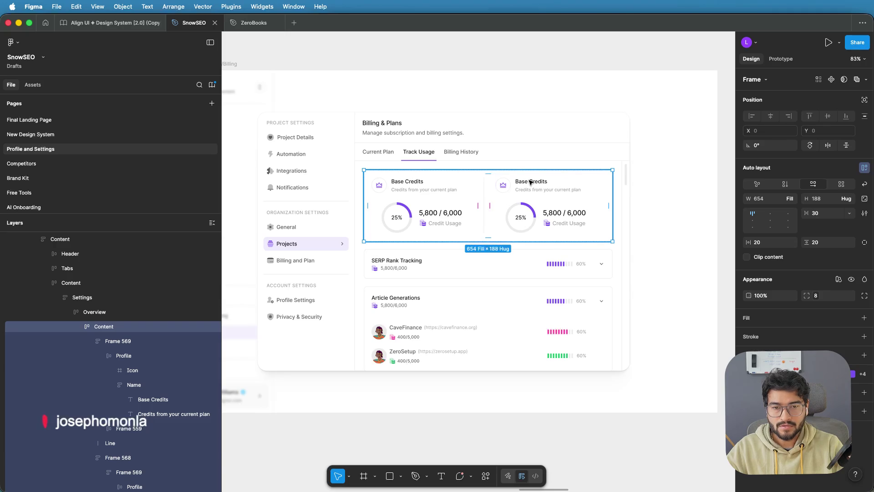
click(528, 181)
click(526, 182)
click(525, 182)
Step: Retitle the right half 'Extra Credits' with subtitle 'Extra Credits for more power'
double_click(522, 182)
text(Extra)
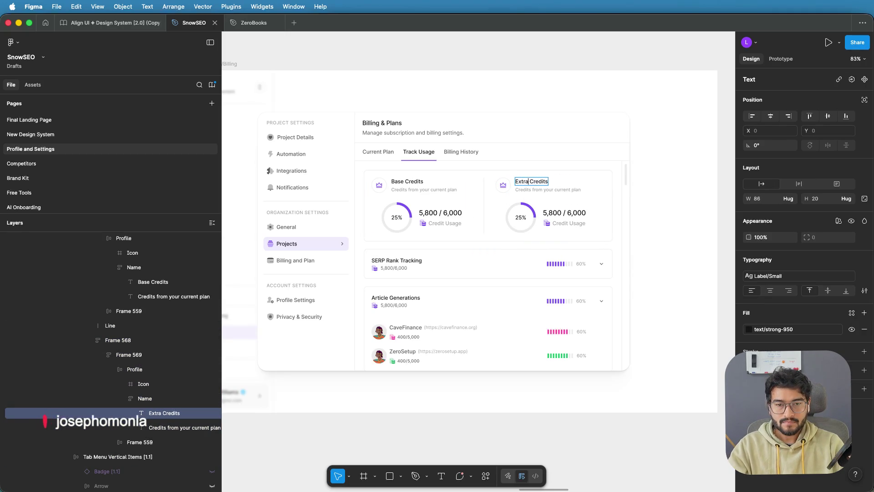
click(551, 190)
double_click(550, 191)
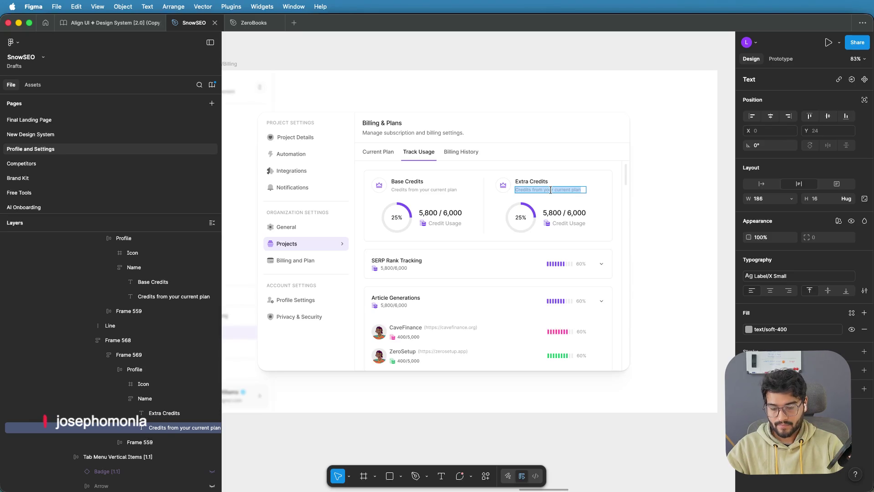
text(Extra Credits)
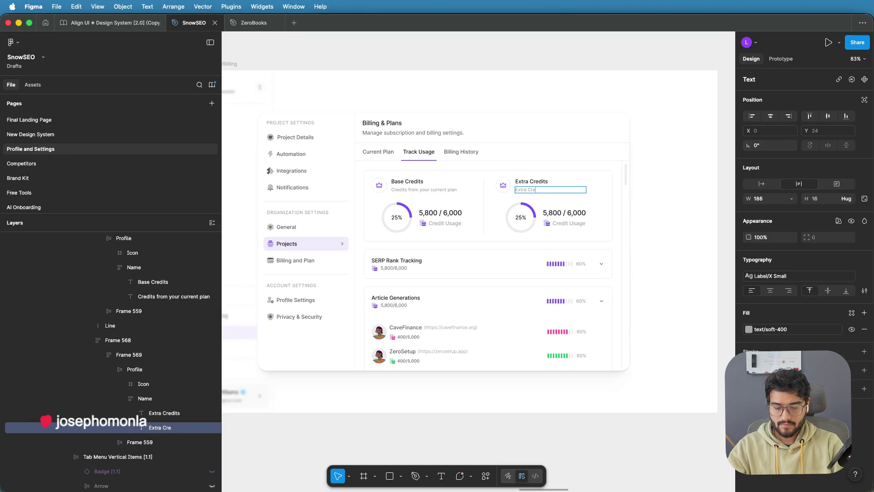
text( for more po)
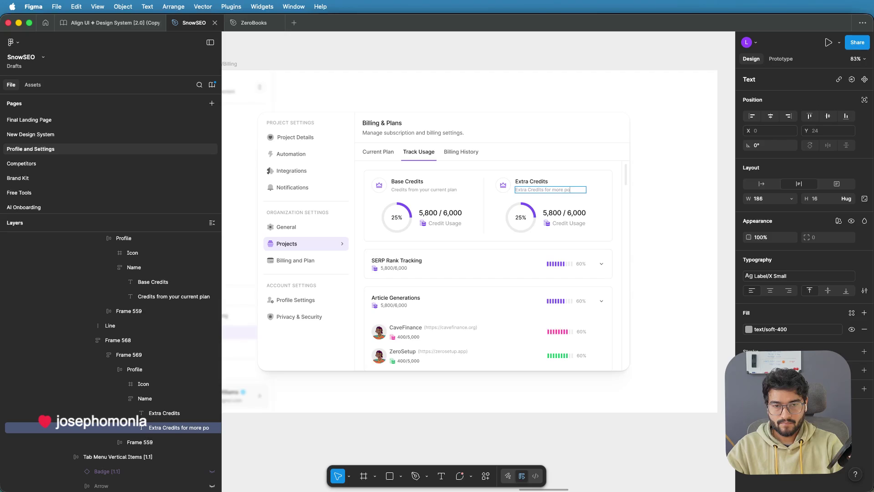
key(Escape)
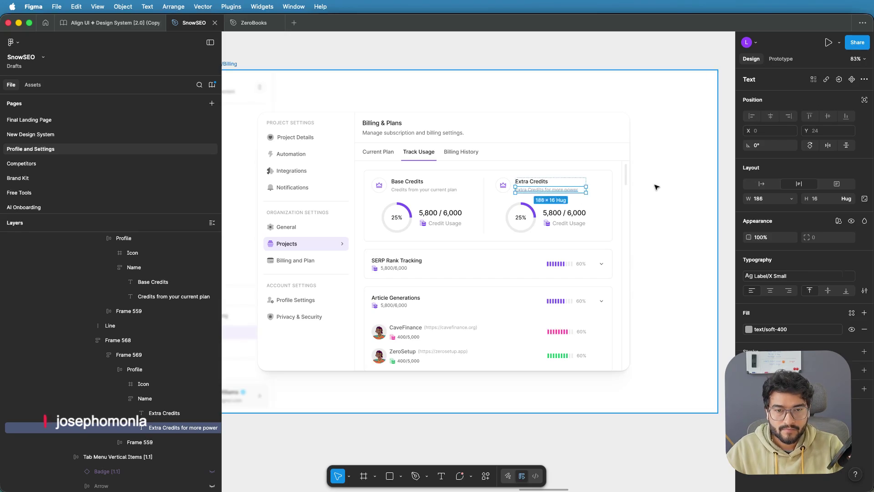
click(615, 202)
Step: Select the row holding the Extra Credits icon and heading
click(542, 185)
double_click(543, 185)
double_click(543, 184)
double_click(544, 183)
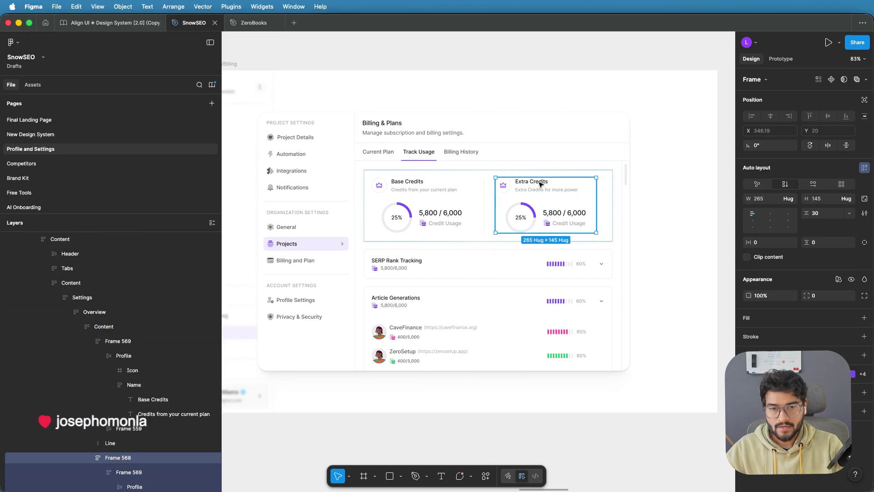
double_click(536, 183)
double_click(535, 184)
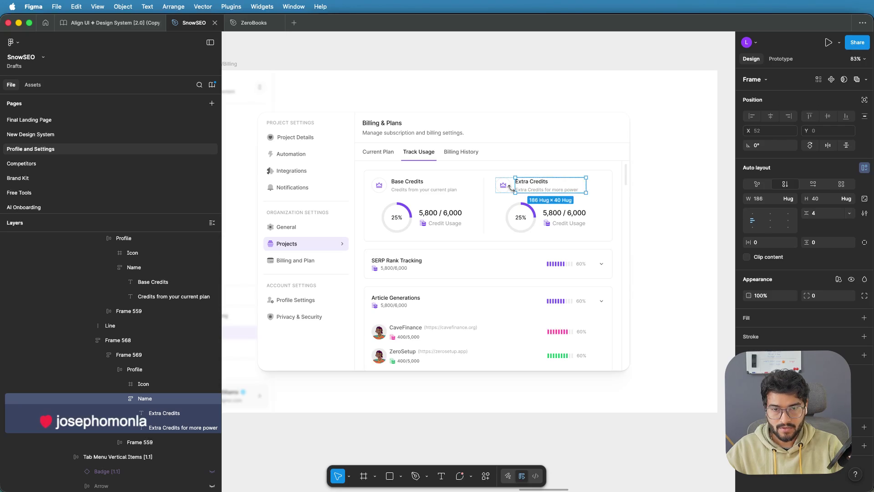
click(137, 370)
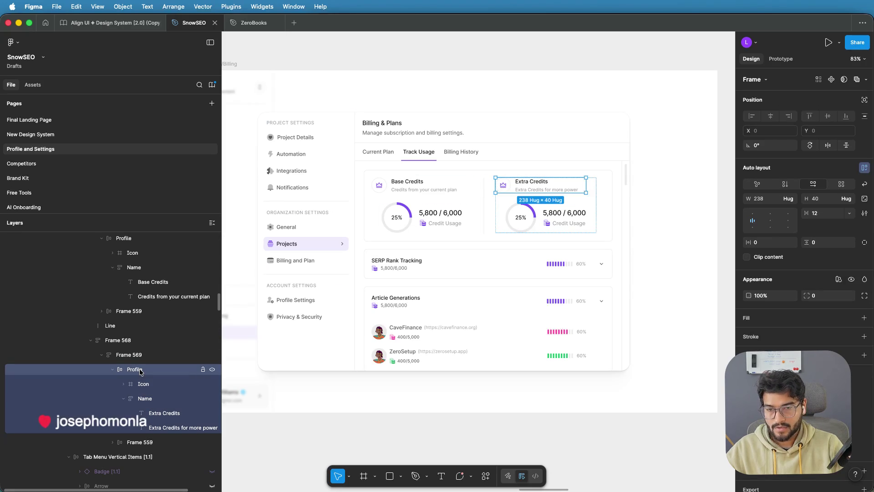
Step: Paste the Manage button instance into the Extra Credits heading row and review it
key(ctrl+v)
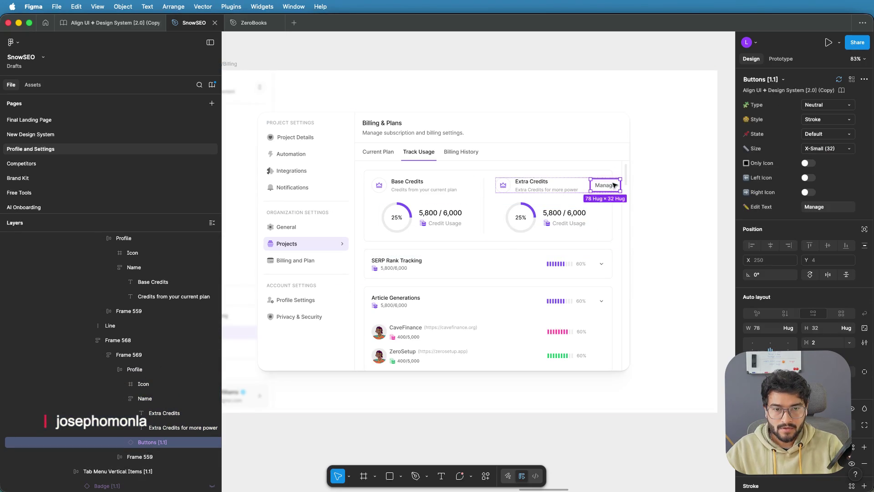
scroll(615, 185, up, 5)
scroll(615, 186, up, 2)
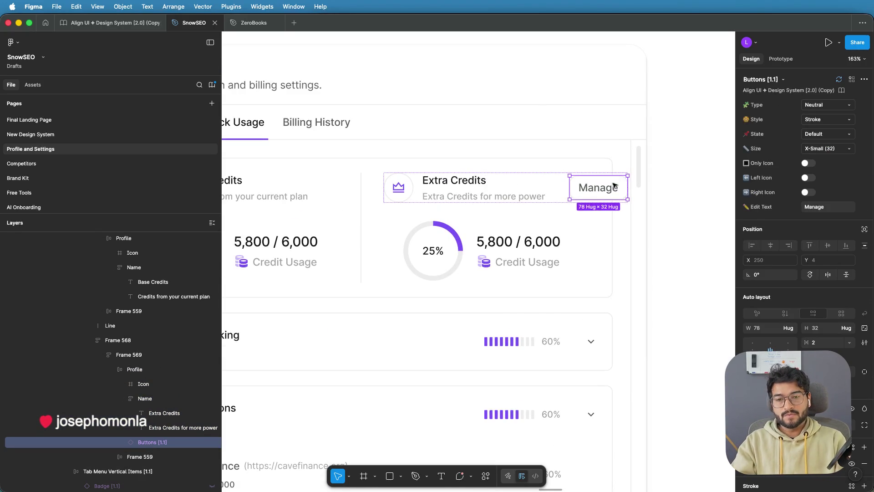
scroll(615, 185, down, 3)
scroll(615, 185, down, 3)
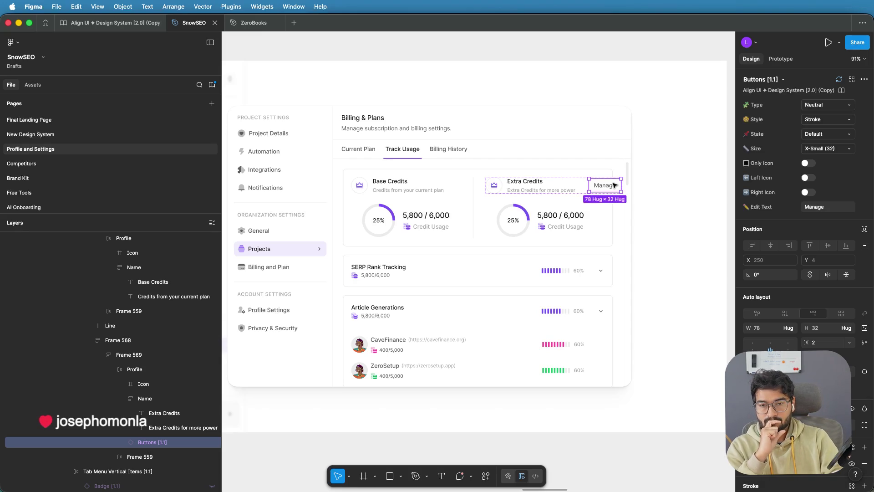
scroll(497, 222, down, 5)
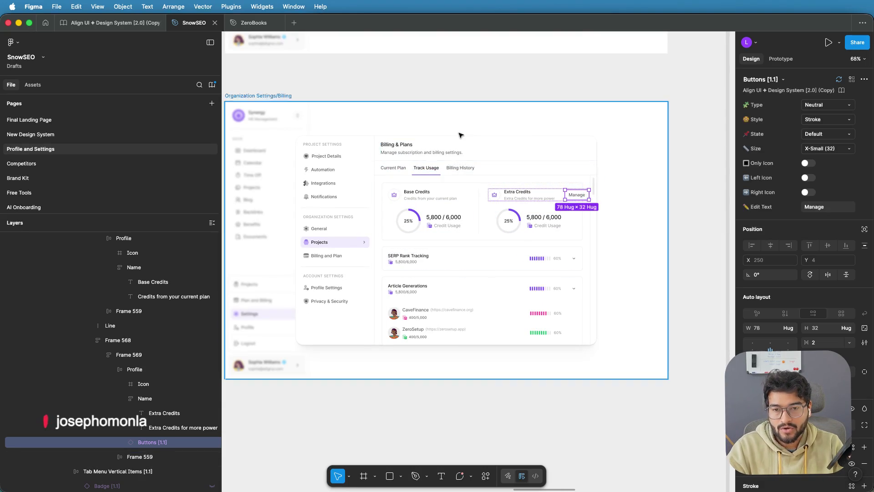
scroll(460, 135, down, 3)
scroll(391, 244, left, 10)
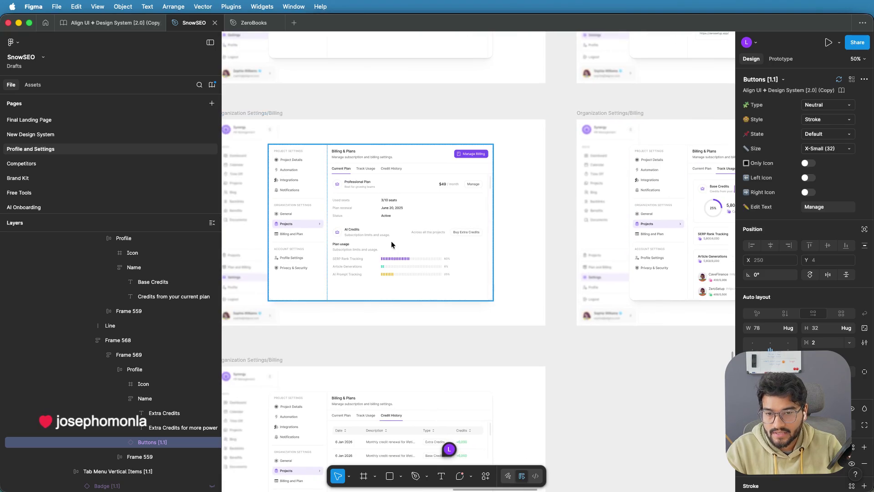
scroll(392, 245, up, 2)
scroll(416, 236, right, 5)
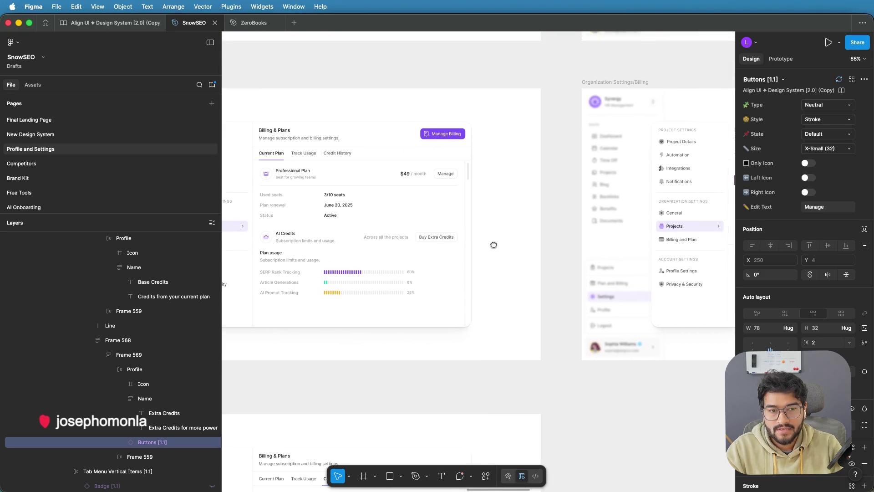
click(314, 234)
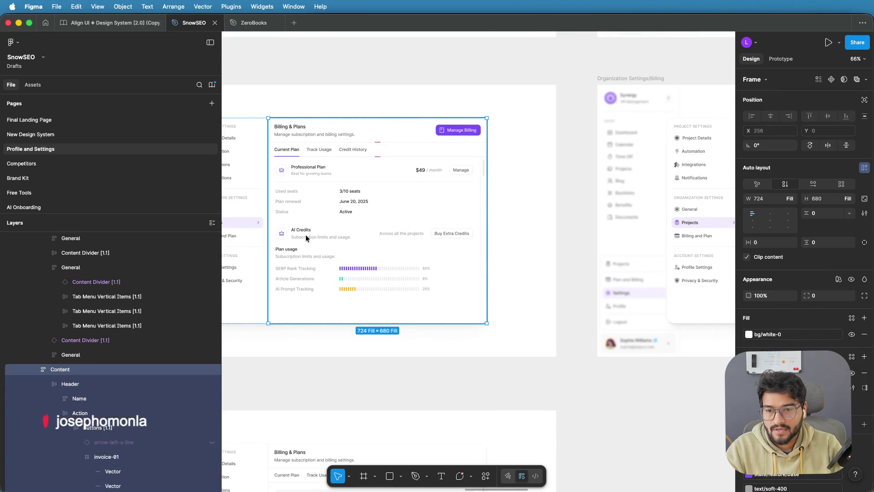
double_click(302, 234)
double_click(302, 234)
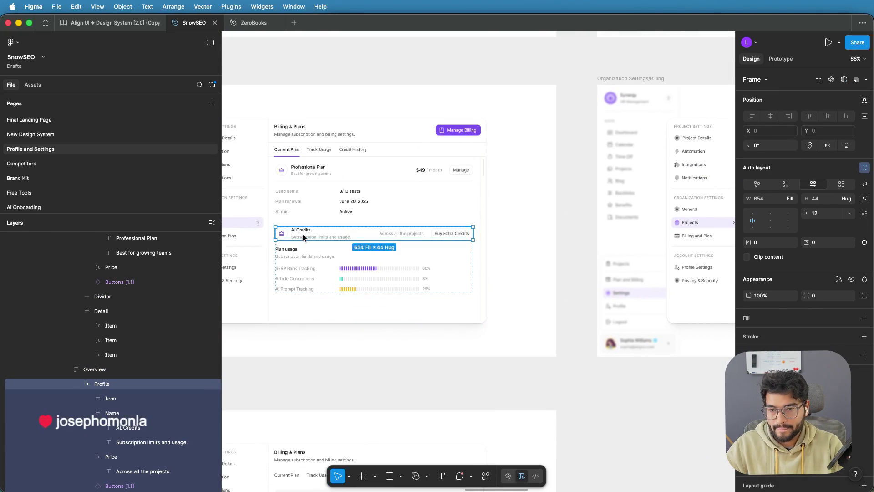
drag(542, 230, 338, 262)
scroll(500, 218, right, 8)
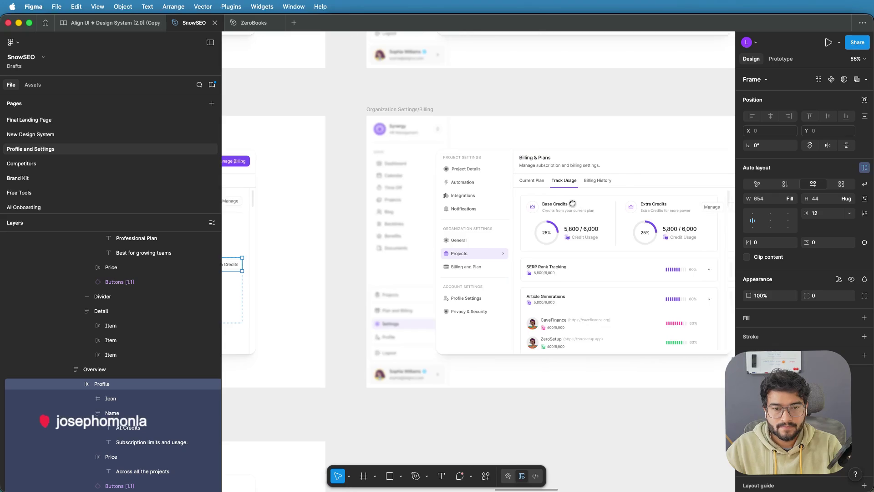
click(515, 203)
double_click(517, 200)
double_click(516, 200)
double_click(516, 200)
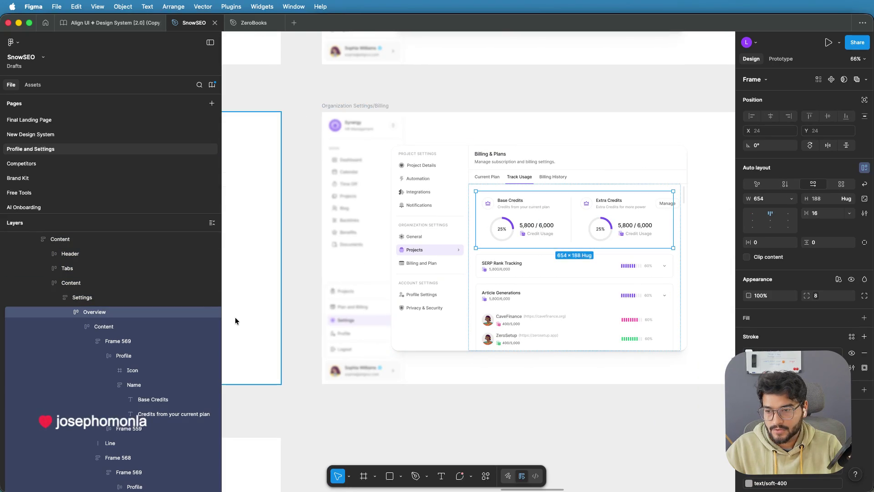
click(105, 326)
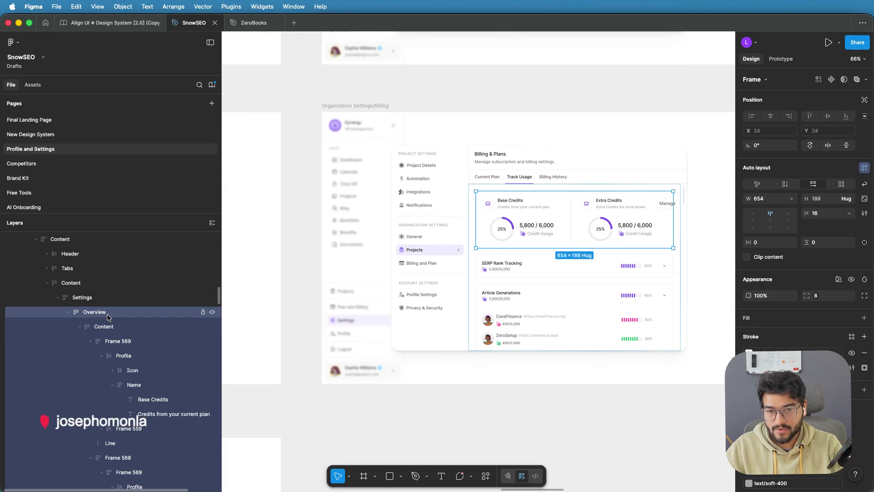
key(ctrl+v)
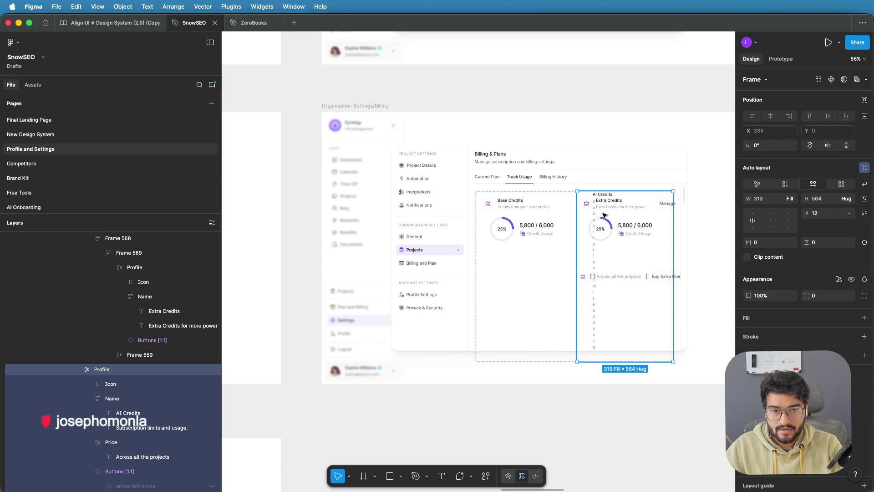
mouse_move(603, 197)
mouse_down()
mouse_move(556, 176)
mouse_move(520, 195)
mouse_move(534, 236)
mouse_move(544, 191)
mouse_move(586, 205)
mouse_move(623, 201)
mouse_move(571, 185)
mouse_move(175, 261)
mouse_move(213, 280)
mouse_move(673, 197)
mouse_move(698, 190)
mouse_move(692, 185)
mouse_move(689, 211)
mouse_up()
scroll(662, 232, down, 2)
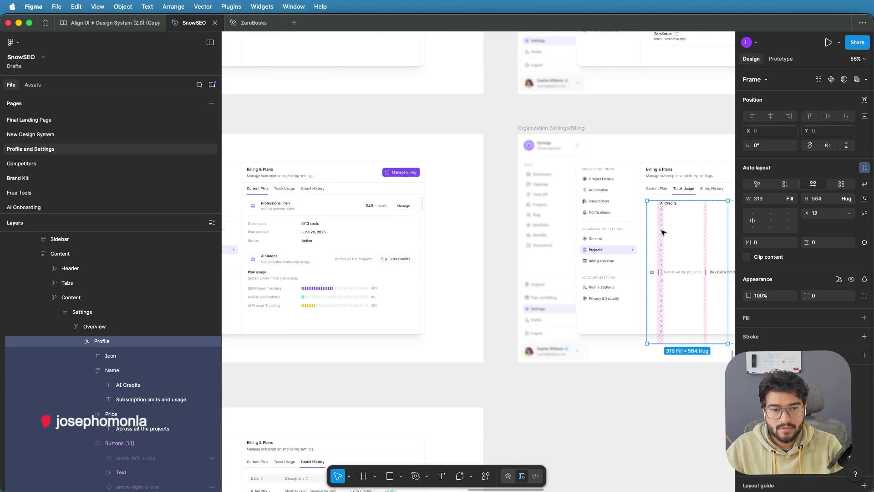
click(96, 325)
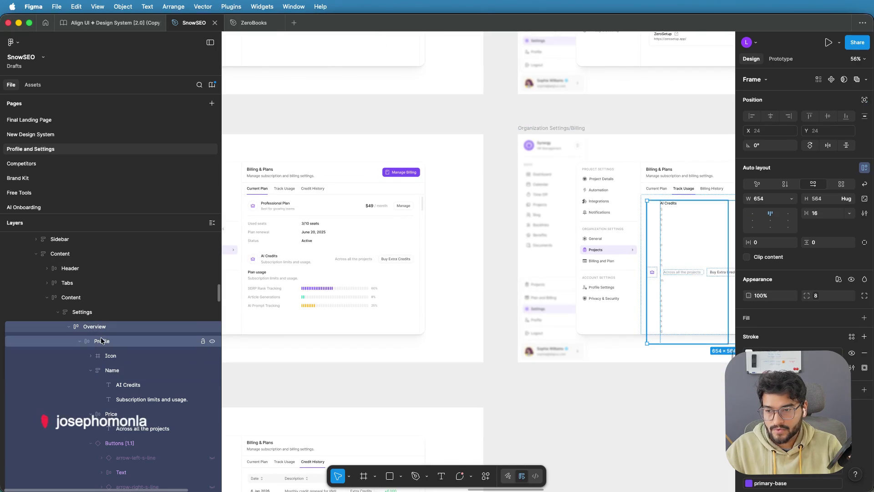
click(98, 341)
click(80, 341)
click(96, 357)
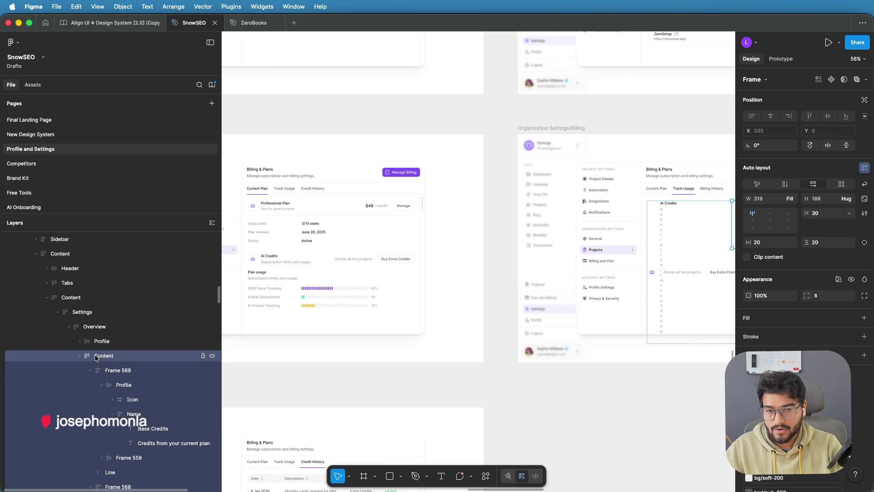
drag(98, 342, 100, 323)
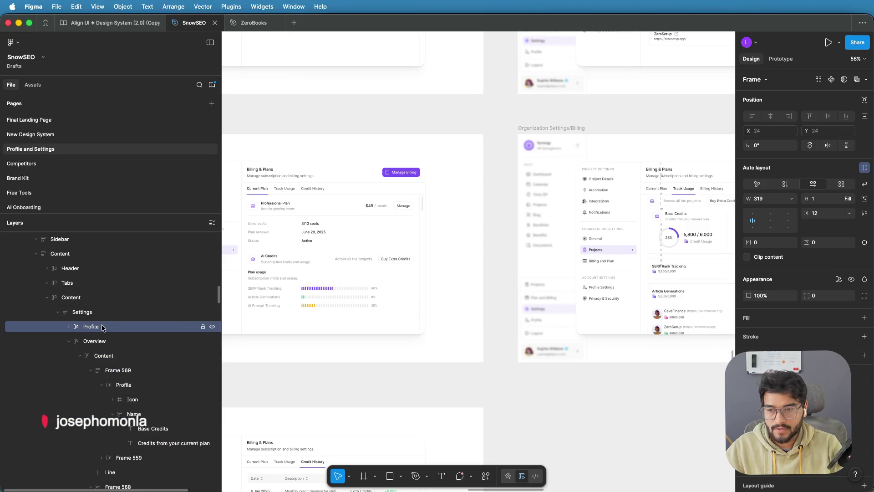
key(Delete)
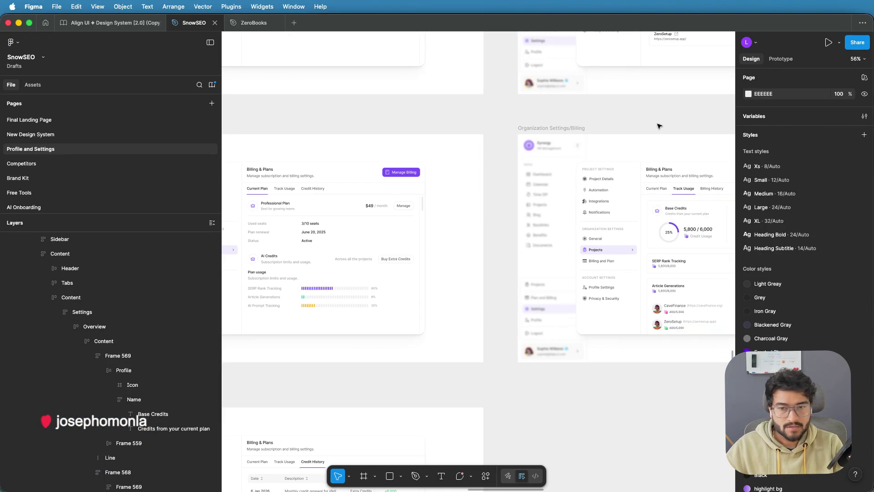
Step: Select the Professional Plan row inside the Current Plan frame
scroll(284, 209, up, 1)
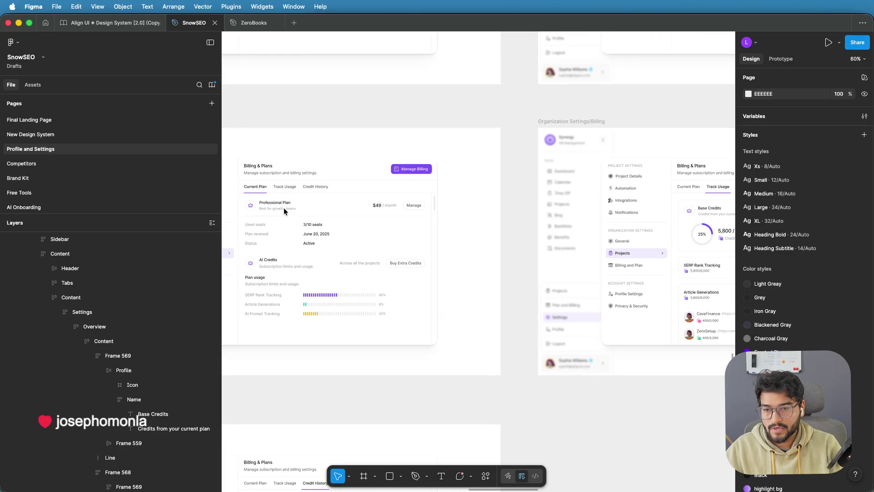
scroll(288, 220, left, 3)
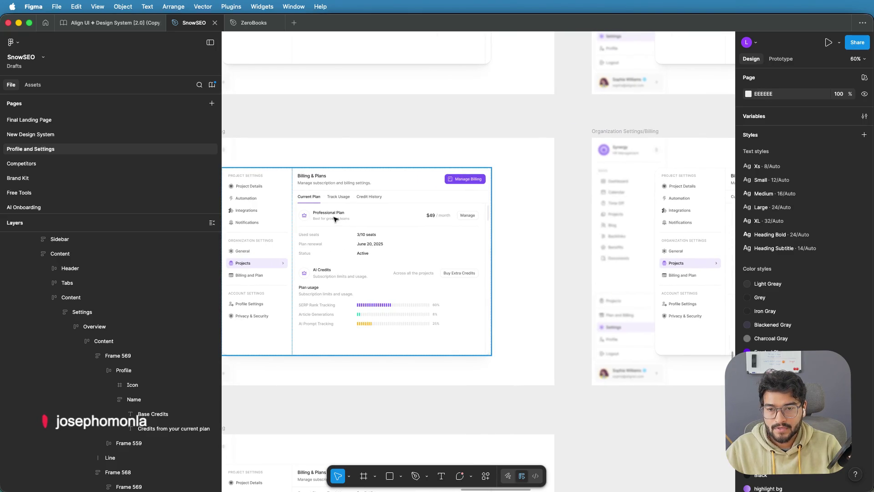
click(334, 219)
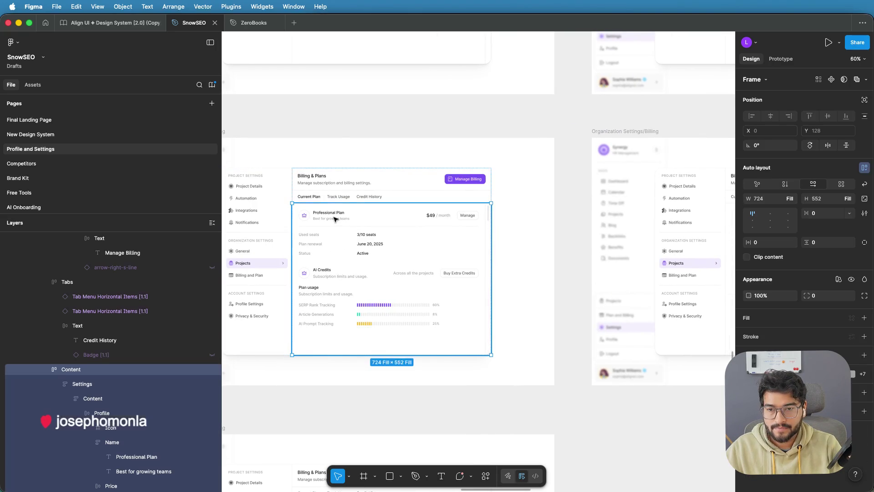
click(335, 219)
click(335, 219)
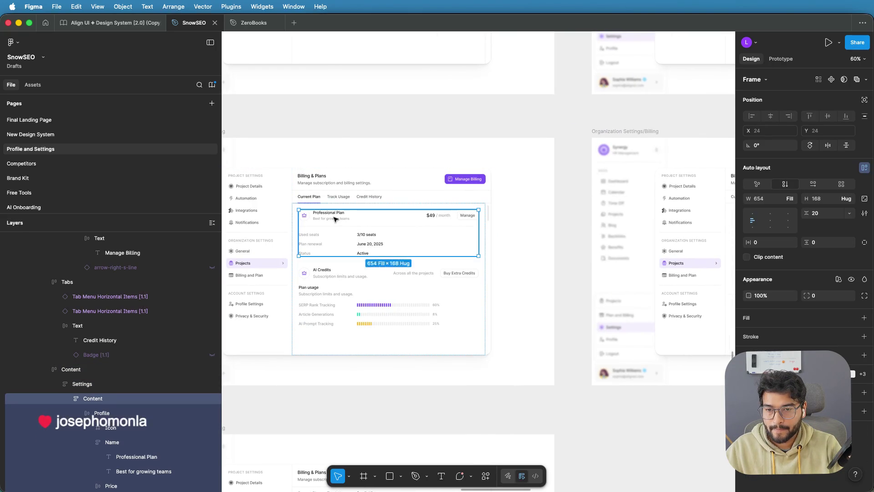
click(334, 219)
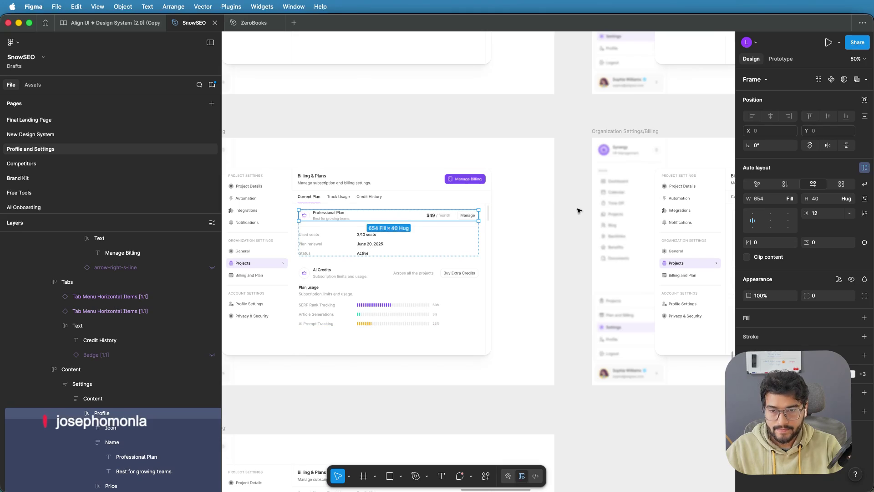
Step: Paste the Professional Plan row into the Track Usage credits overview group
scroll(404, 218, right, 5)
scroll(405, 218, right, 4)
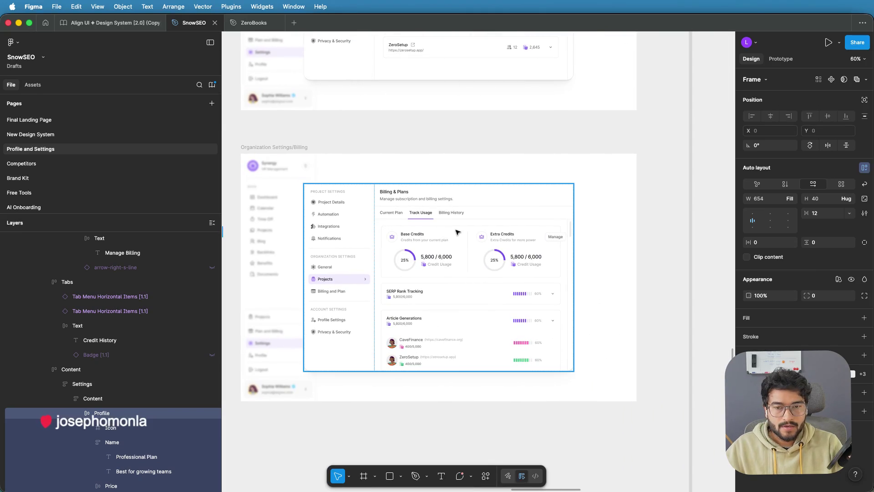
click(448, 234)
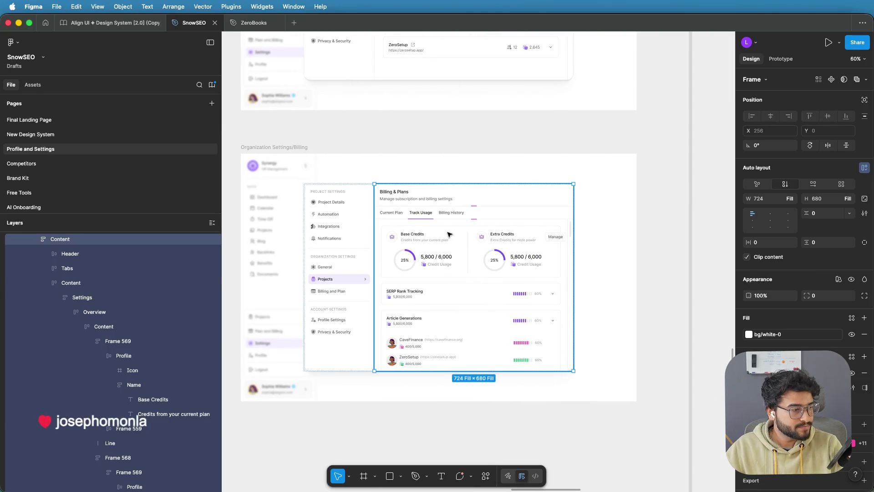
double_click(448, 235)
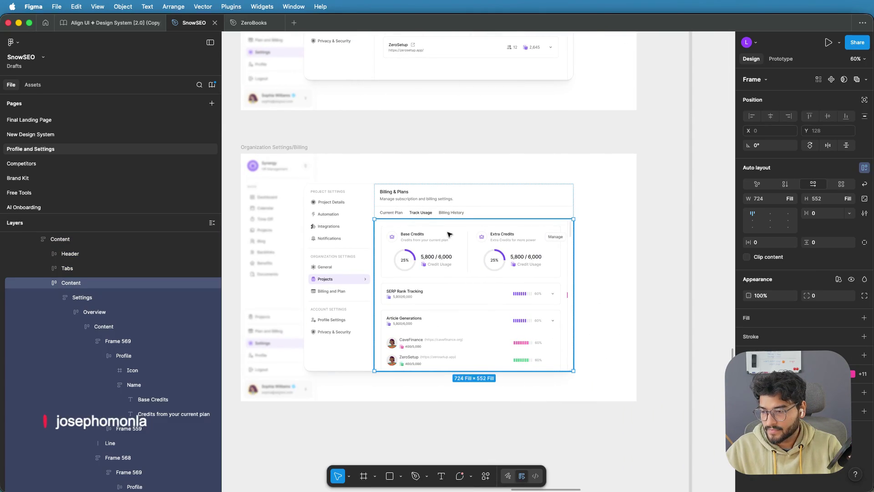
scroll(449, 235, up, 2)
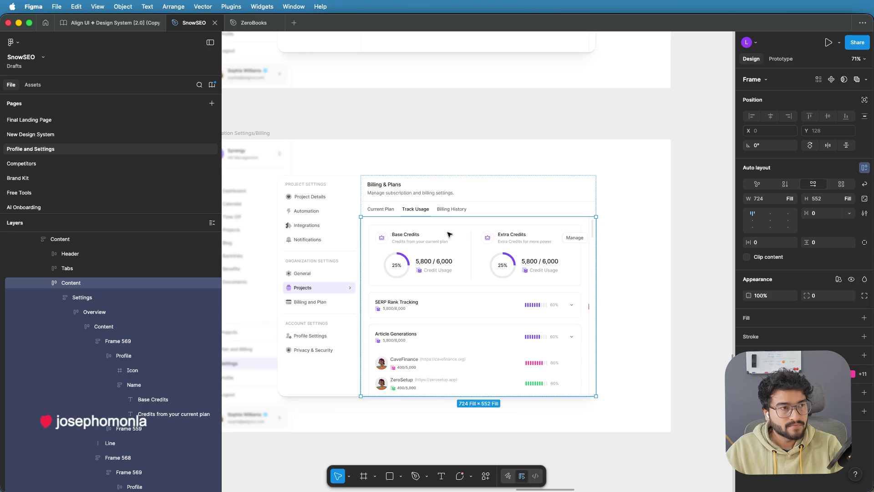
double_click(448, 234)
double_click(435, 236)
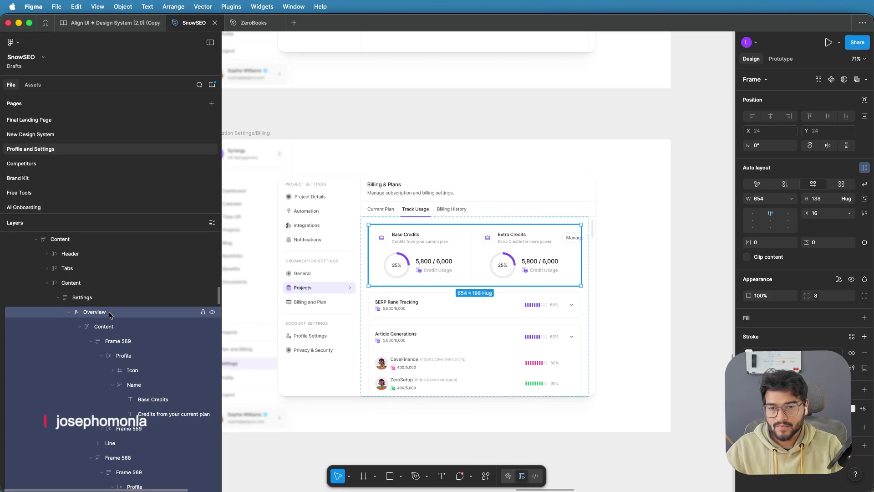
key(Return)
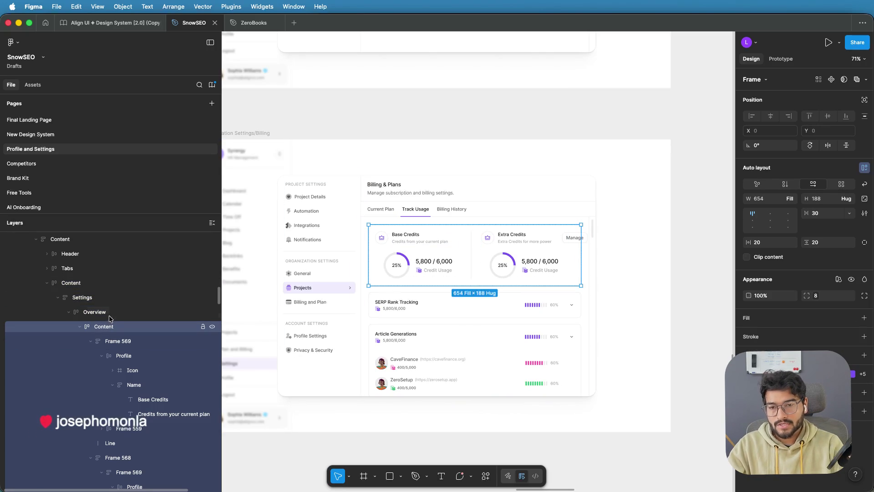
click(111, 314)
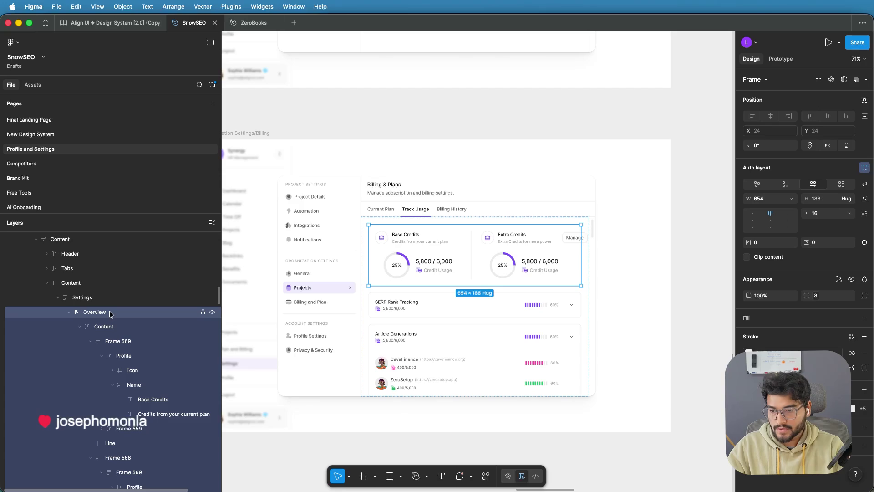
key(ctrl+v)
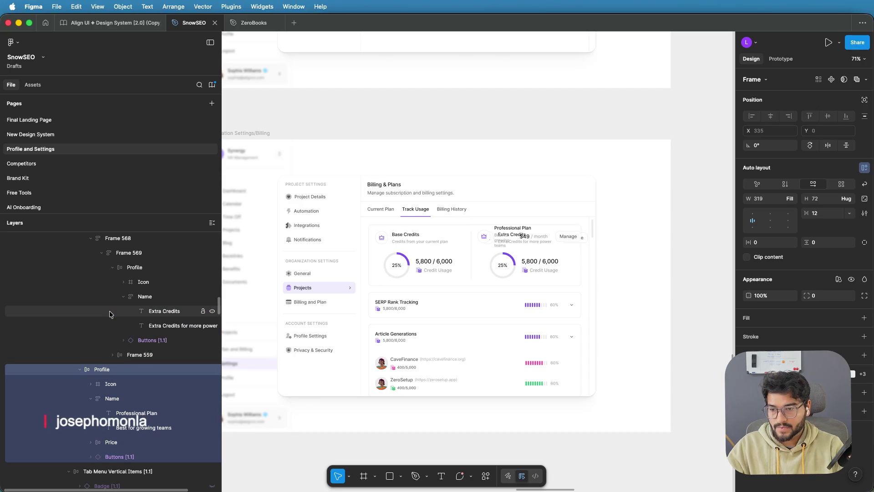
Step: Tidy the layer tree and drag the pasted row up under Content
click(80, 369)
scroll(114, 365, up, 1)
scroll(114, 365, up, 8)
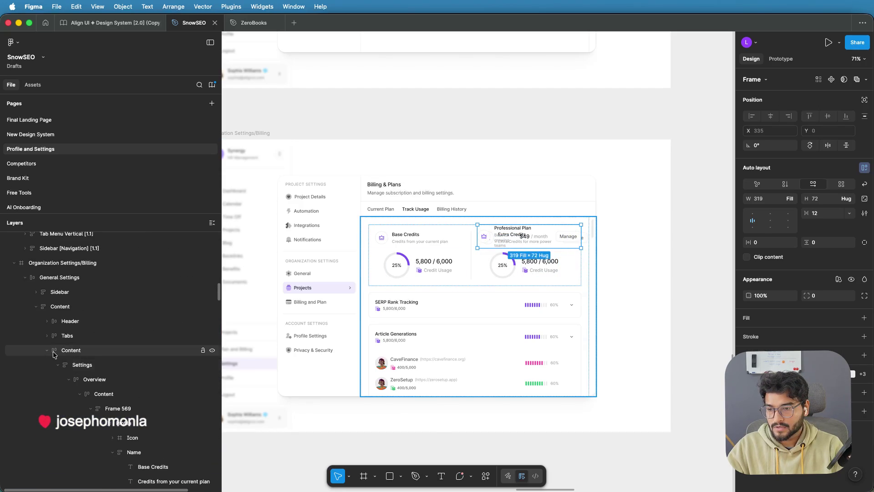
click(47, 350)
click(48, 350)
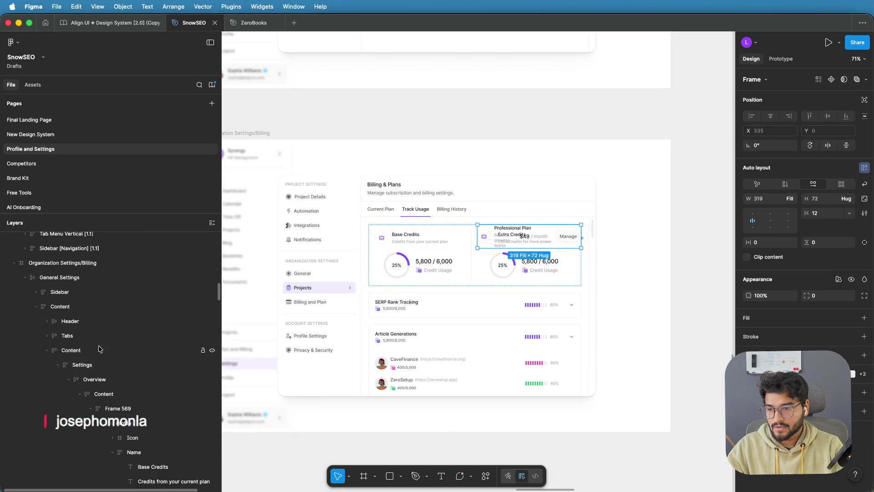
scroll(99, 348, down, 10)
drag(97, 440, 91, 339)
scroll(94, 401, up, 4)
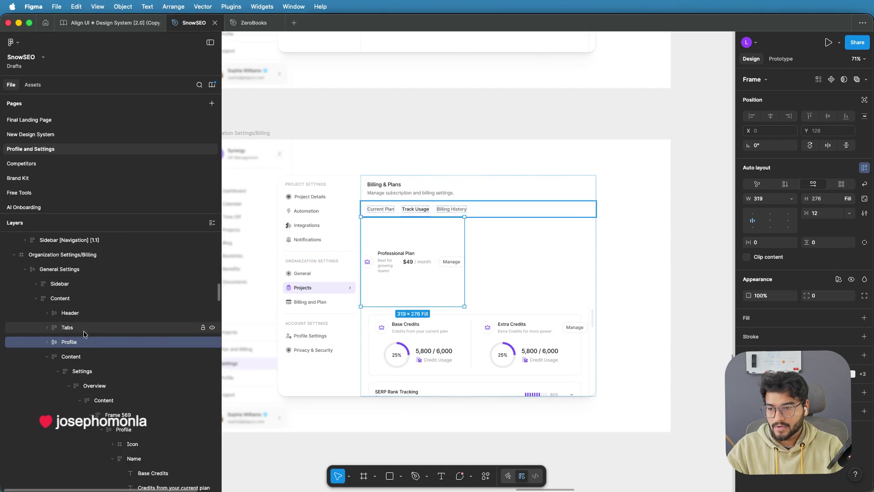
Step: Widen the Professional Plan row across the frame and fit its height
click(67, 299)
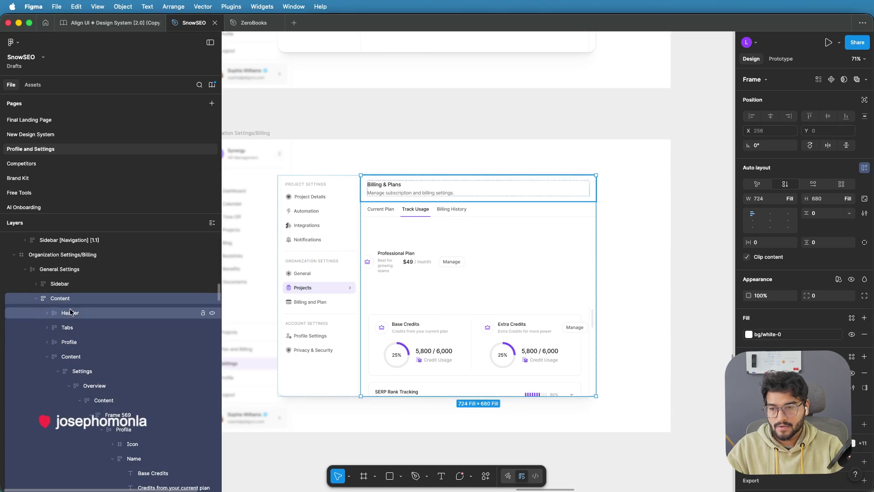
click(70, 341)
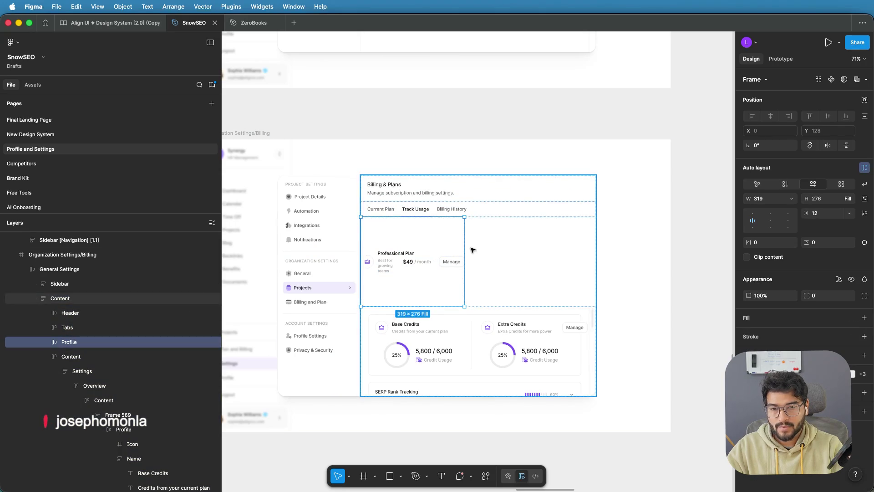
drag(465, 244, 604, 241)
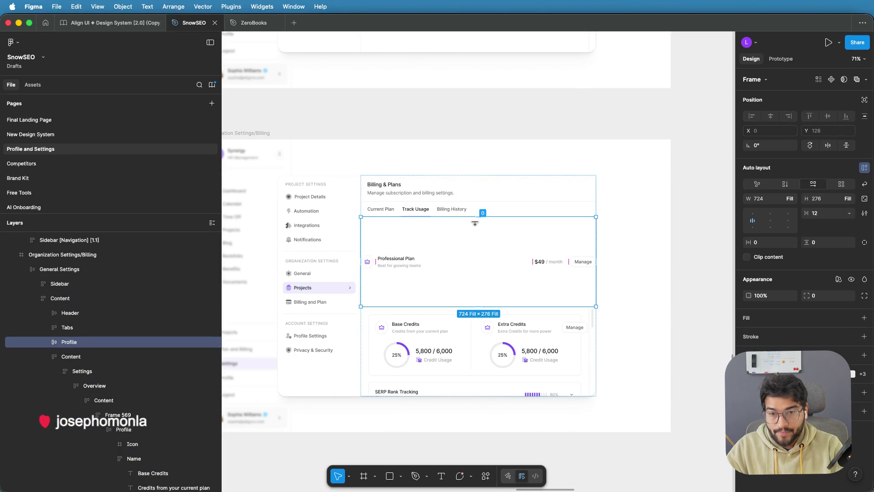
drag(475, 218, 470, 283)
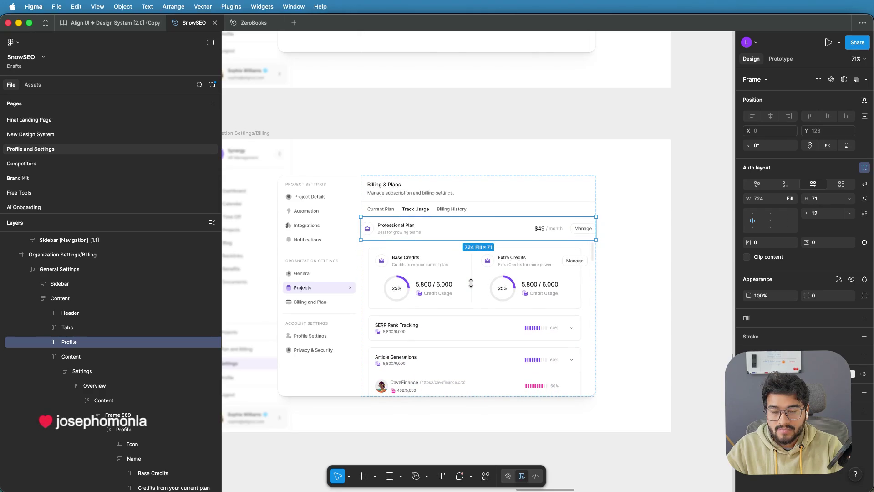
Step: Move the Profile layer into the Settings frame above the credits card
click(684, 236)
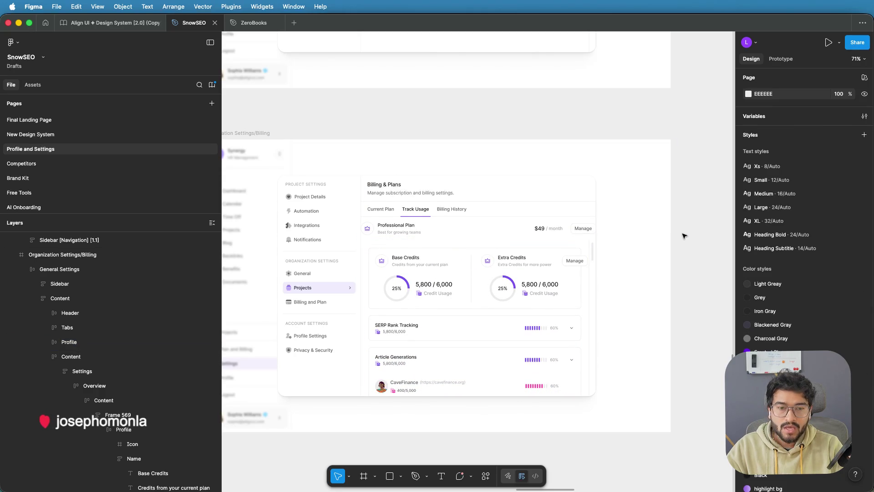
click(455, 230)
double_click(393, 233)
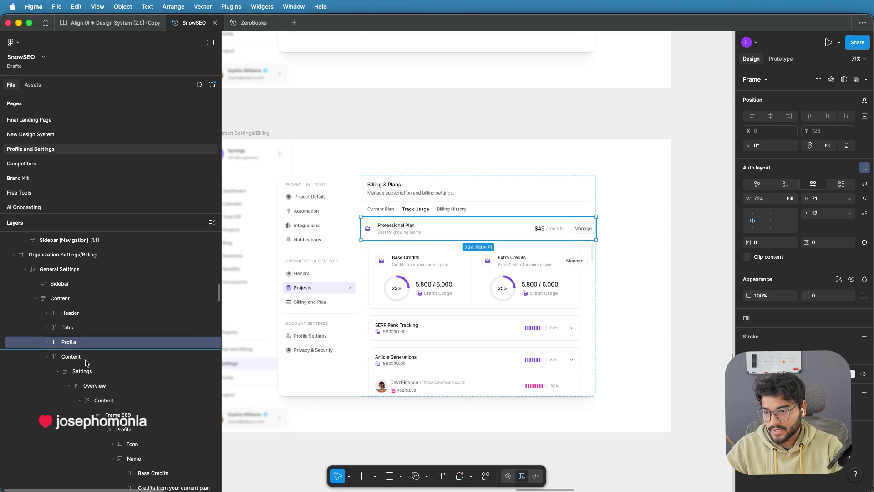
drag(85, 363, 94, 373)
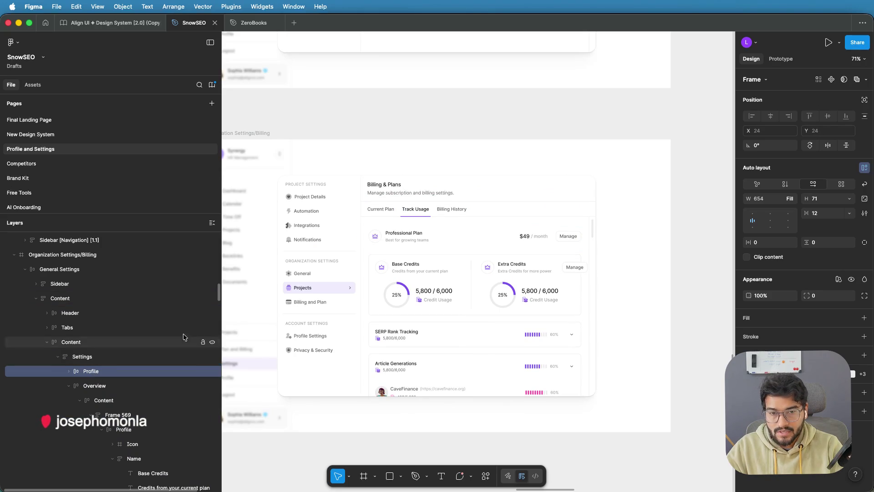
click(696, 216)
click(544, 282)
scroll(505, 220, down, 2)
scroll(505, 220, up, 2)
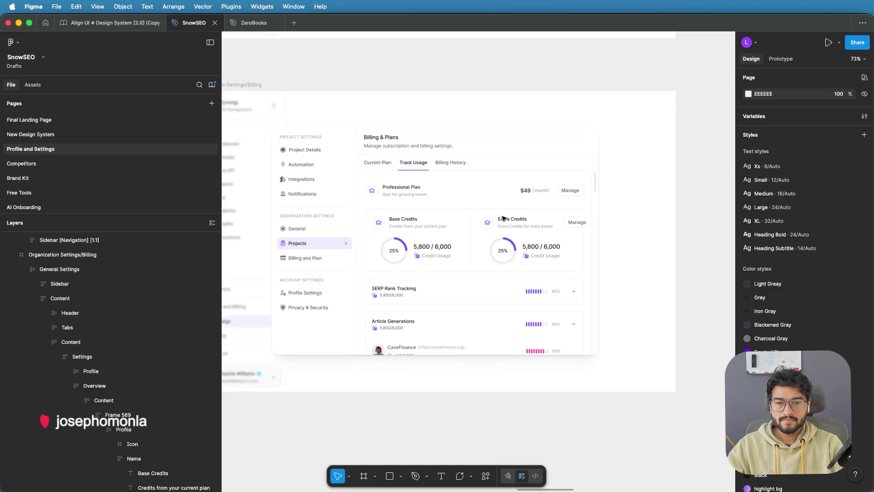
Step: Delete the Extra Credits card's Manage button, then view the live SnowSEO billing page
click(582, 224)
click(582, 224)
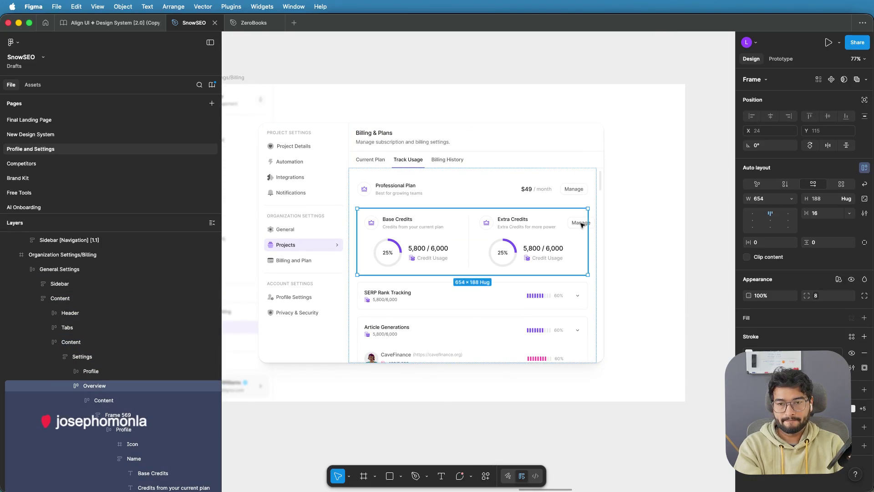
click(586, 223)
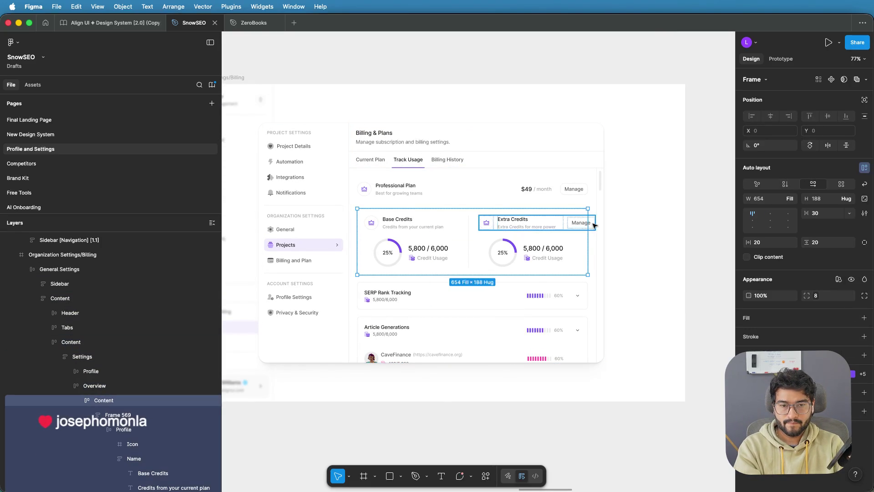
click(588, 223)
key(Delete)
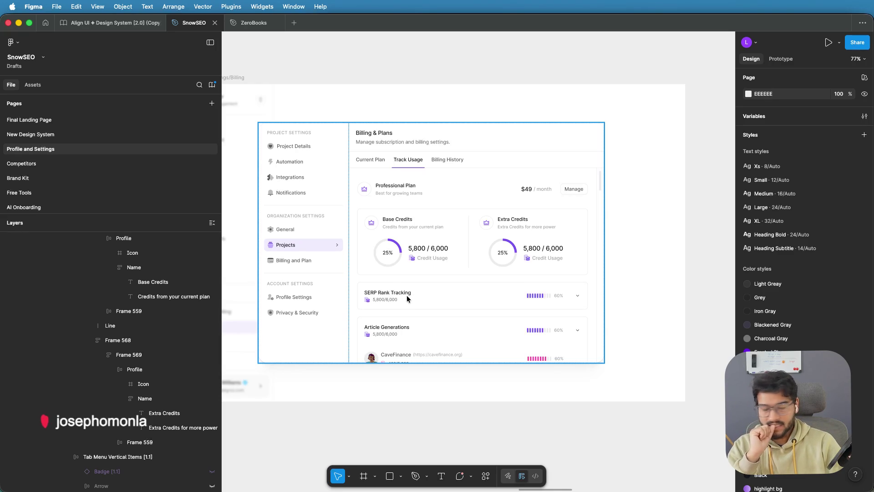
mouse_move(393, 490)
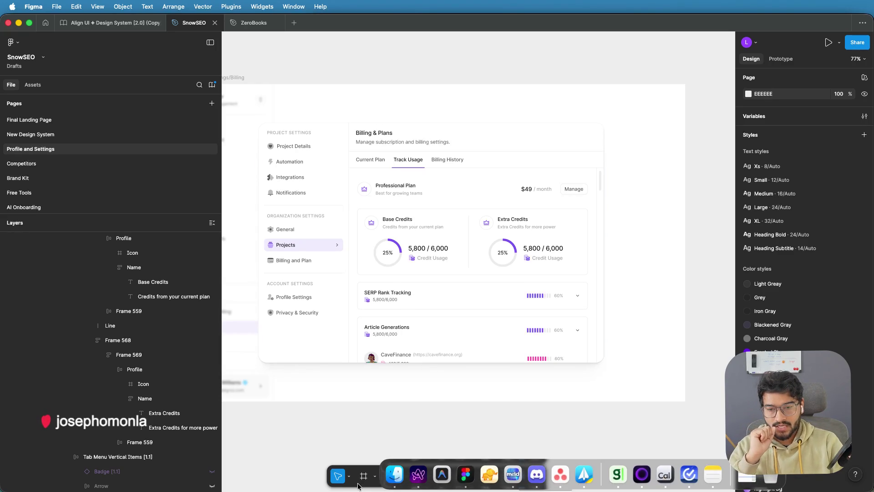
click(421, 477)
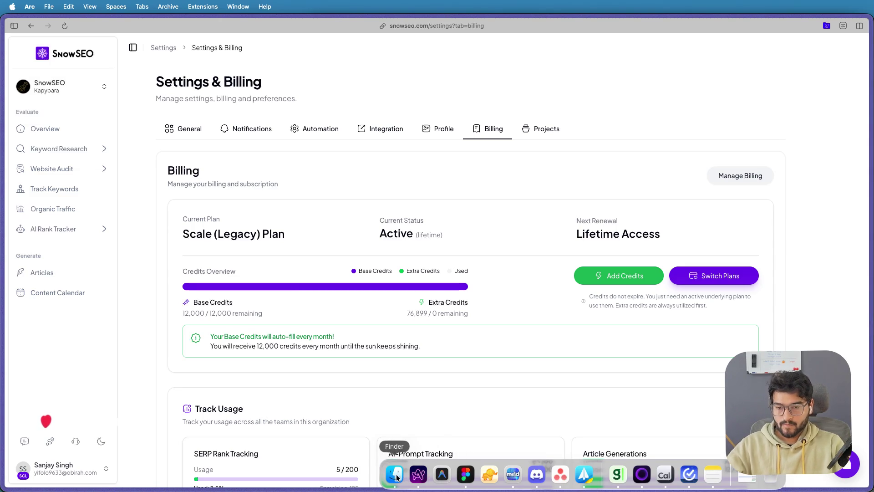
key(super+Tab)
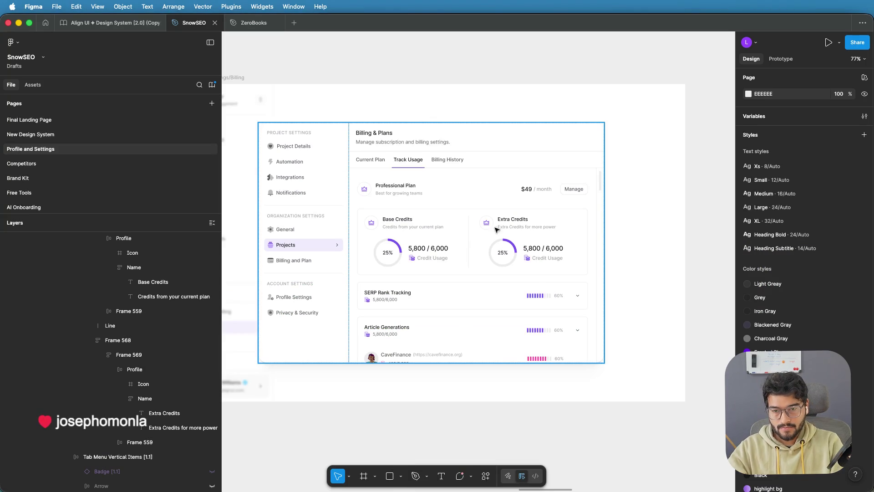
scroll(502, 210, up, 3)
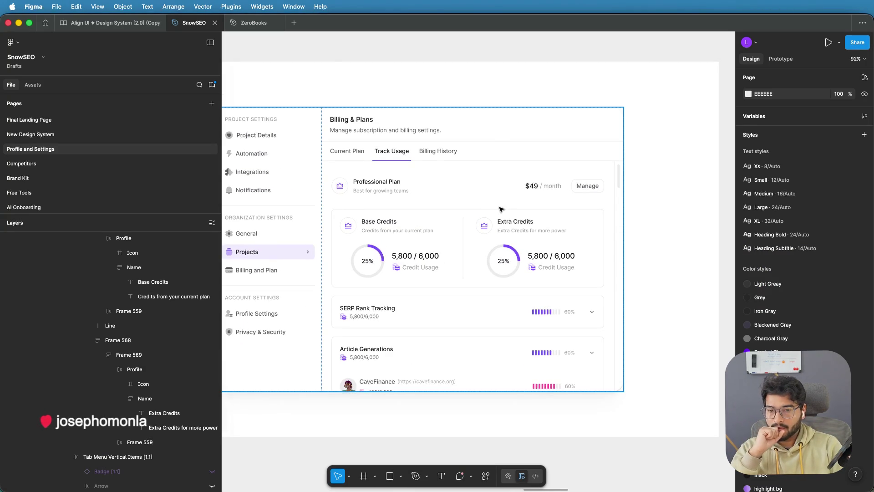
scroll(443, 226, down, 3)
scroll(442, 226, down, 5)
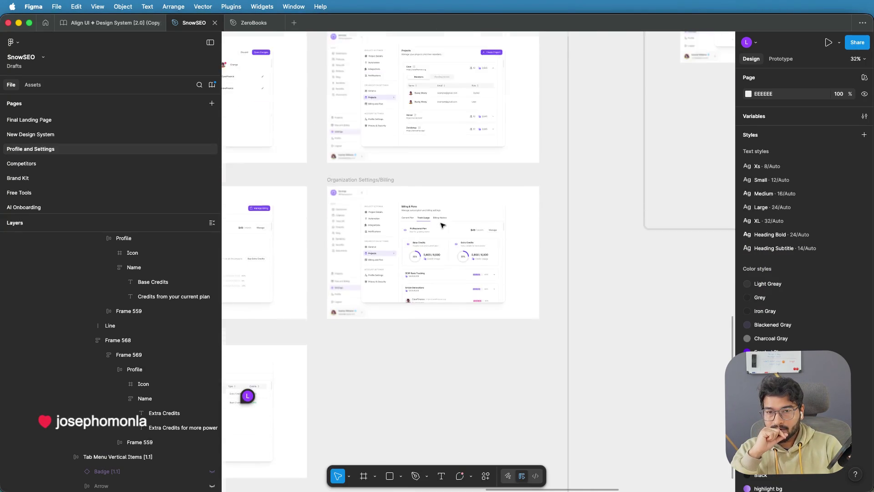
scroll(443, 226, up, 3)
mouse_move(377, 164)
mouse_down()
mouse_move(563, 184)
mouse_move(519, 226)
mouse_up()
scroll(520, 226, right, 8)
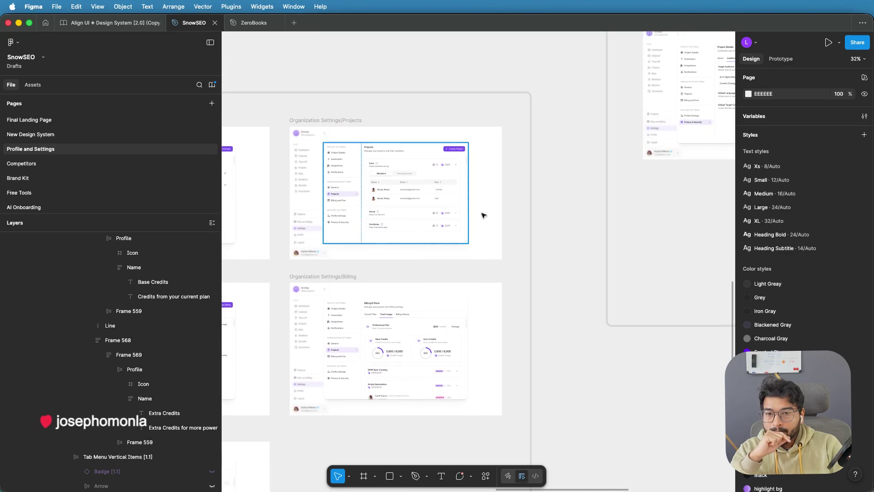
scroll(573, 204, left, 7)
scroll(572, 204, down, 4)
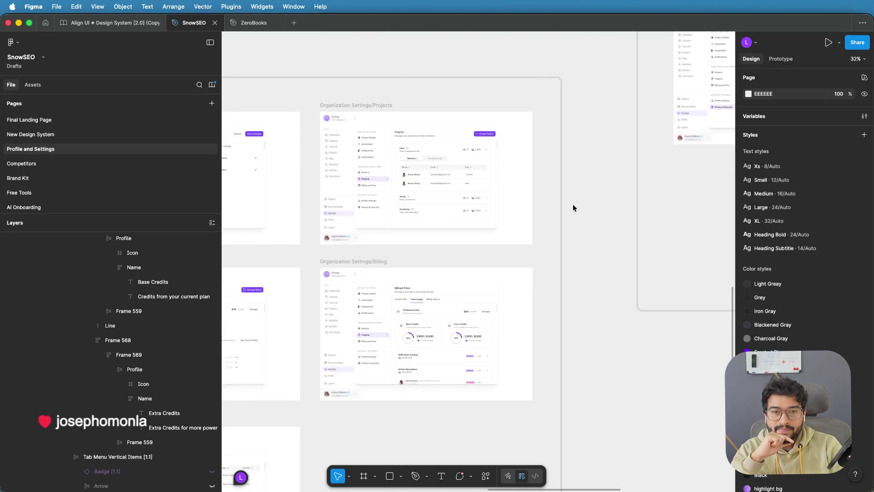
scroll(530, 228, up, 5)
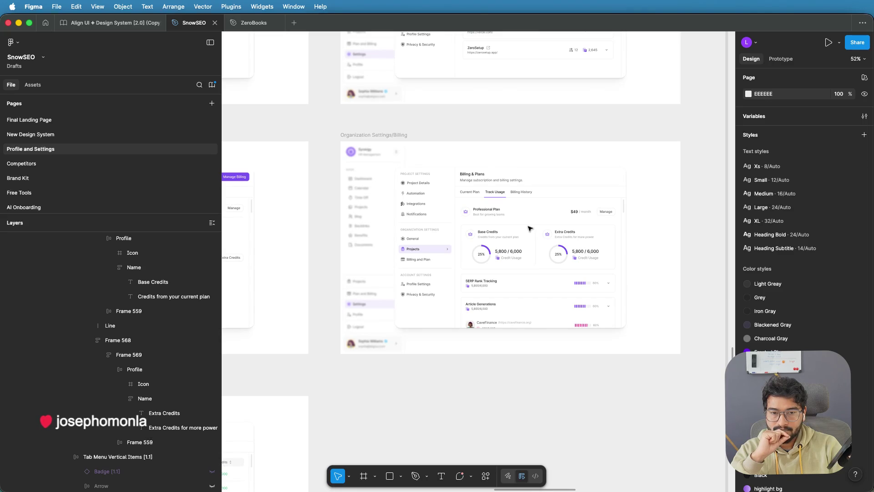
scroll(530, 227, up, 1)
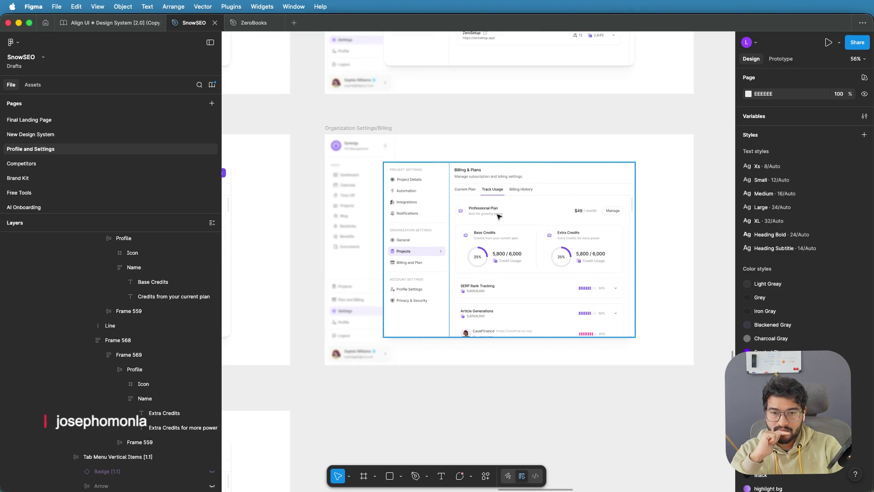
scroll(499, 216, up, 2)
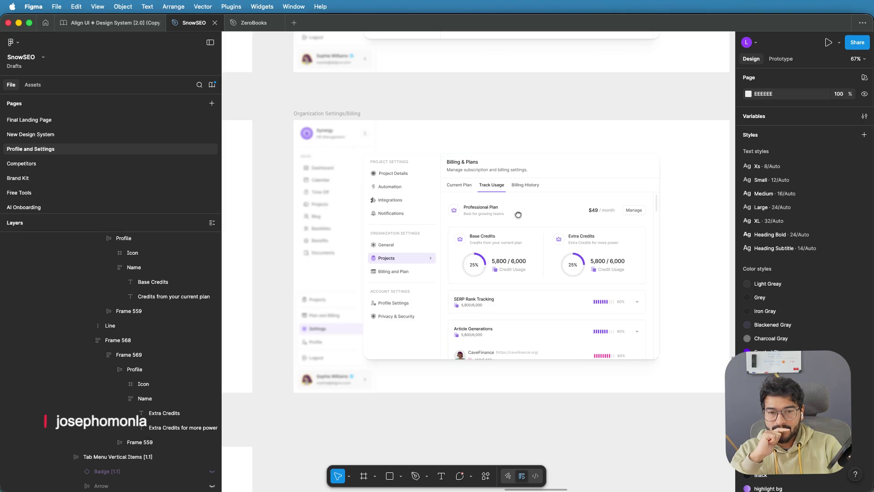
scroll(510, 217, right, 1)
scroll(502, 227, up, 1)
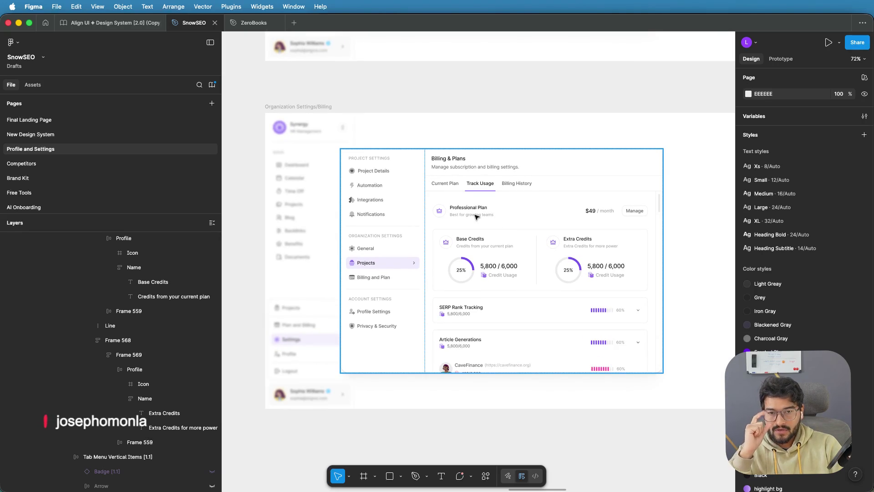
scroll(476, 216, up, 2)
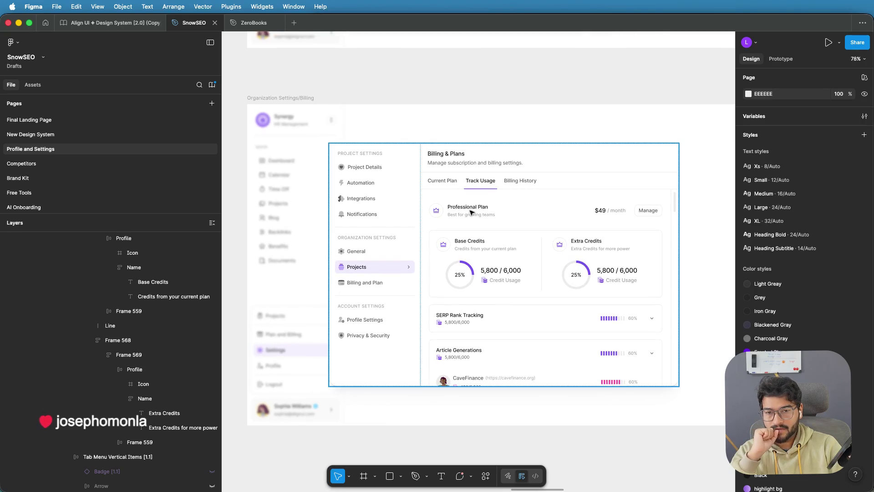
Step: Retitle the Professional Plan row to 'AI Credits'
click(472, 208)
double_click(471, 208)
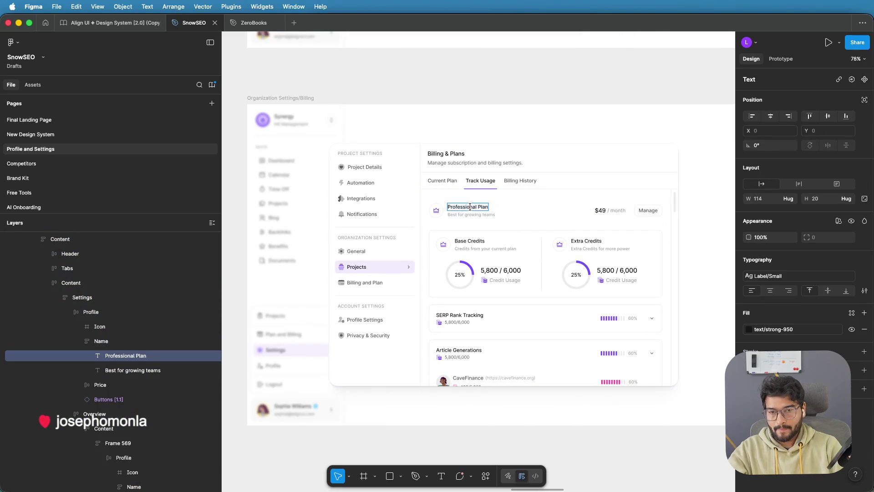
key(Return)
text(Ai C)
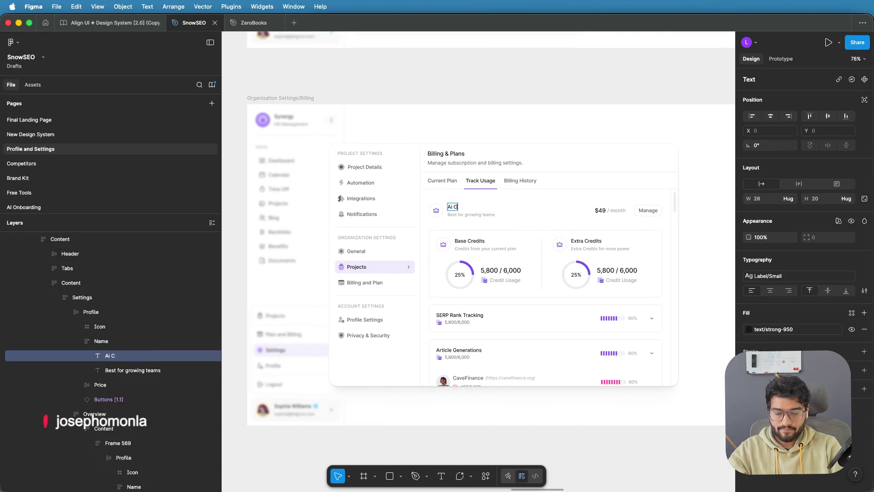
text(reditrs)
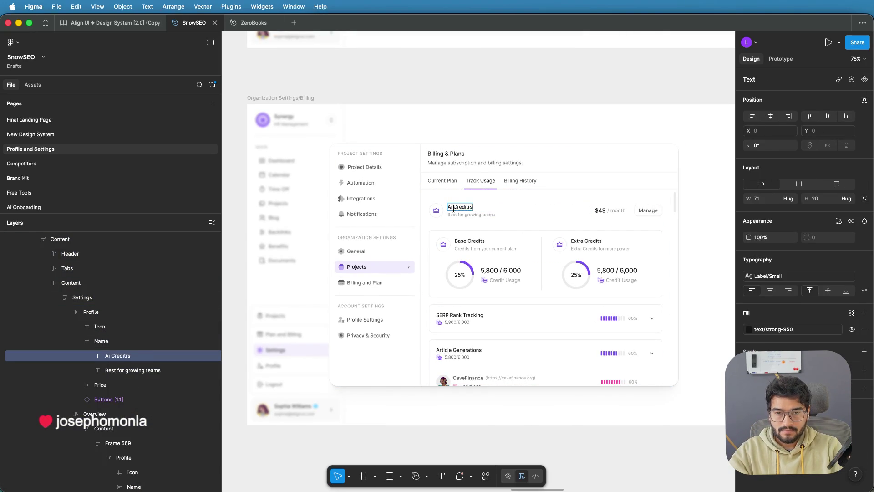
key(Left)
key(BackSpace)
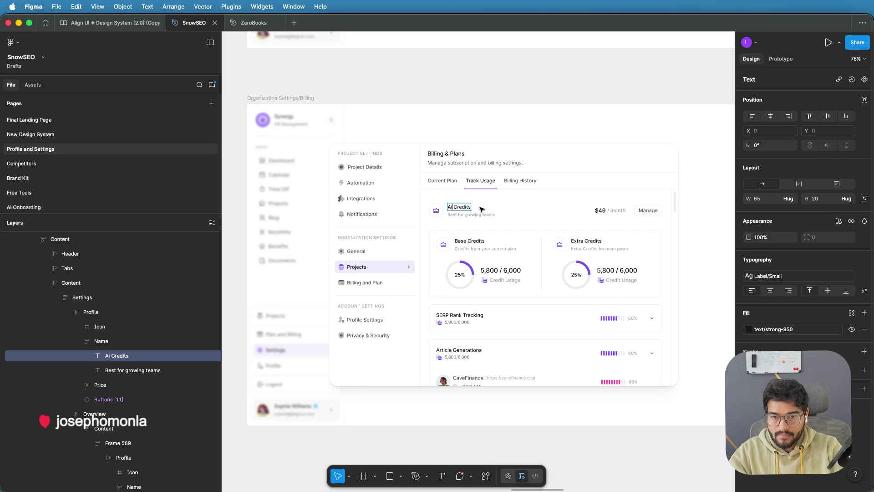
key(BackSpace)
text(I)
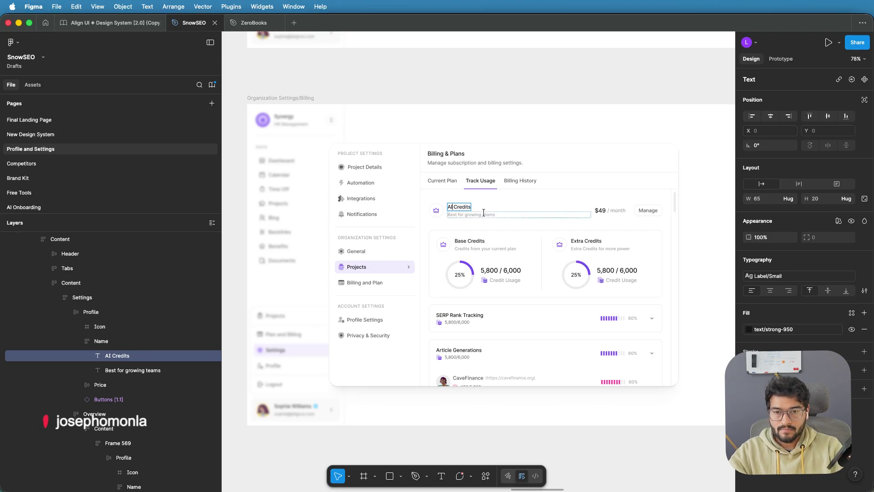
Step: Replace the $49 / month price with '2300 / 8000'
click(479, 214)
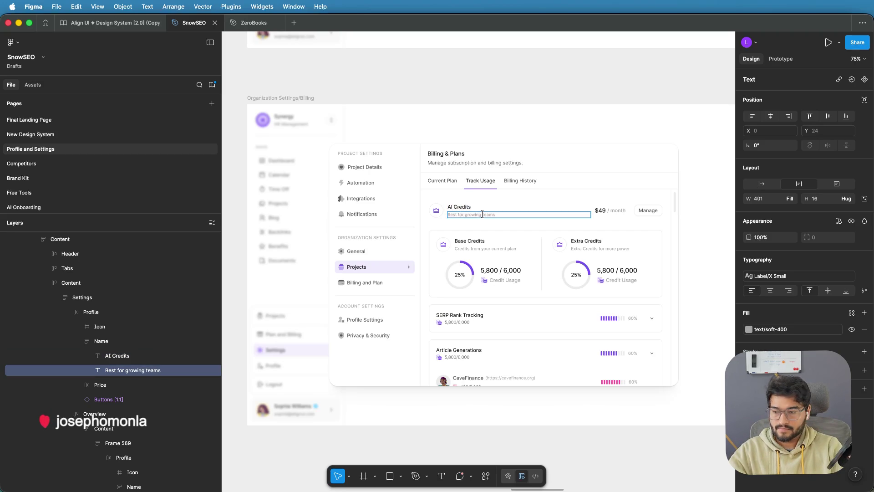
double_click(482, 214)
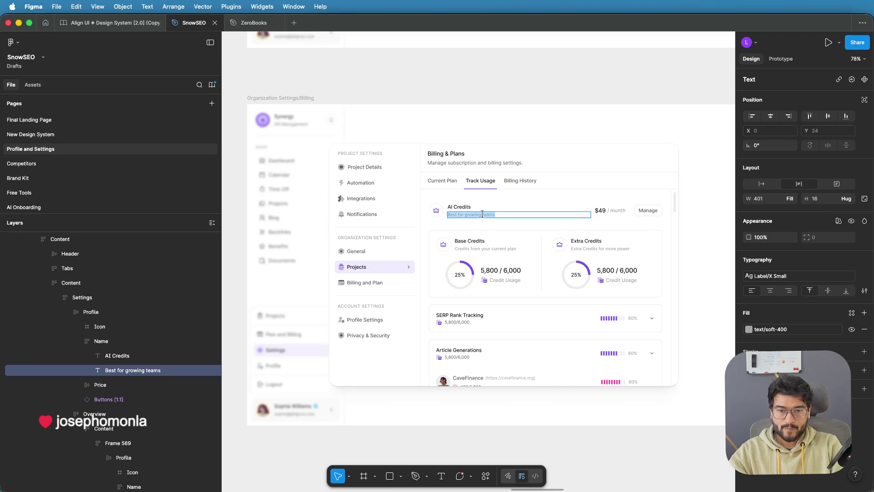
click(600, 210)
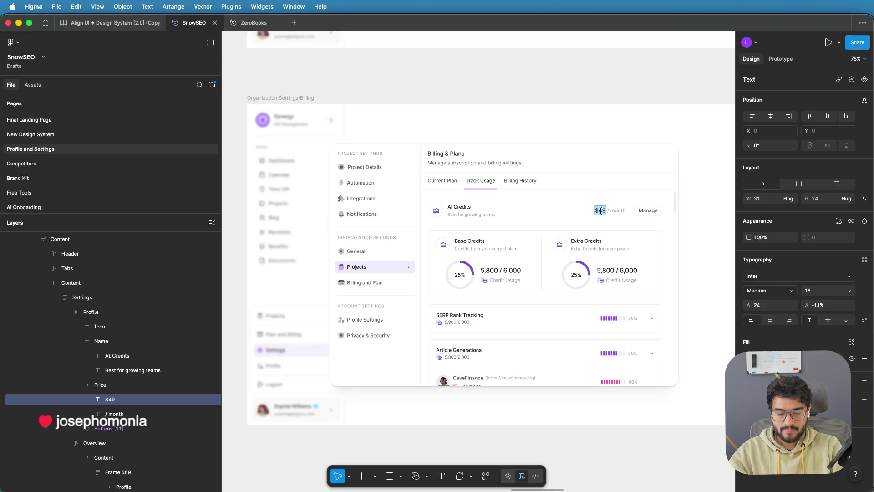
text(2300)
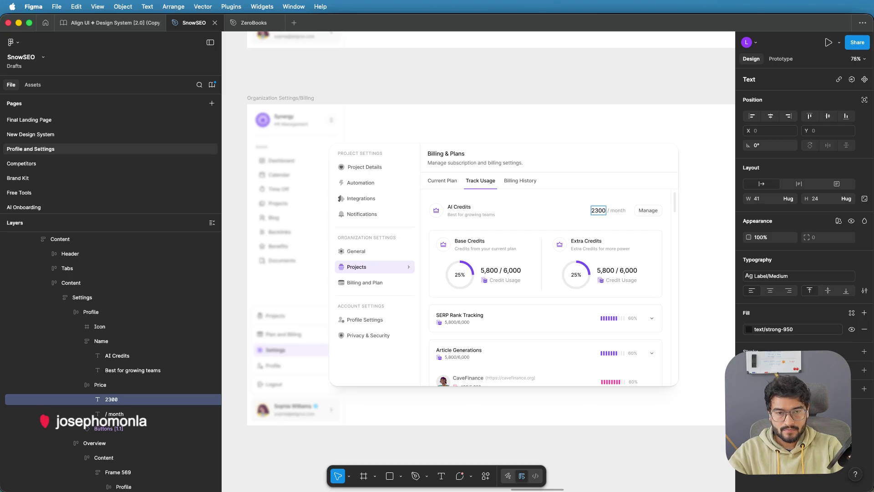
double_click(617, 210)
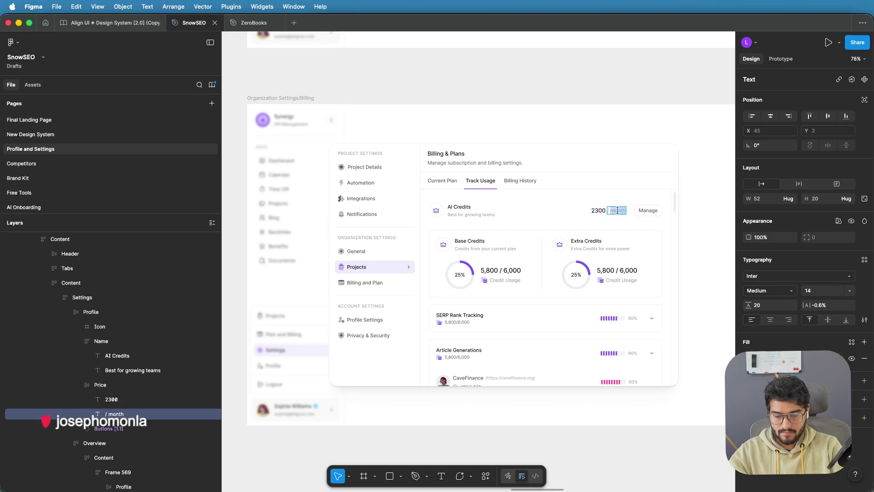
text(/ 8000)
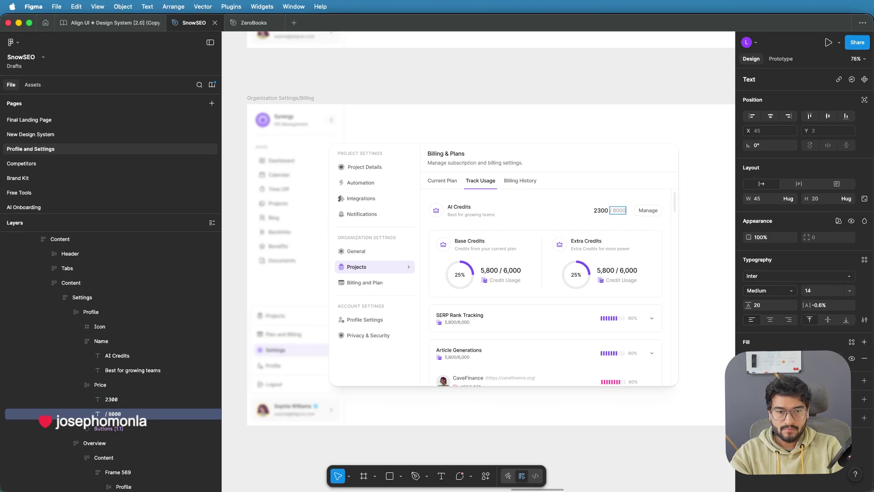
Step: Relabel the row's Manage button to 'Buy Extra Credits'
double_click(649, 208)
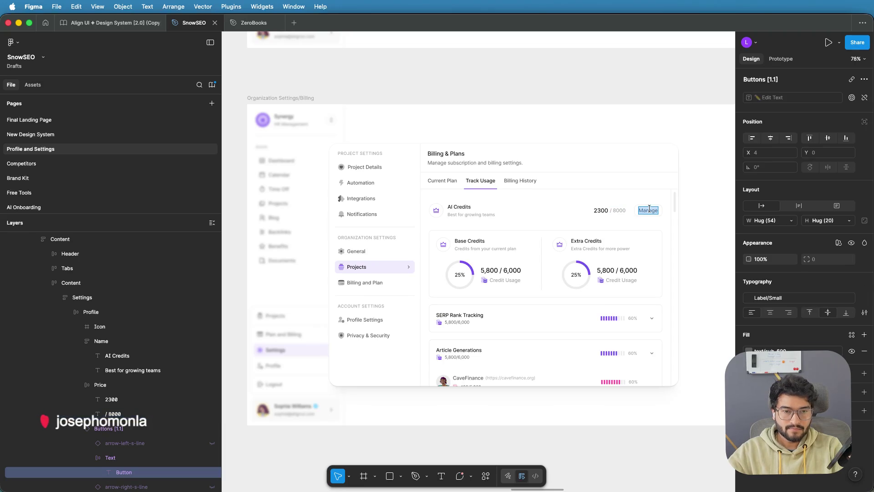
text(Buy Extra C)
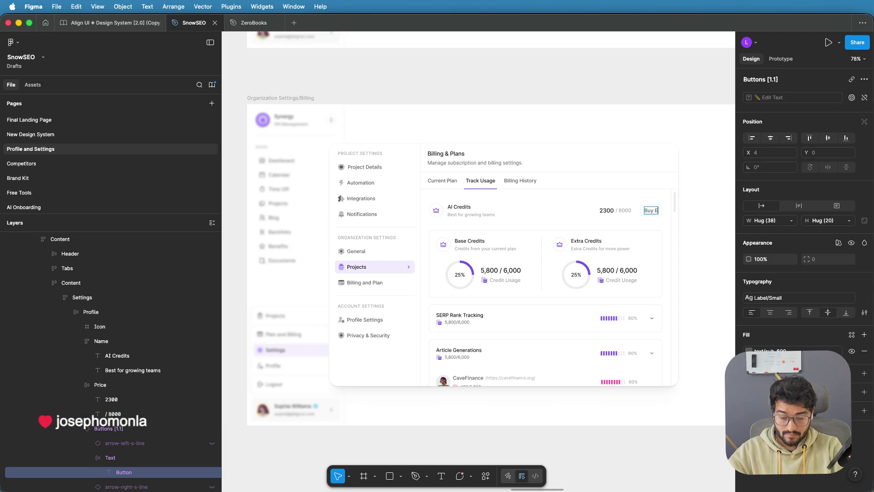
text(redits)
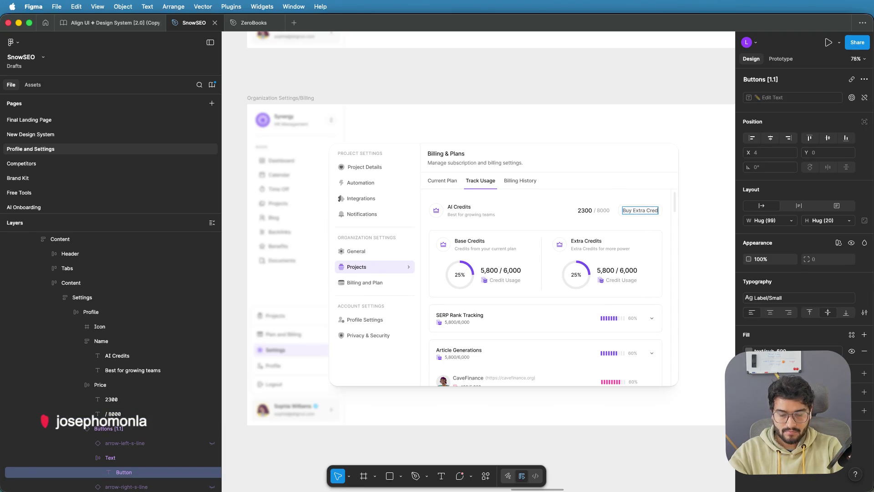
click(692, 208)
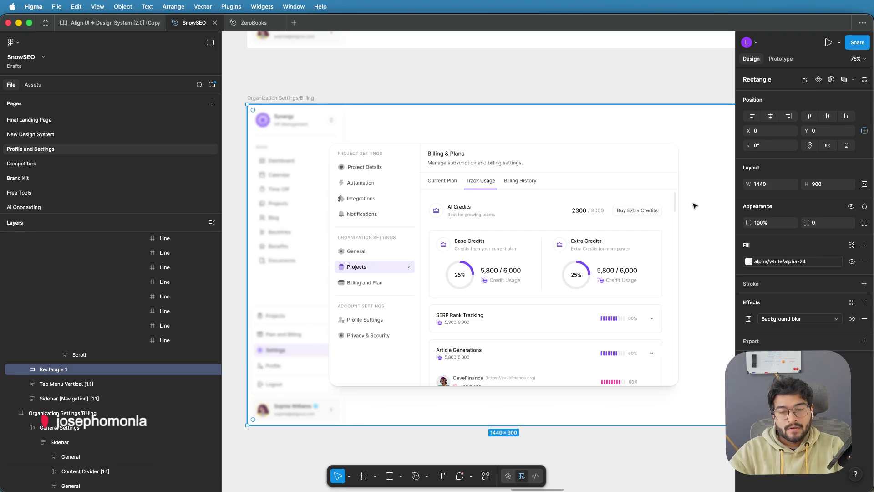
Step: Change the Current Plan header button label to 'Buy Extra Credits'
scroll(667, 201, down, 2)
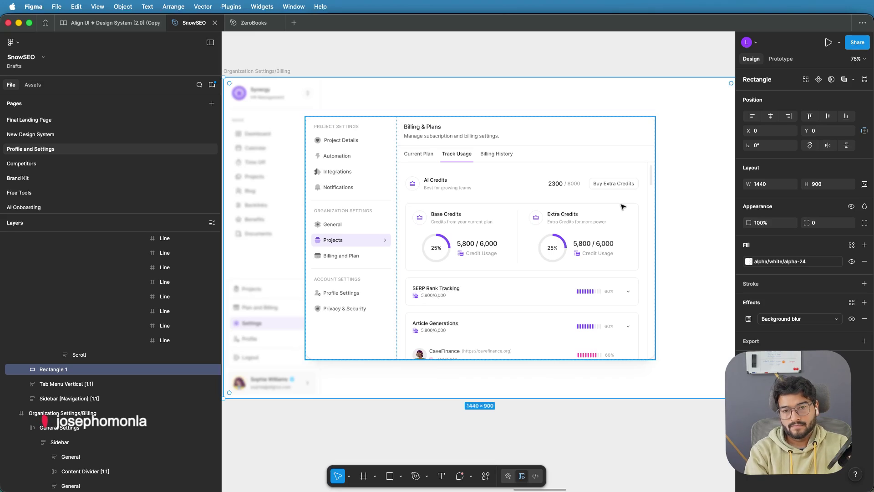
ctrl+scroll(506, 231, down, 3)
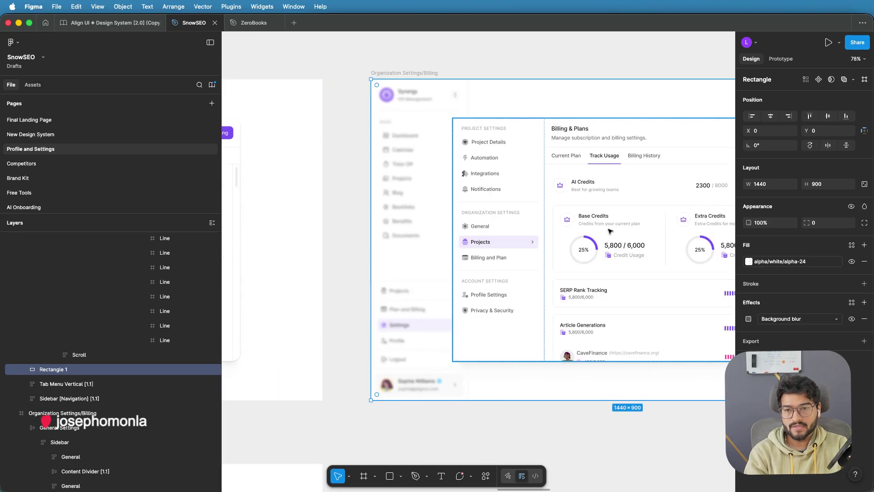
scroll(407, 212, left, 2)
scroll(406, 212, left, 5)
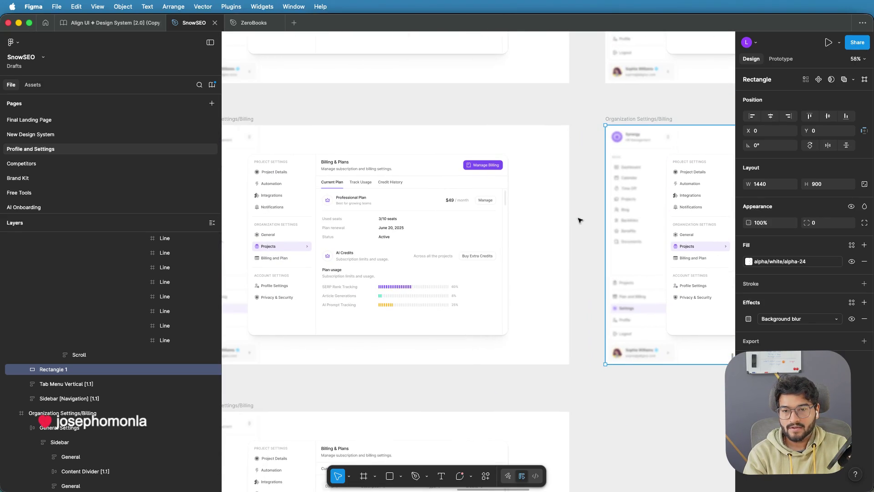
scroll(492, 203, left, 1)
ctrl+scroll(530, 182, up, 3)
click(528, 172)
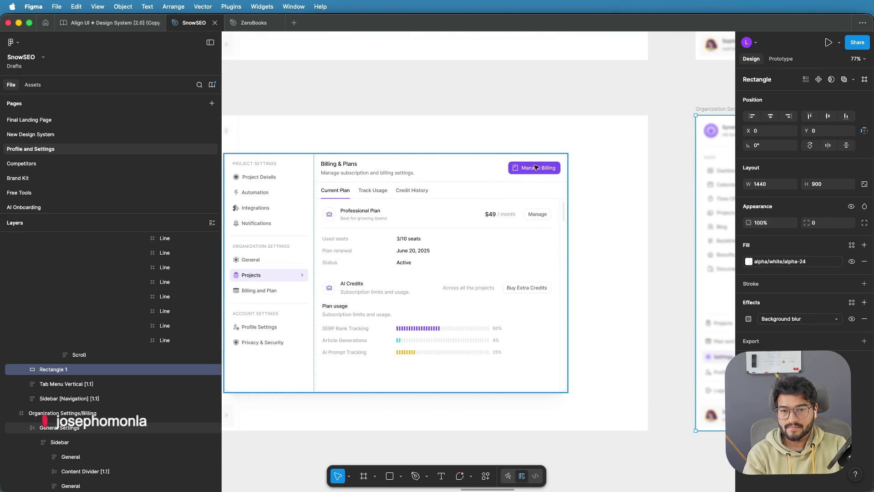
double_click(535, 169)
double_click(534, 168)
double_click(533, 169)
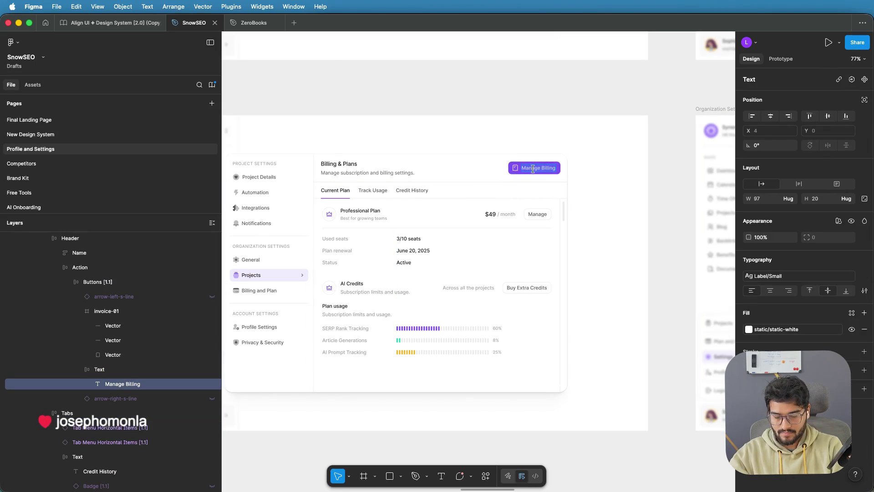
text(Buy Extra Credits)
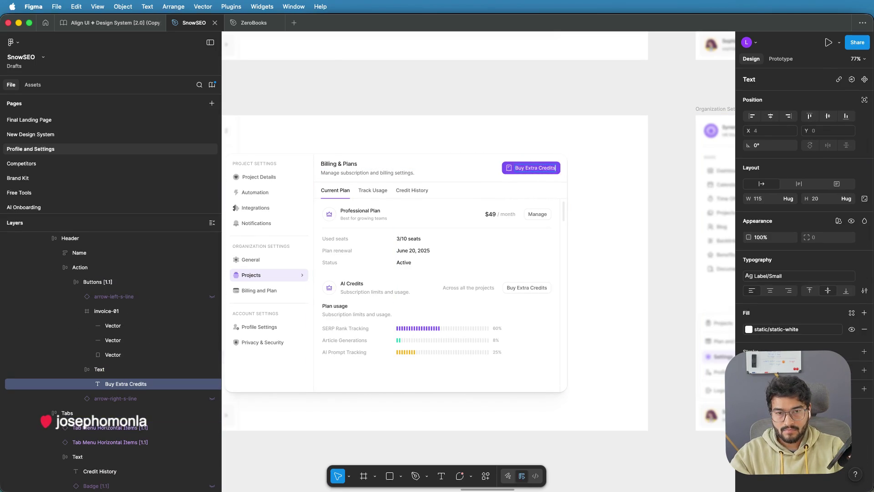
Step: Relabel the Professional Plan row's button to 'Manage Plan'
double_click(537, 214)
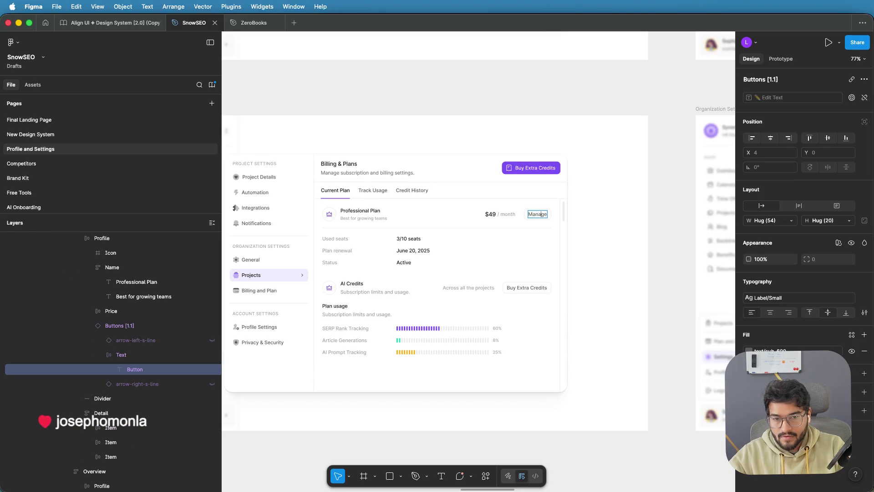
text( Billing)
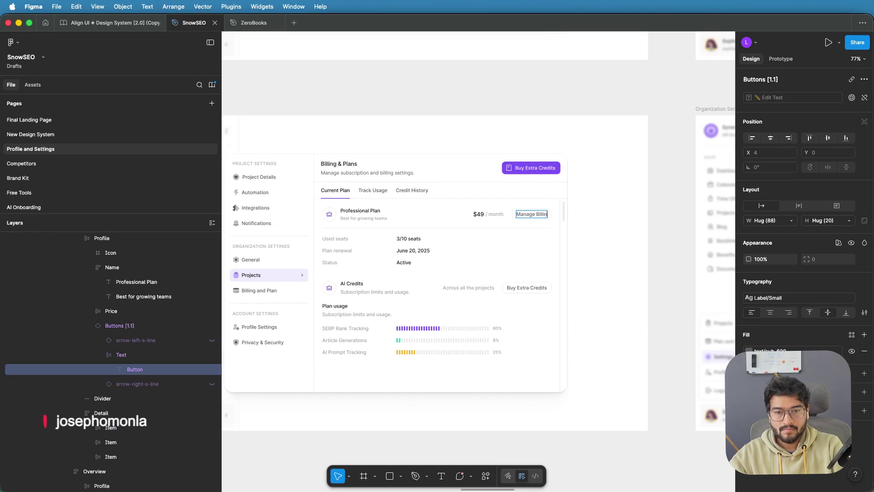
click(675, 179)
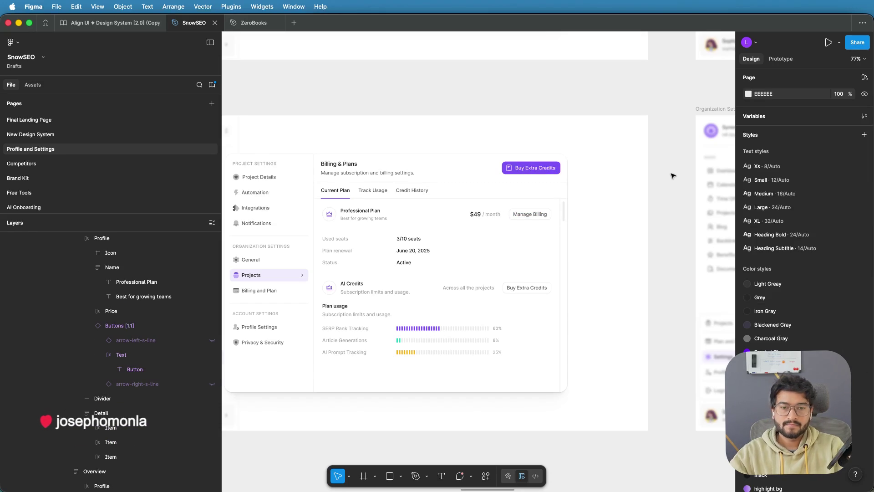
drag(660, 190, 600, 172)
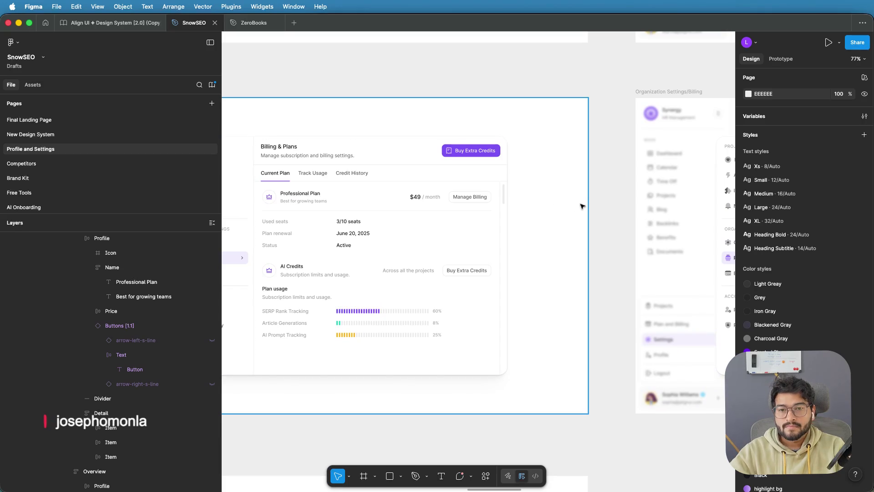
double_click(478, 198)
double_click(478, 198)
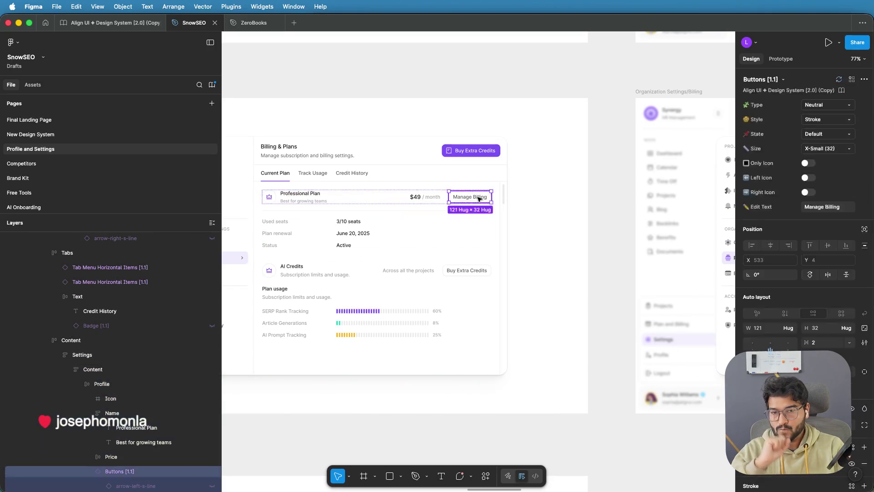
double_click(478, 198)
double_click(477, 197)
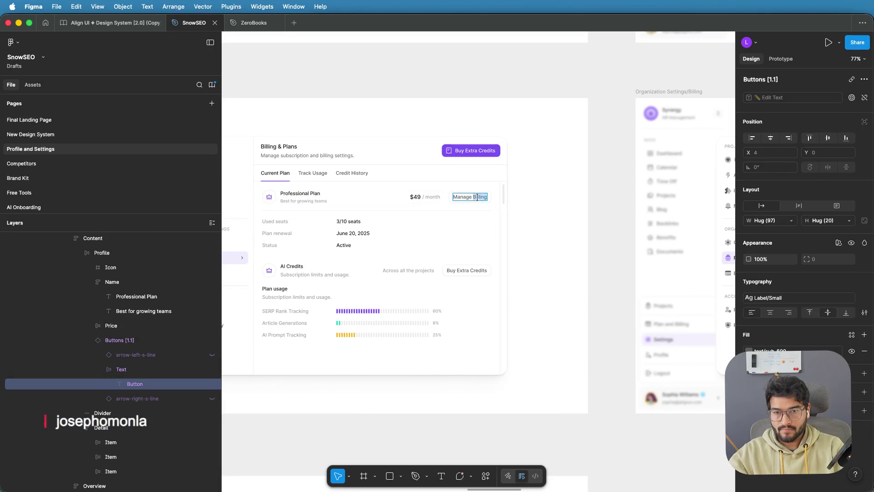
text(Plan)
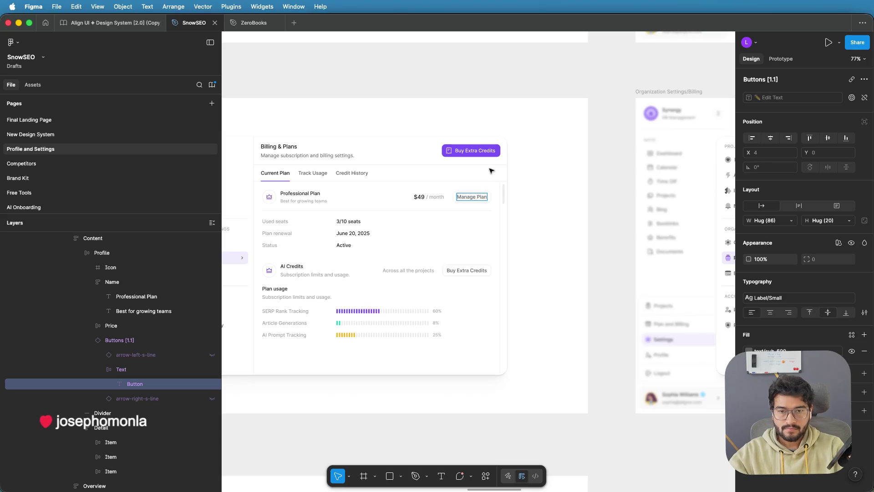
click(606, 158)
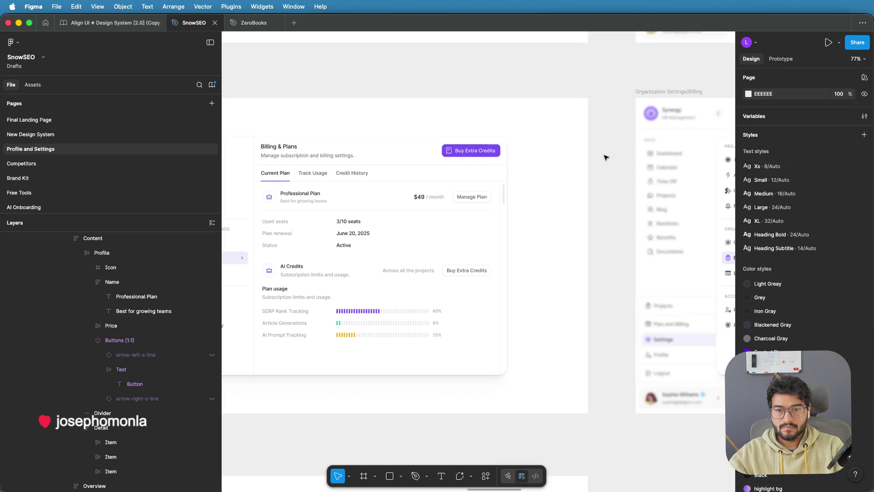
Step: Delete the AI Credits and Plan usage block from the Current Plan card's content frame
scroll(605, 157, down, 3)
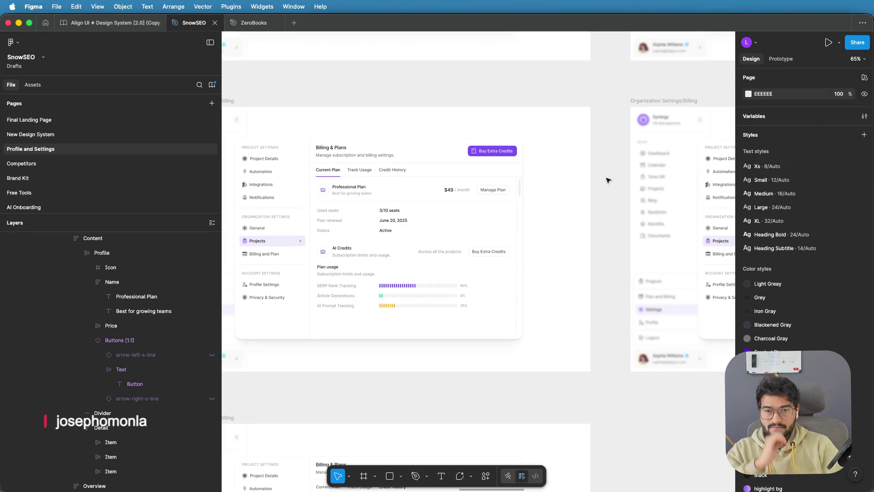
drag(608, 181, 569, 184)
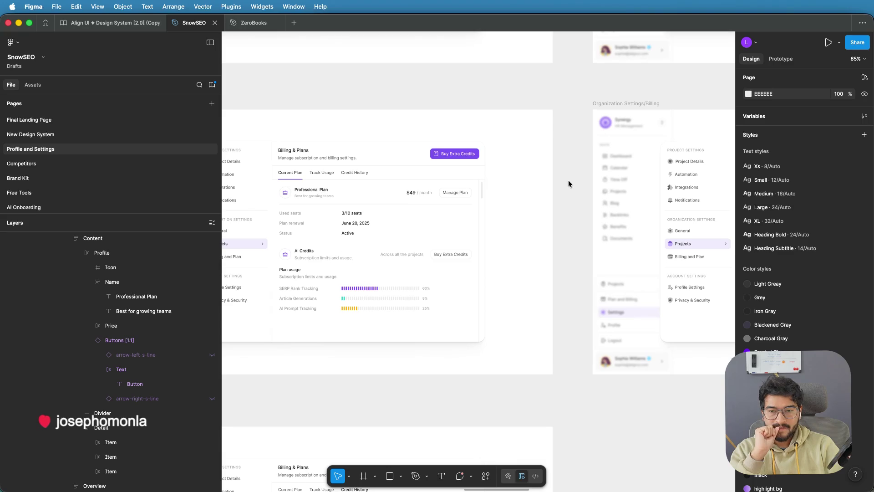
click(330, 256)
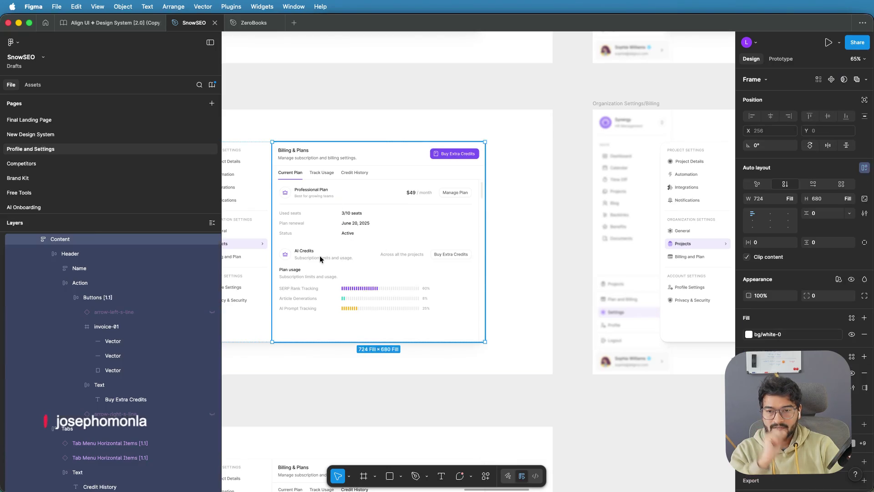
click(319, 256)
key(Delete)
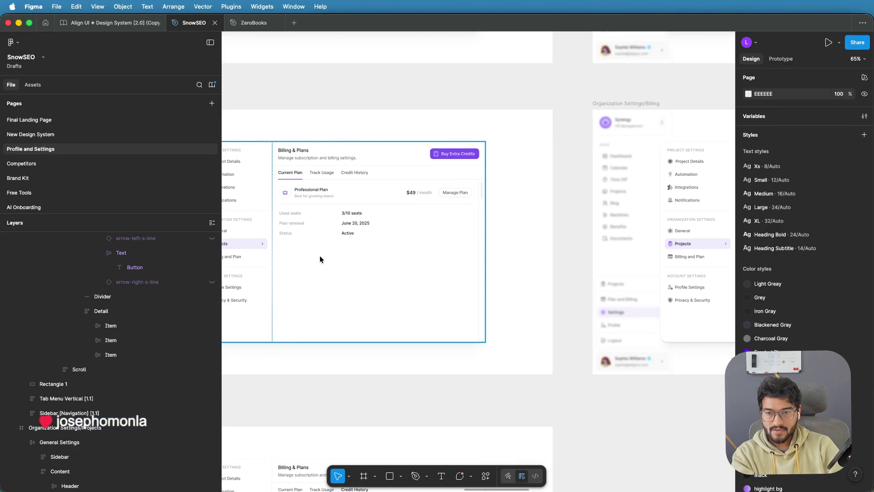
mouse_move(569, 199)
mouse_down()
mouse_move(615, 189)
mouse_move(409, 210)
mouse_up()
drag(645, 111, 490, 113)
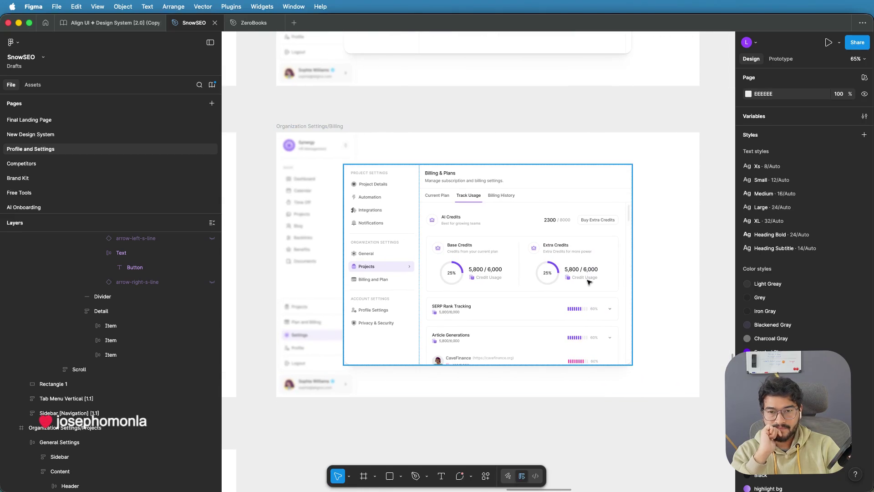
Step: Try moving and deleting the AI Credits row in the Track Usage card, then restore it
scroll(560, 255, up, 2)
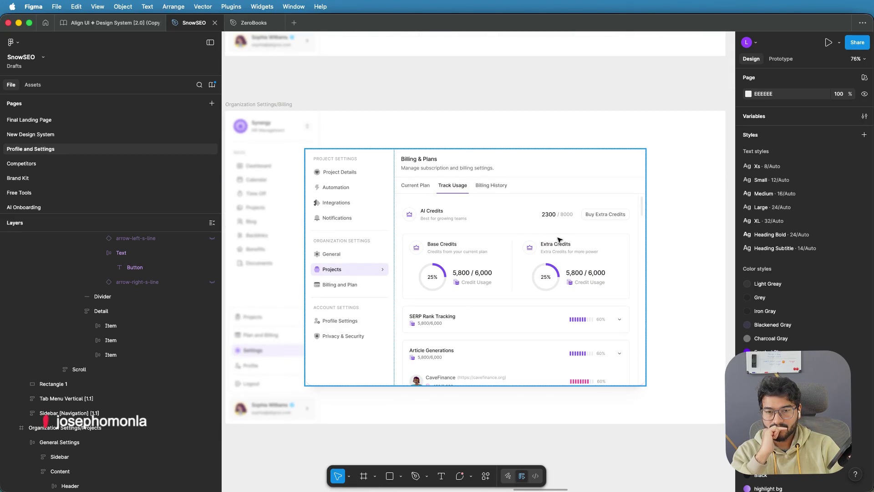
scroll(525, 230, up, 2)
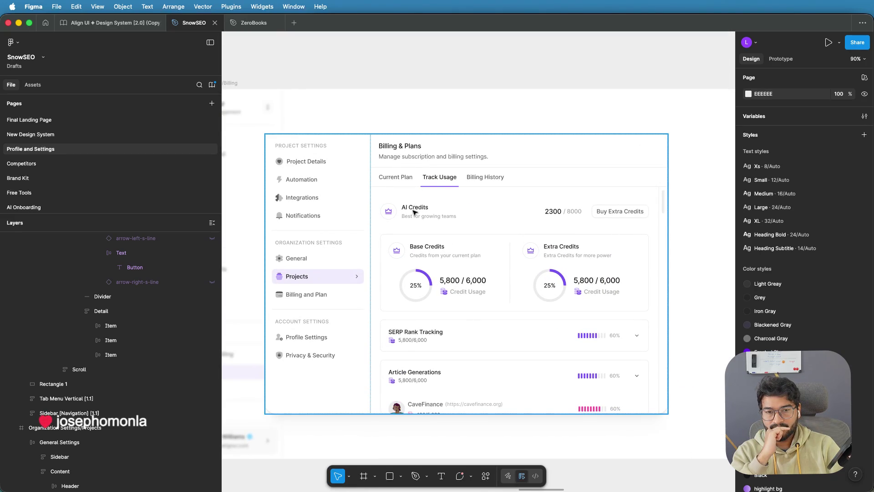
click(414, 212)
double_click(415, 212)
double_click(415, 213)
double_click(415, 212)
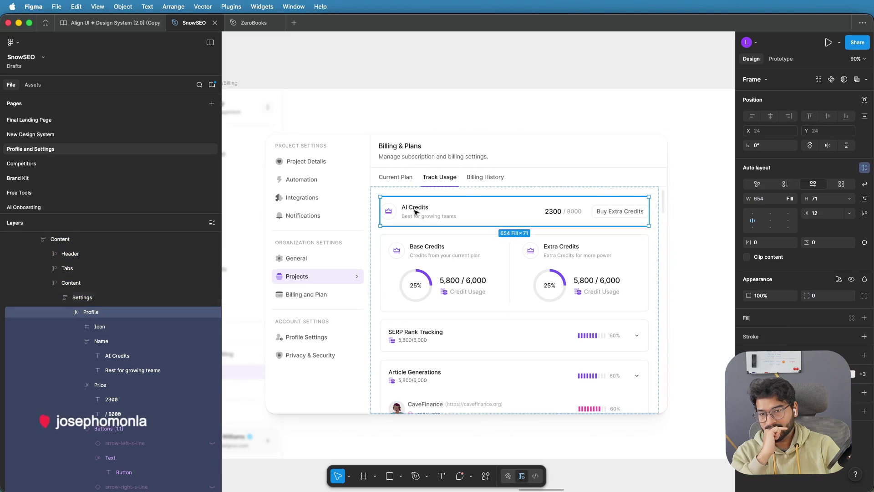
mouse_move(415, 212)
mouse_down()
mouse_move(430, 232)
mouse_move(424, 243)
mouse_move(421, 215)
mouse_up()
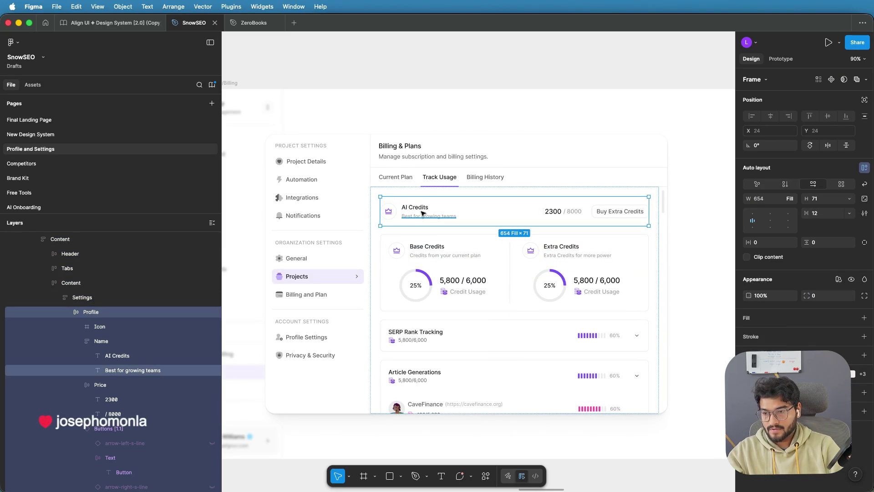
key(Delete)
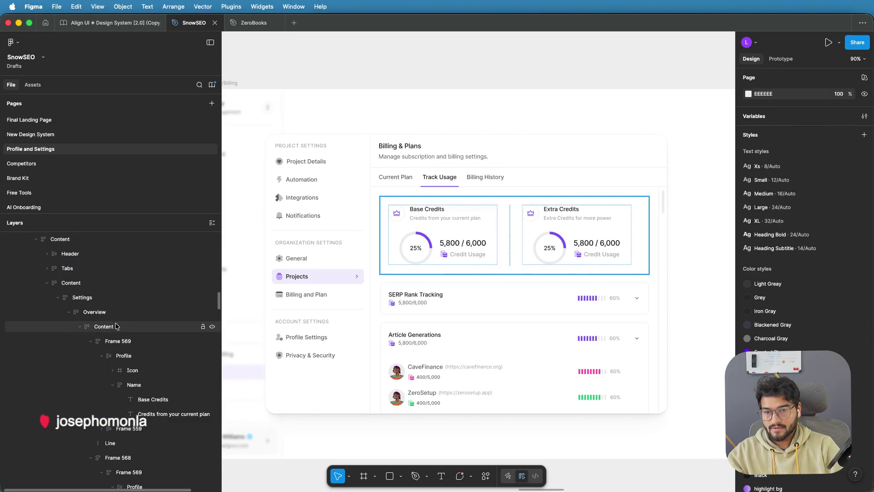
key(ctrl+z)
key(ctrl+z)
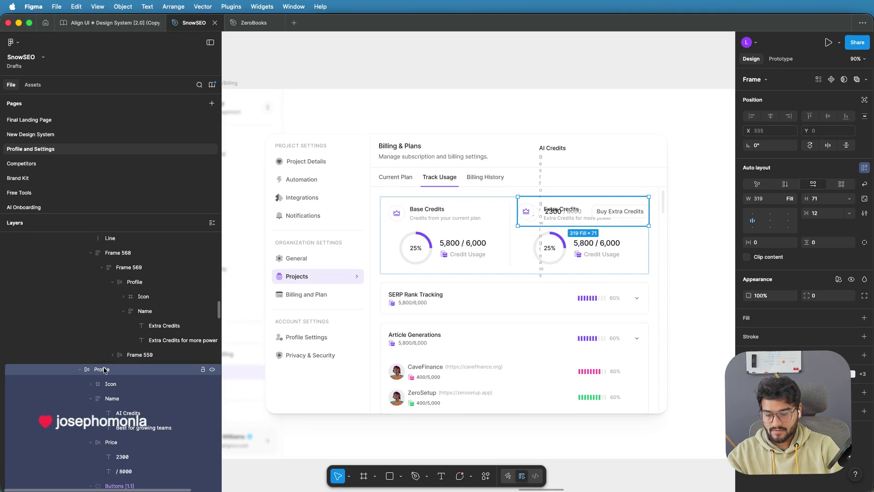
Step: Reorder the AI Credits row above the Base Credits card in the layers, then take it out
click(80, 369)
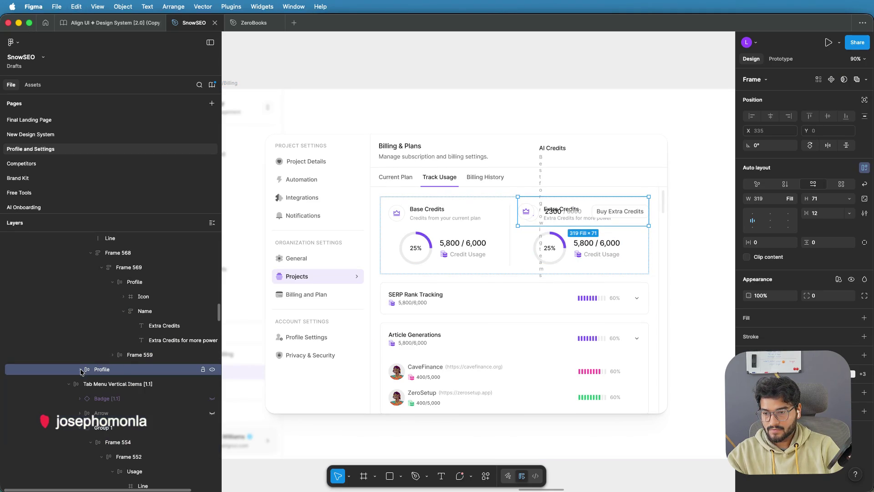
scroll(80, 319, up, 8)
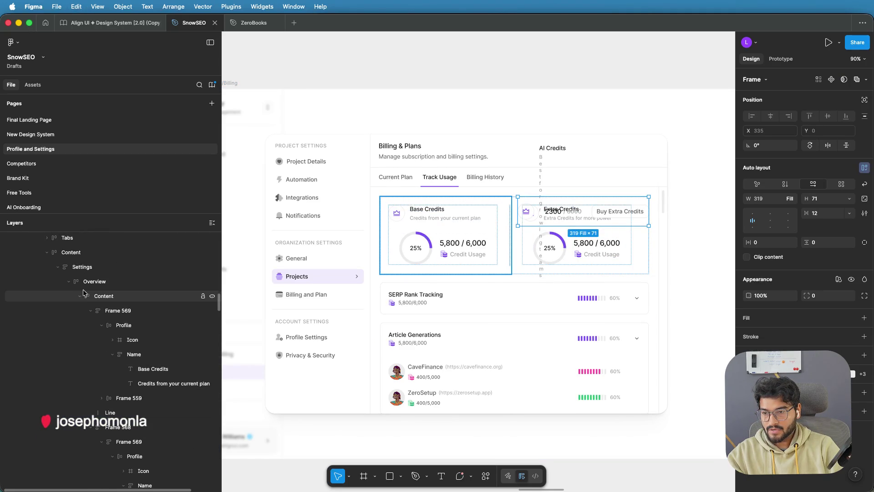
click(80, 297)
drag(95, 304, 97, 292)
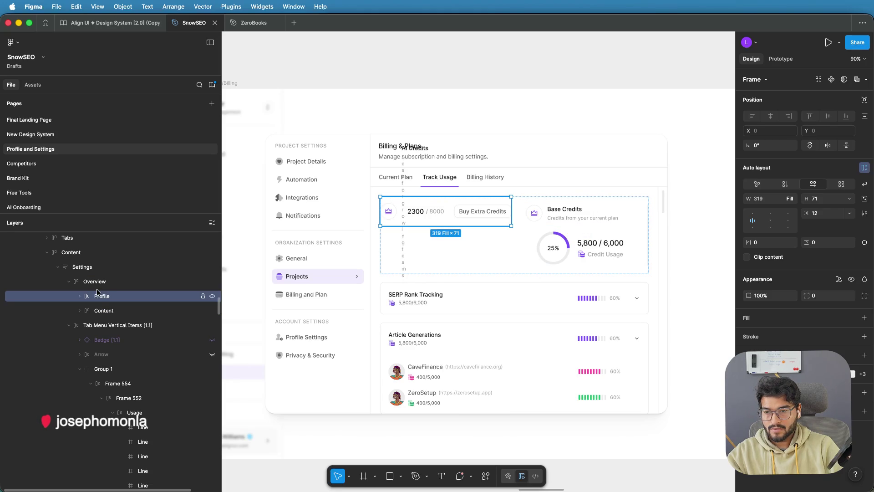
click(102, 310)
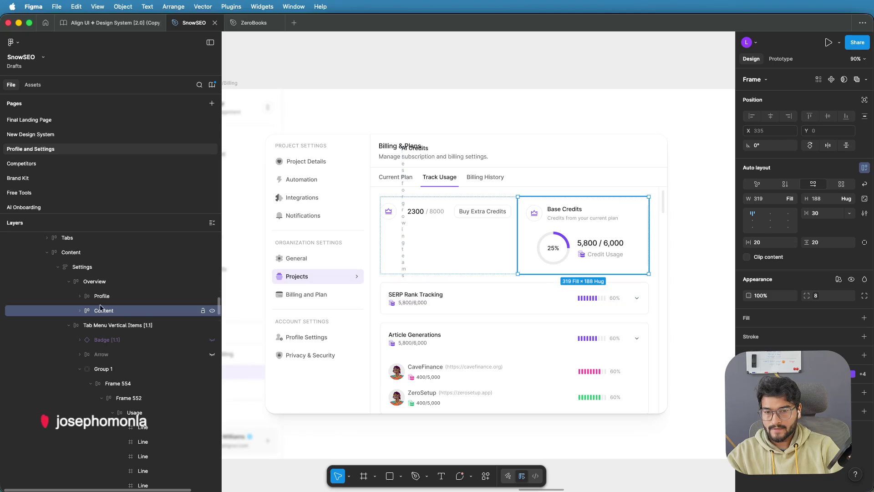
drag(102, 296, 103, 279)
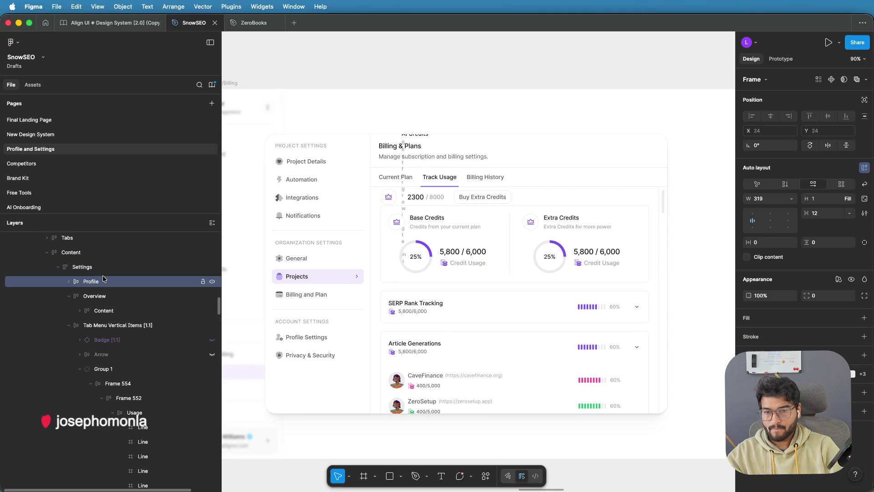
key(super+z)
key(super+z)
key(super+shift+z)
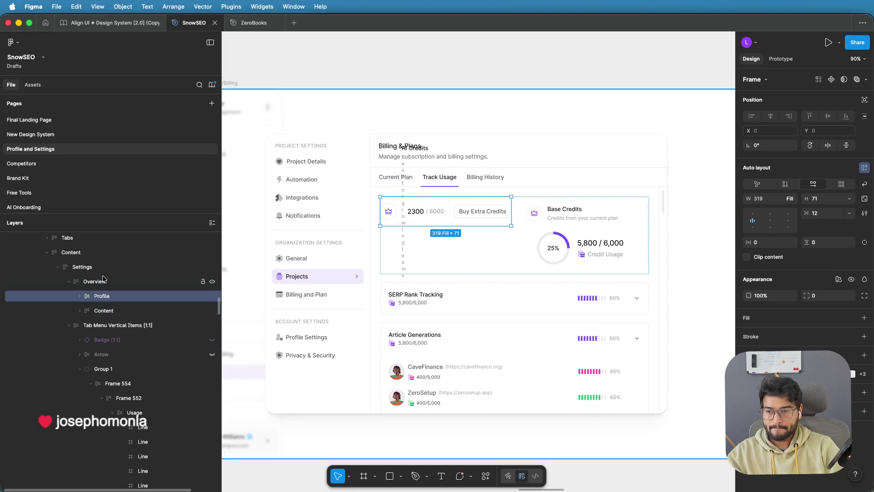
key(super+z)
key(super+z)
key(Escape)
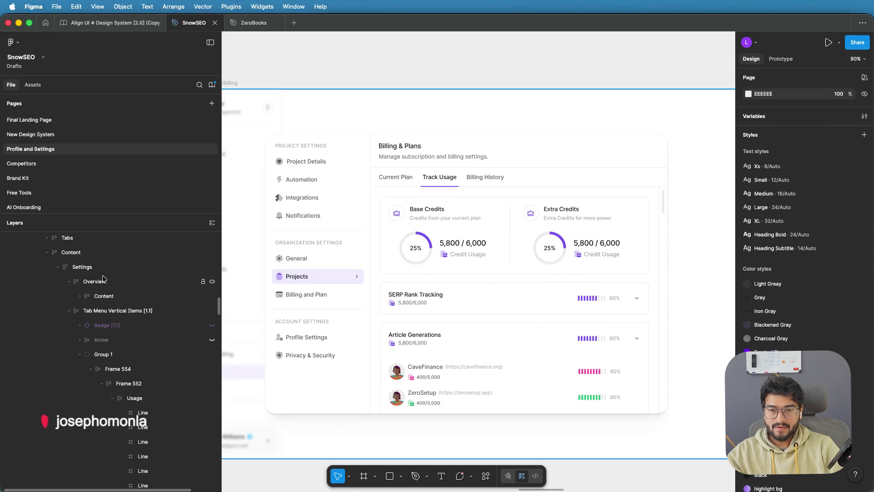
click(439, 217)
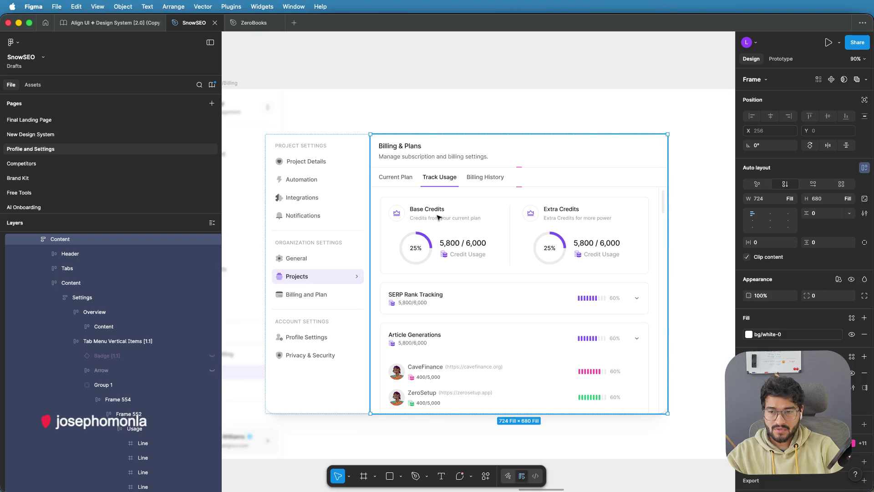
double_click(438, 217)
double_click(438, 218)
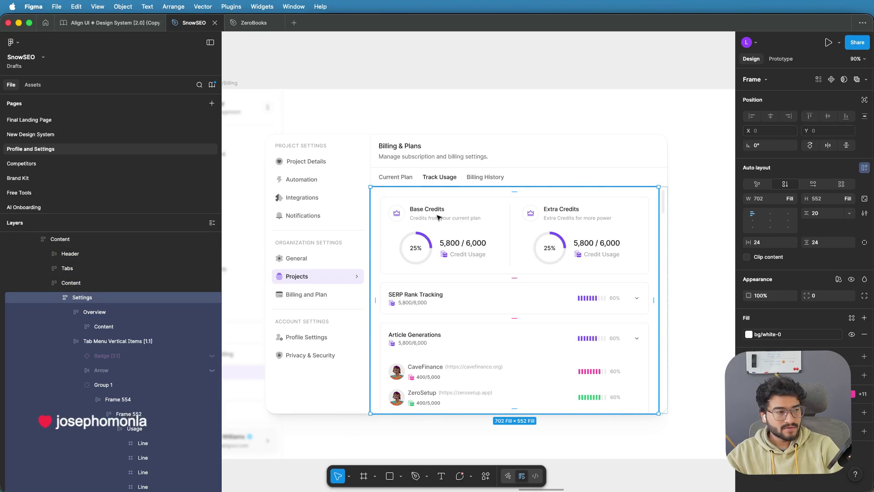
double_click(439, 217)
key(alt)
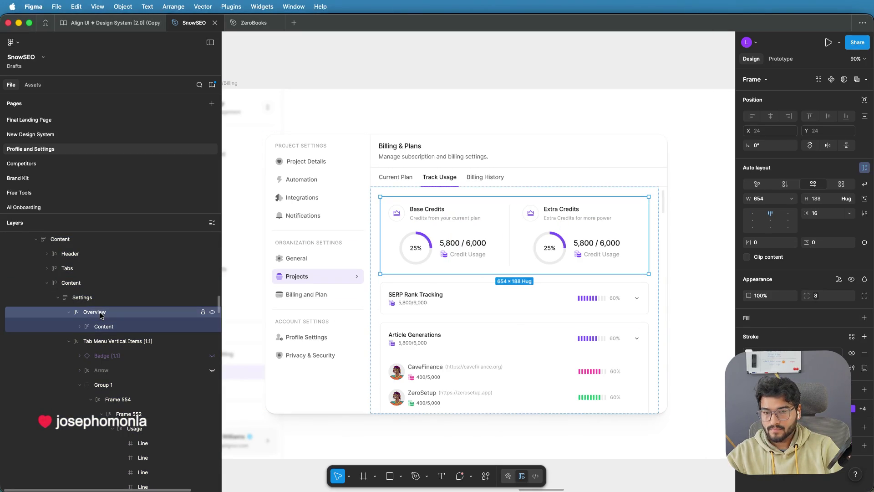
click(100, 326)
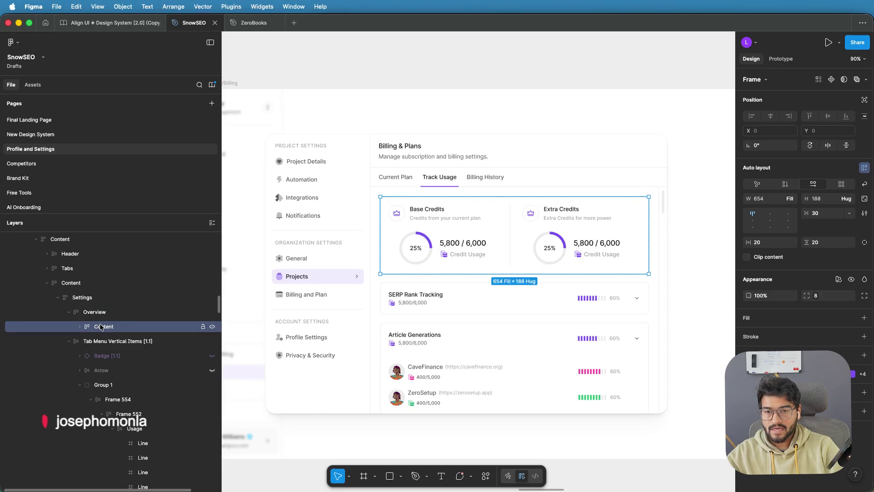
click(96, 340)
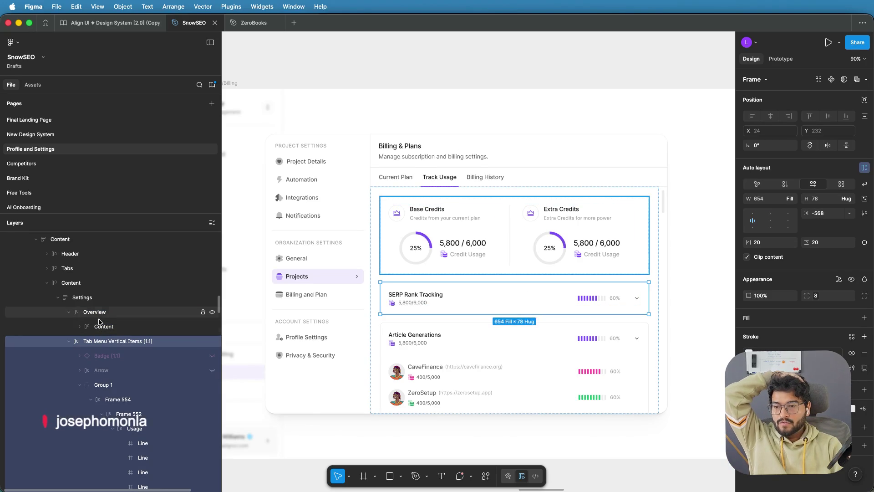
click(99, 325)
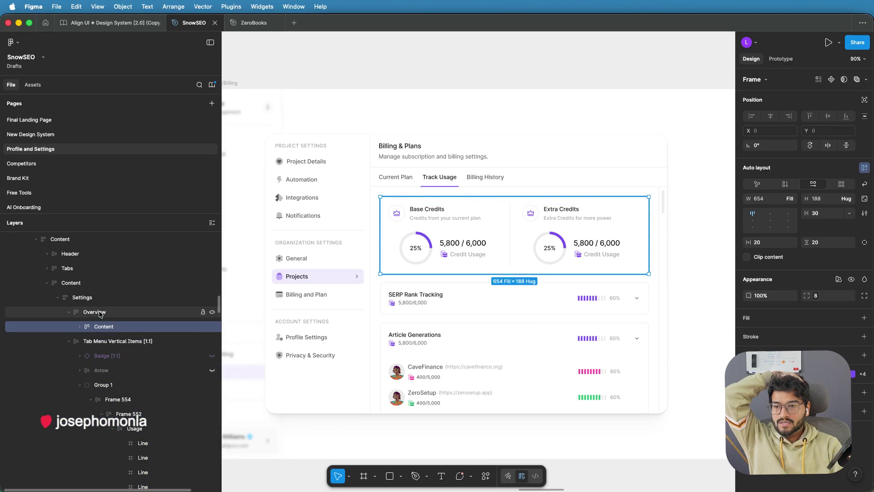
click(100, 313)
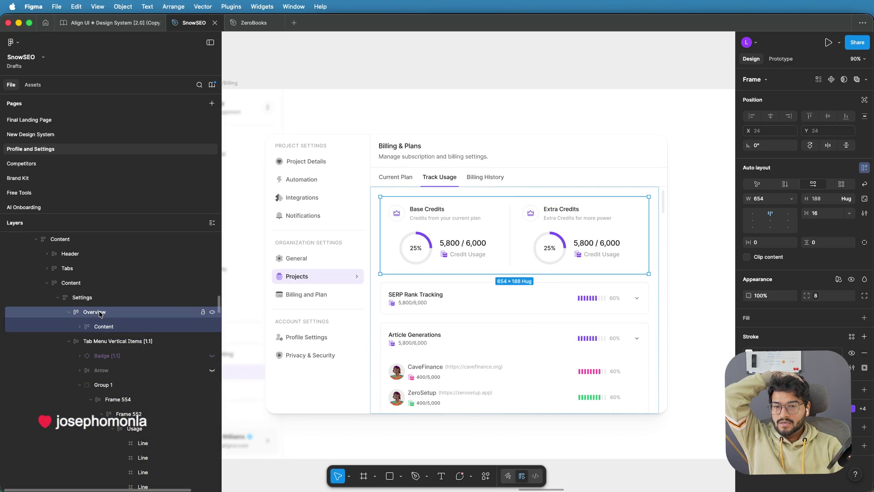
click(92, 342)
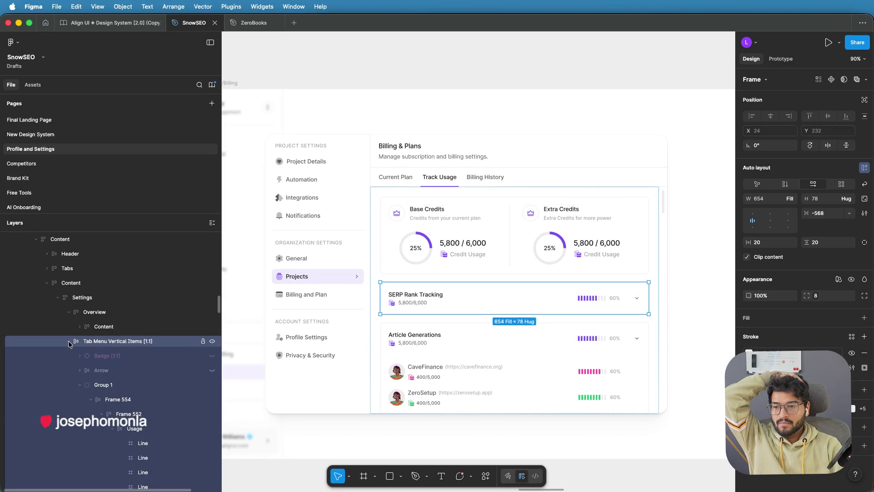
click(70, 342)
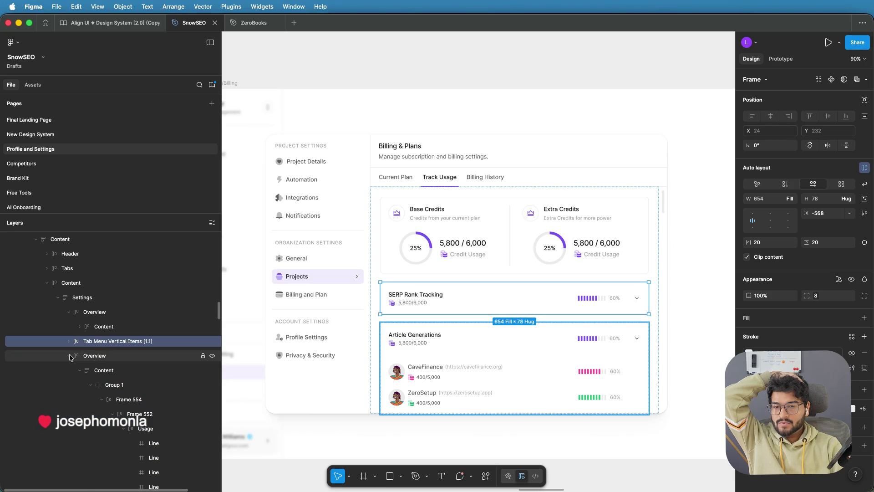
click(71, 356)
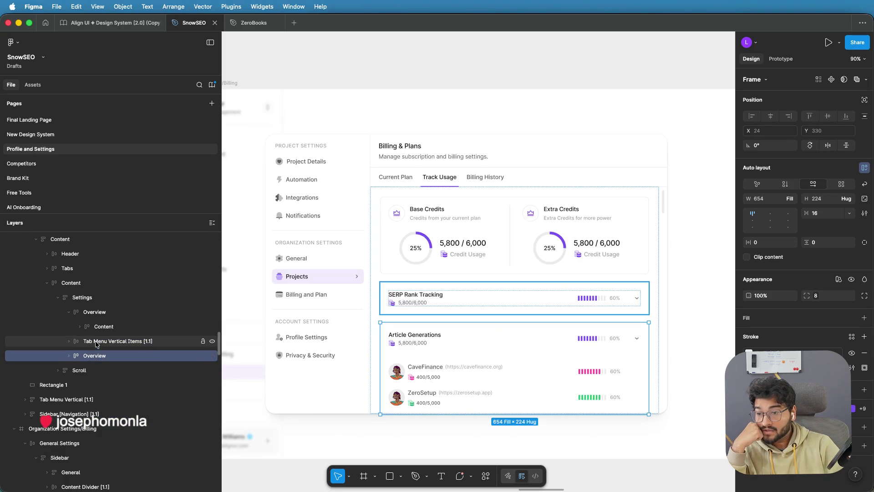
click(100, 327)
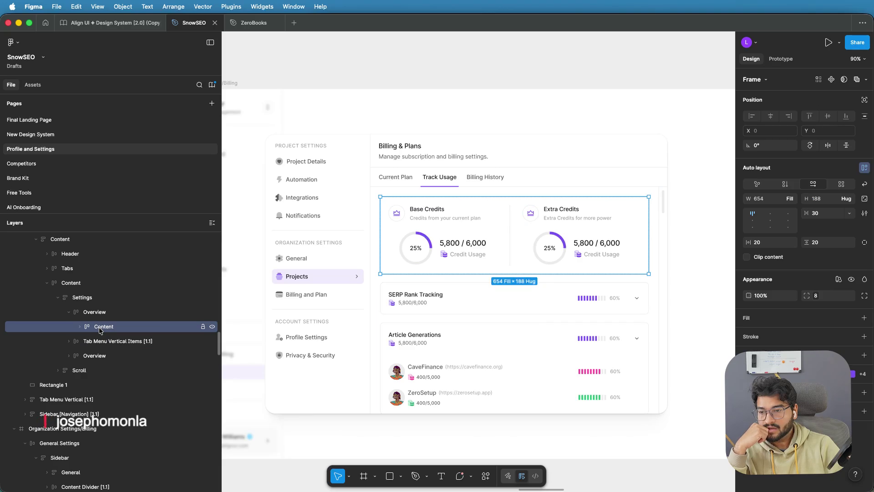
alt+click(69, 355)
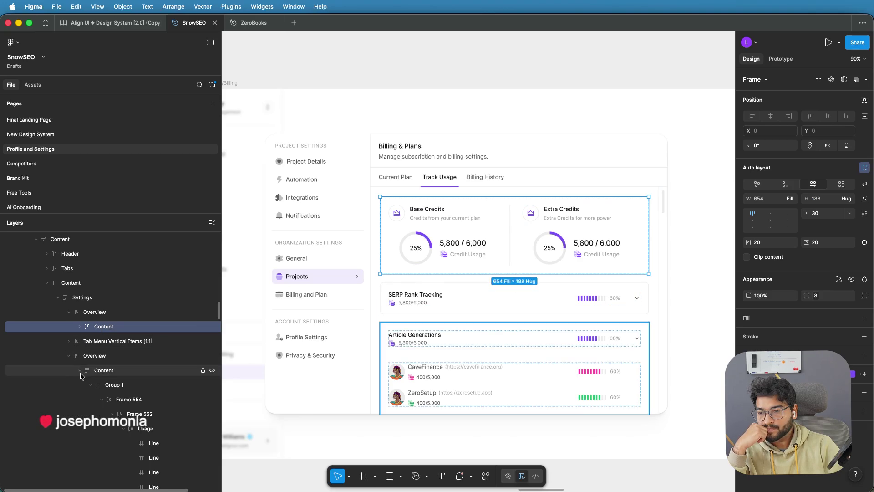
click(69, 356)
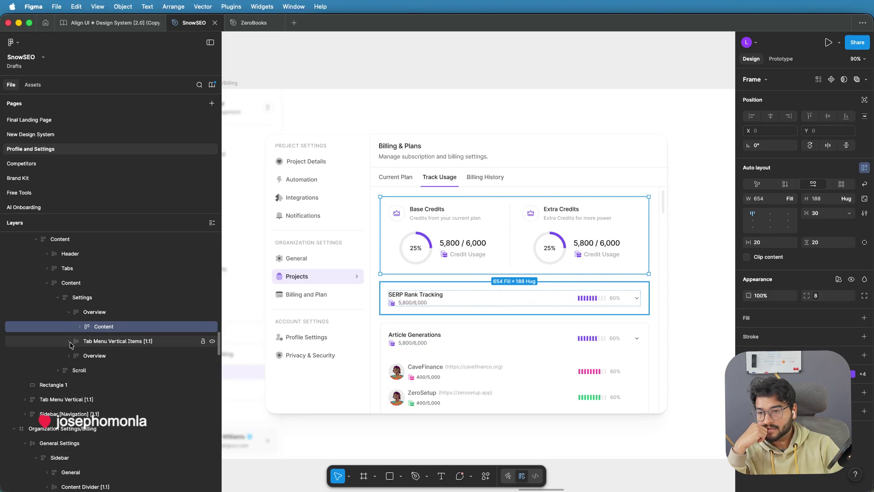
click(101, 315)
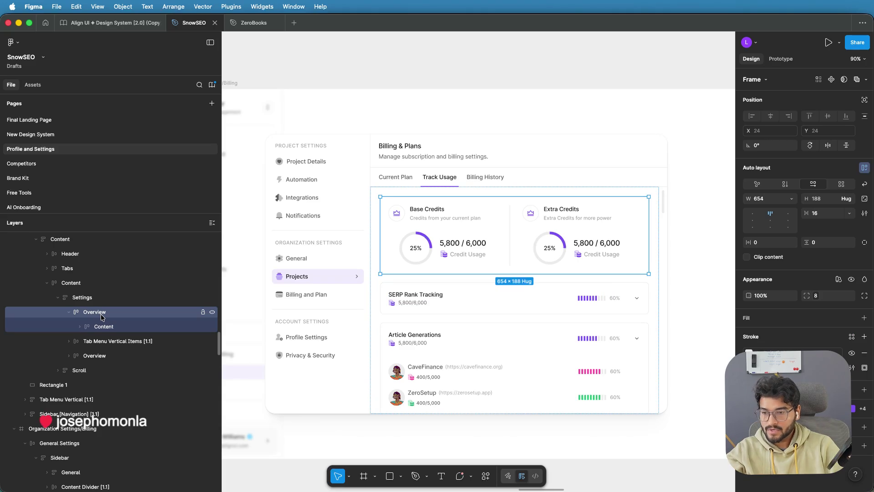
key(super+v)
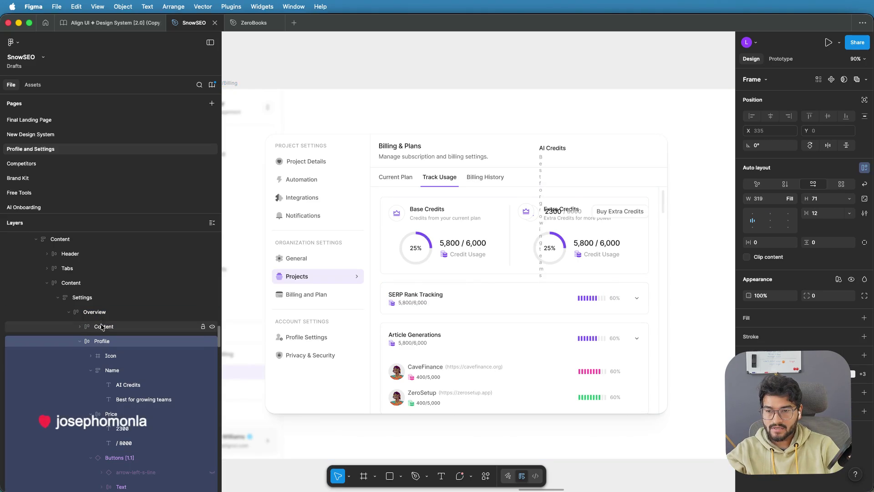
click(80, 345)
drag(95, 344, 100, 322)
drag(405, 183, 405, 183)
mouse_move(484, 163)
mouse_down()
mouse_move(488, 146)
mouse_move(488, 170)
mouse_up()
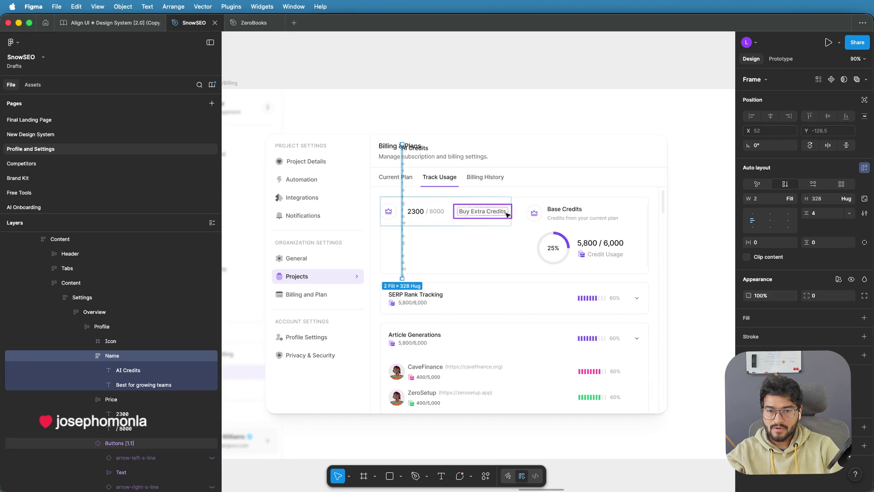
click(436, 225)
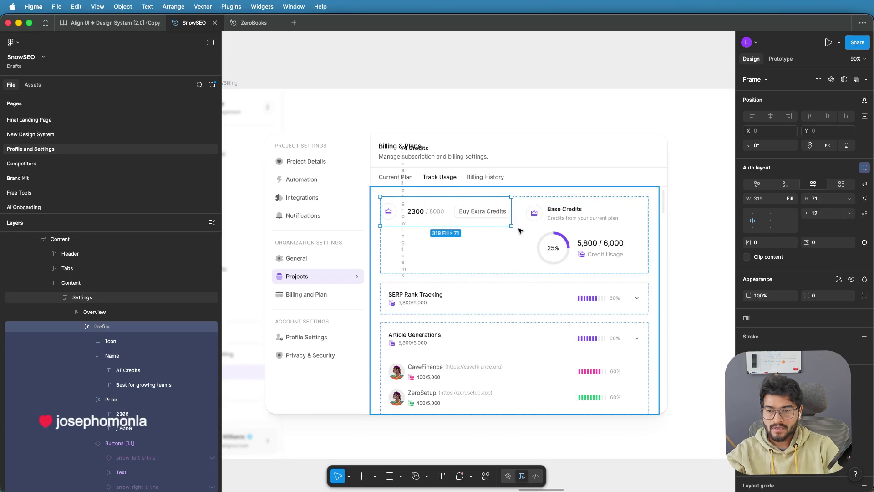
key(super+z)
key(super+z)
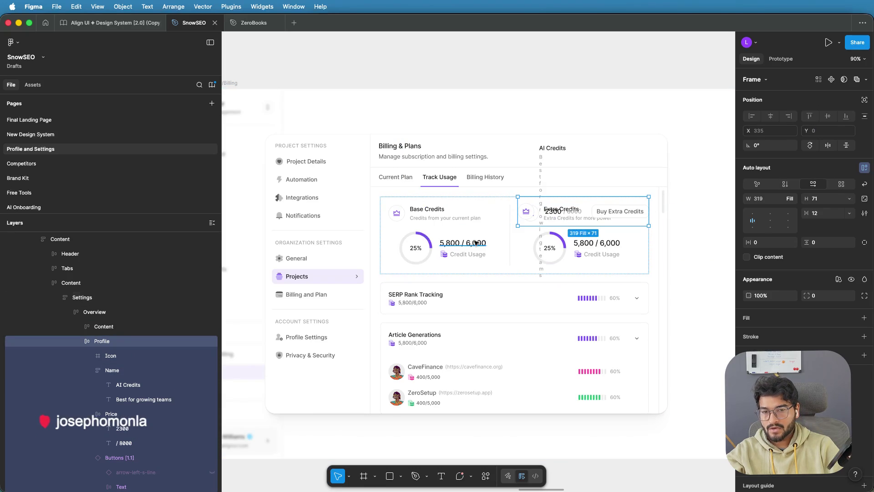
key(super+z)
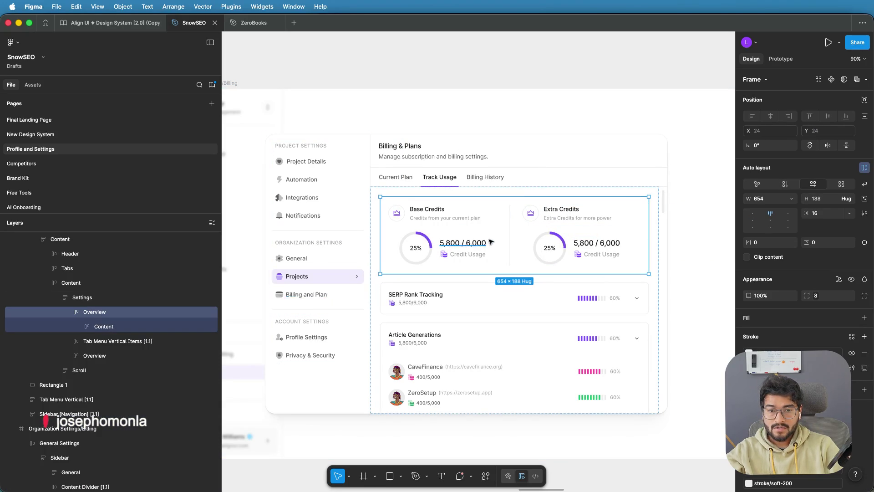
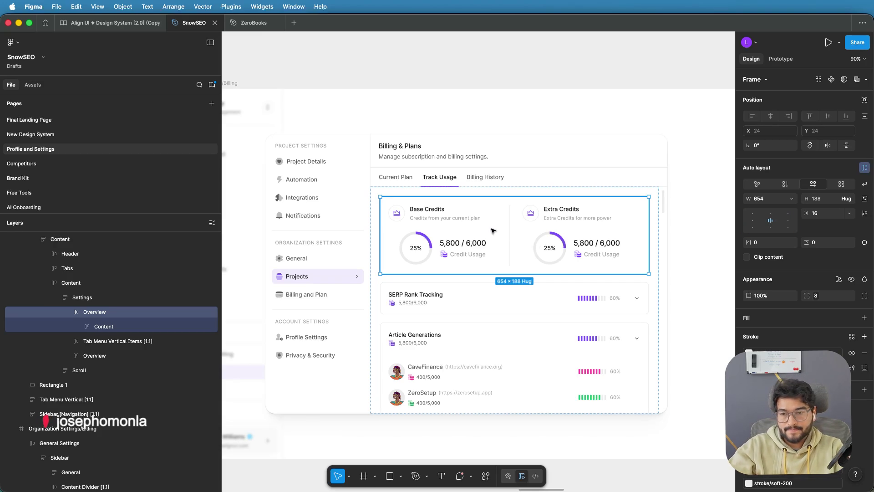
Step: Group the frame holding the Base and Extra Credits cards
click(81, 327)
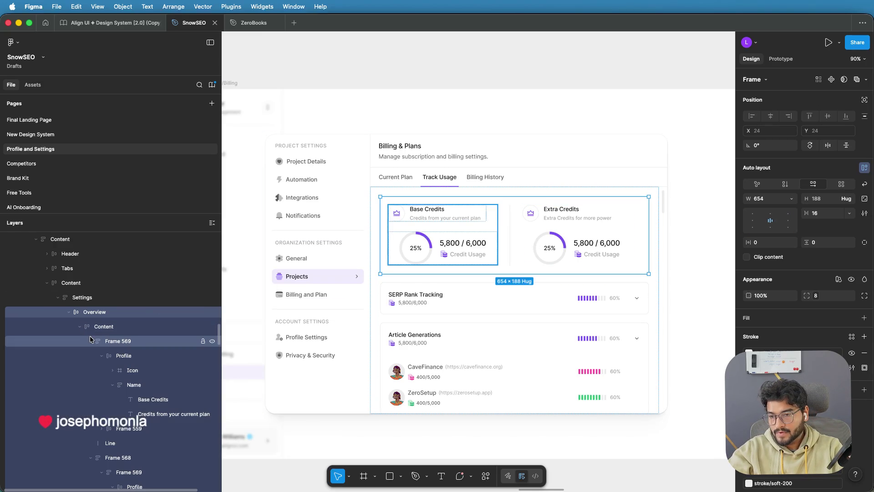
click(91, 341)
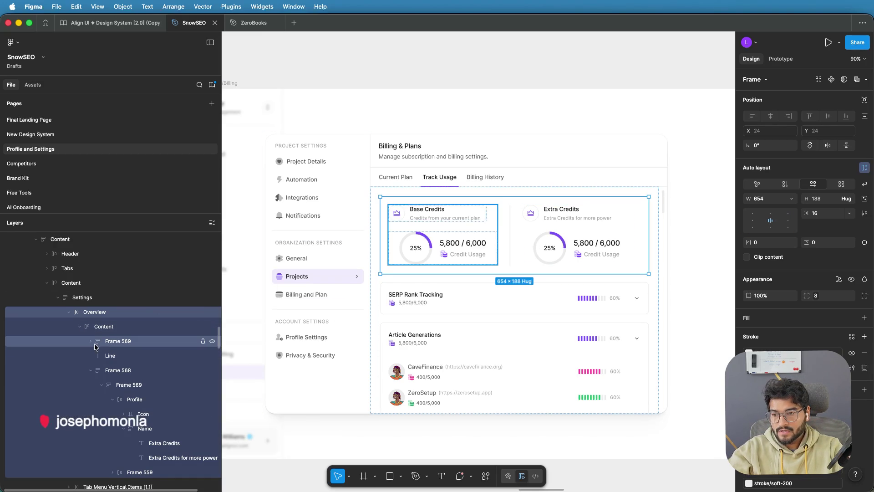
click(91, 370)
click(116, 327)
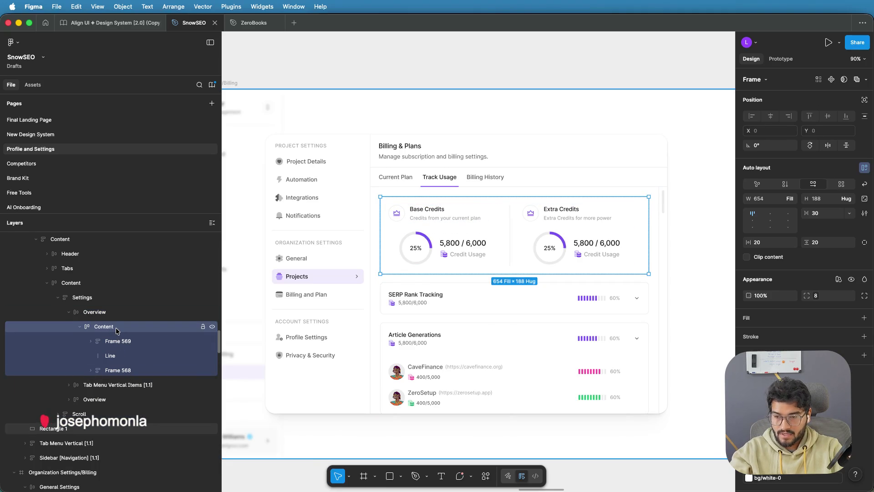
key(super+g)
Step: Paste the AI Credits row into the Overview frame and give Overview vertical auto layout
click(106, 311)
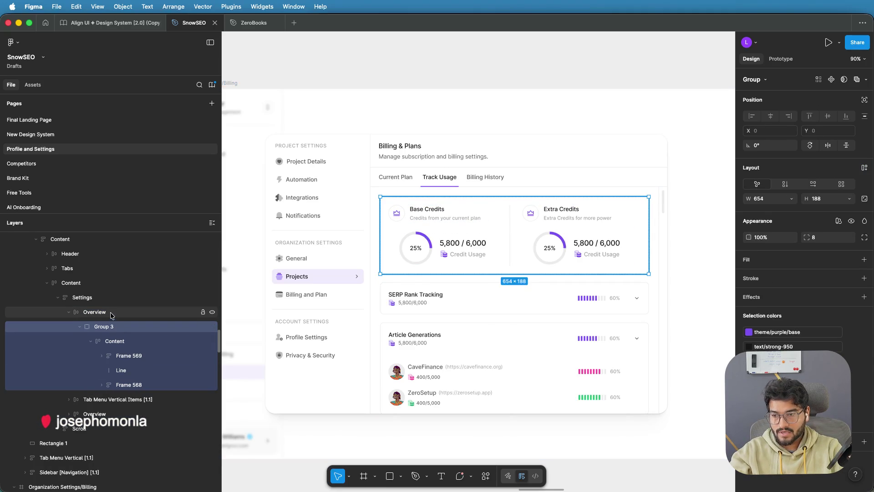
key(super+v)
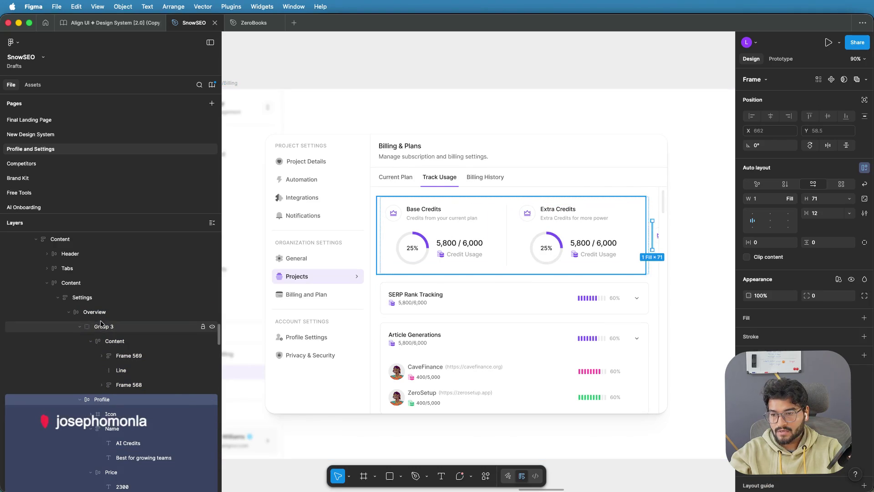
click(100, 315)
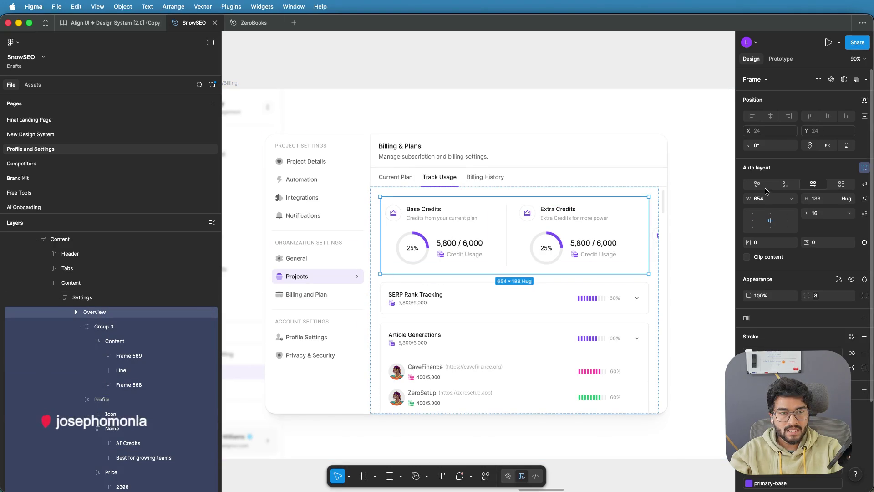
click(785, 186)
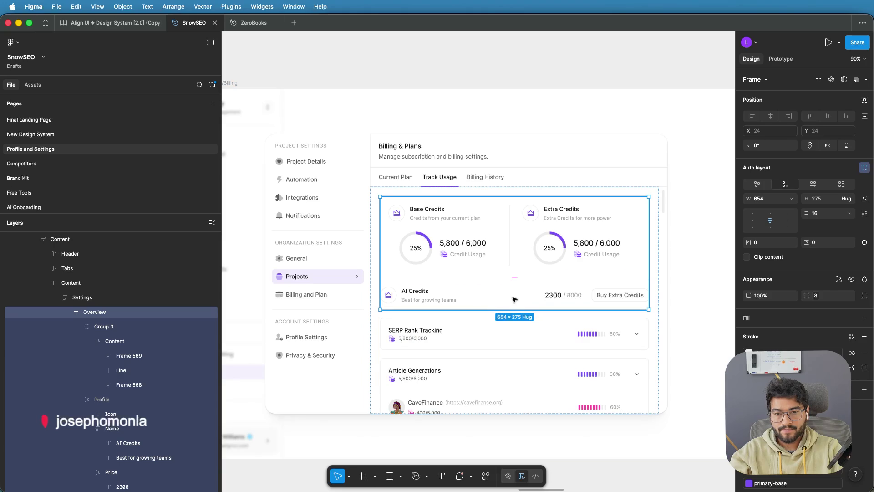
Step: Drag the AI Credits row above the Base and Extra Credits cards
scroll(515, 299, up, 4)
scroll(513, 298, up, 5)
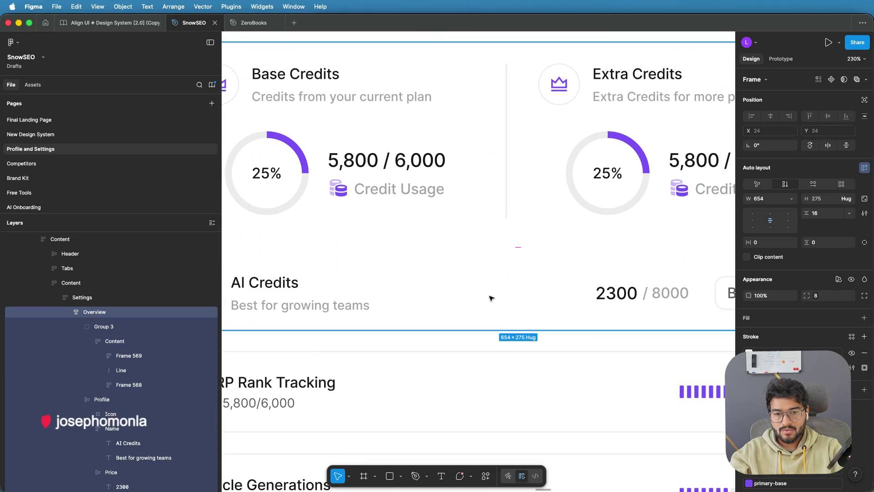
scroll(316, 297, down, 5)
click(287, 344)
mouse_move(287, 345)
mouse_down()
mouse_move(317, 303)
mouse_move(324, 234)
mouse_up()
scroll(324, 234, up, 3)
scroll(324, 234, down, 10)
click(590, 197)
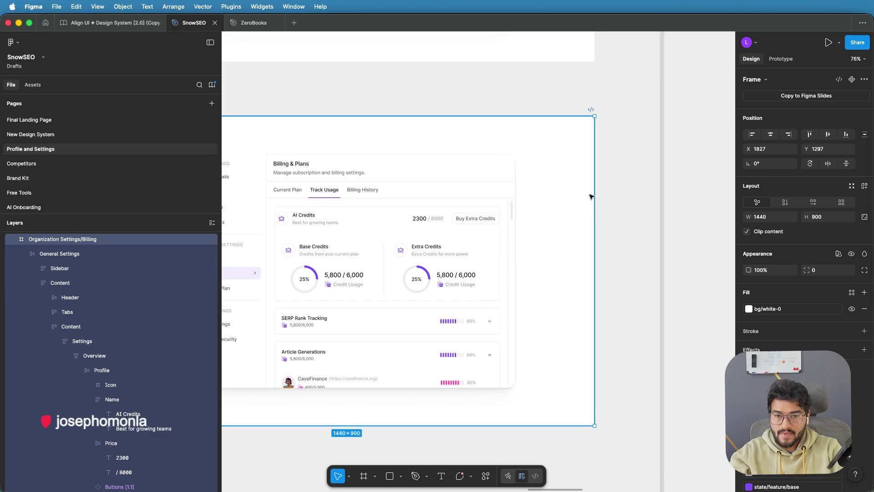
Step: Drill into the AI Credits row and set its horizontal padding to 20
scroll(592, 195, up, 3)
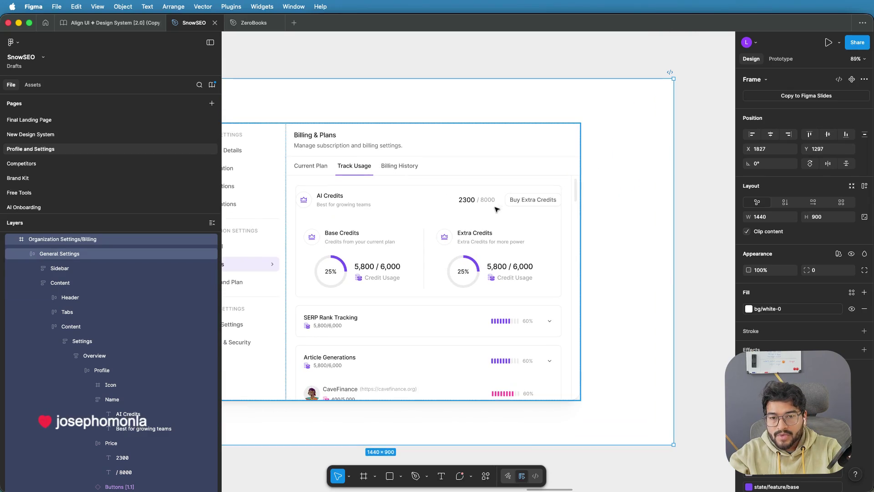
scroll(515, 209, left, 2)
double_click(514, 208)
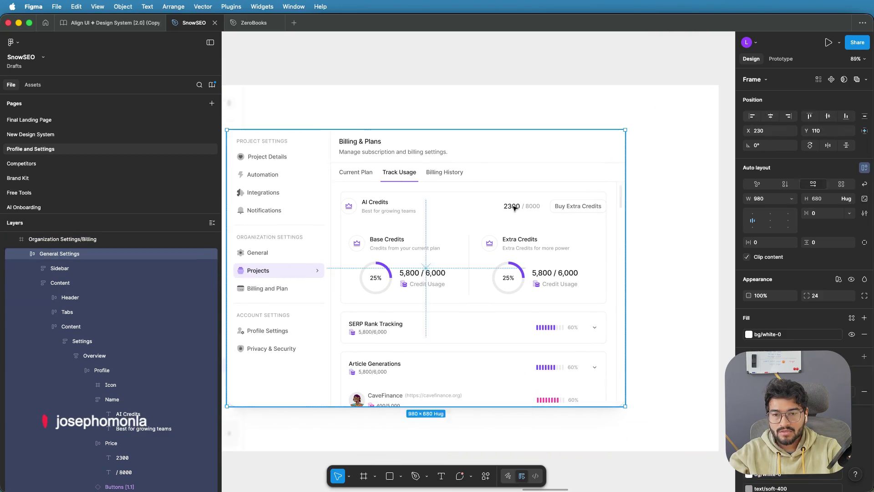
double_click(516, 208)
double_click(520, 208)
double_click(522, 208)
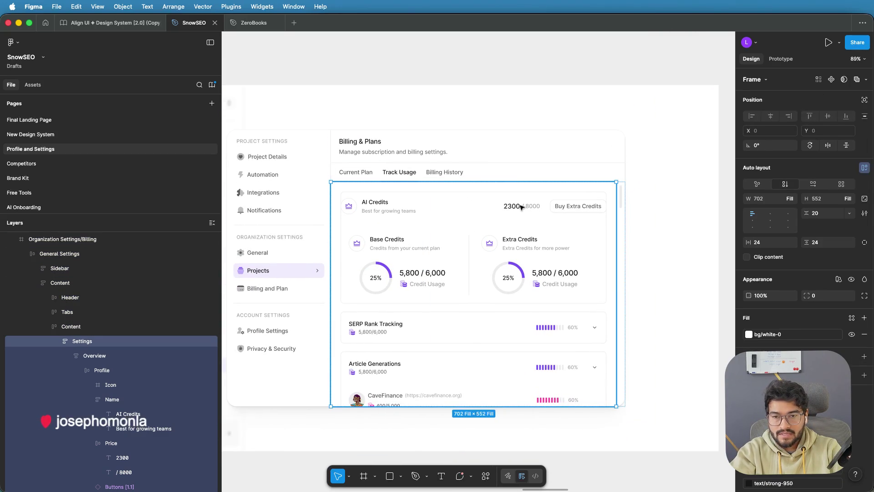
double_click(519, 208)
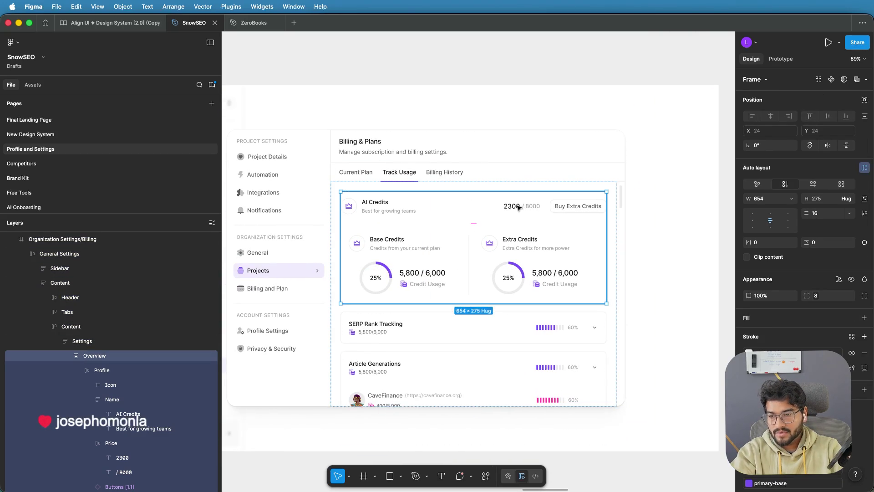
double_click(518, 207)
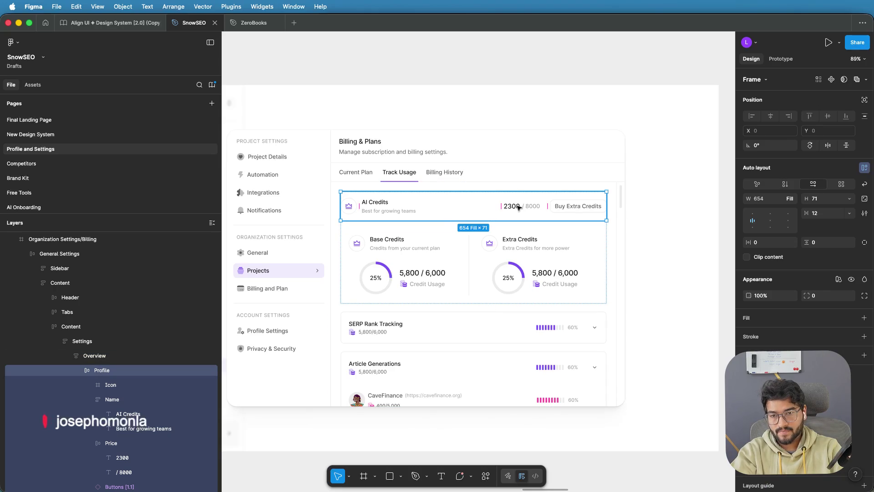
click(770, 242)
text(20)
key(Return)
key(Escape)
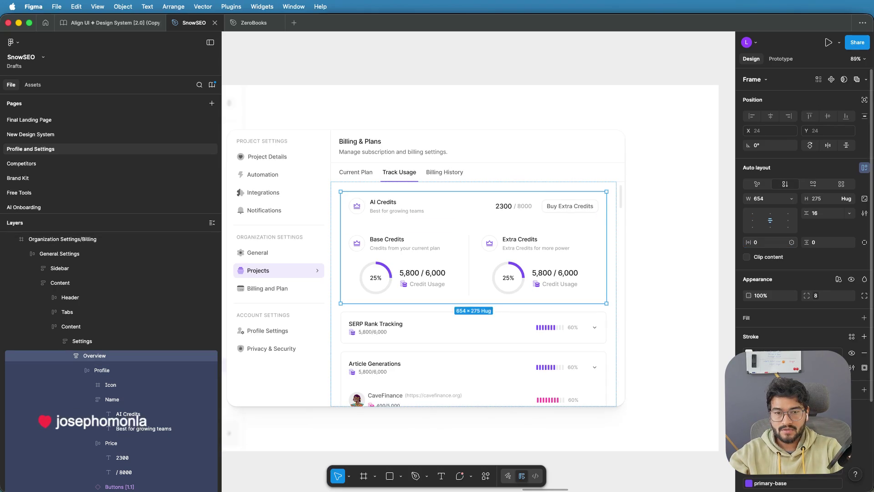
Step: Adjust the AI Credits row's horizontal padding to 10, then settle on 15
double_click(399, 212)
double_click(399, 212)
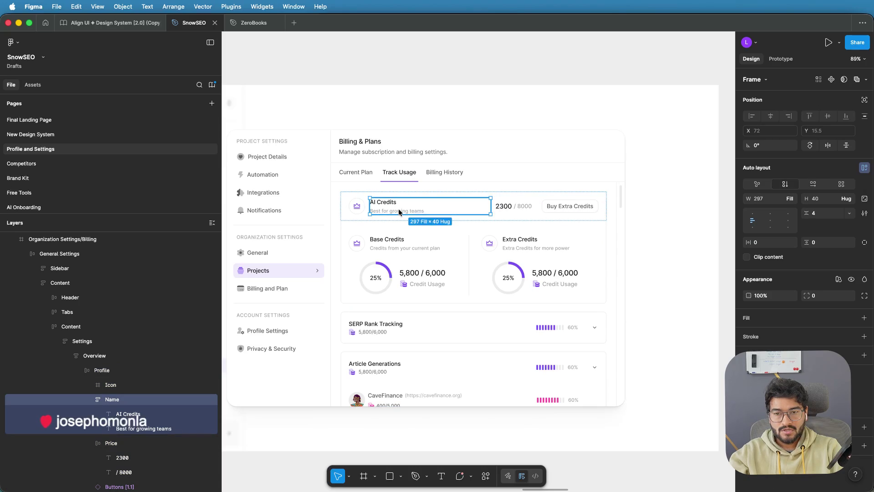
key(Escape)
click(768, 243)
text(10)
key(Return)
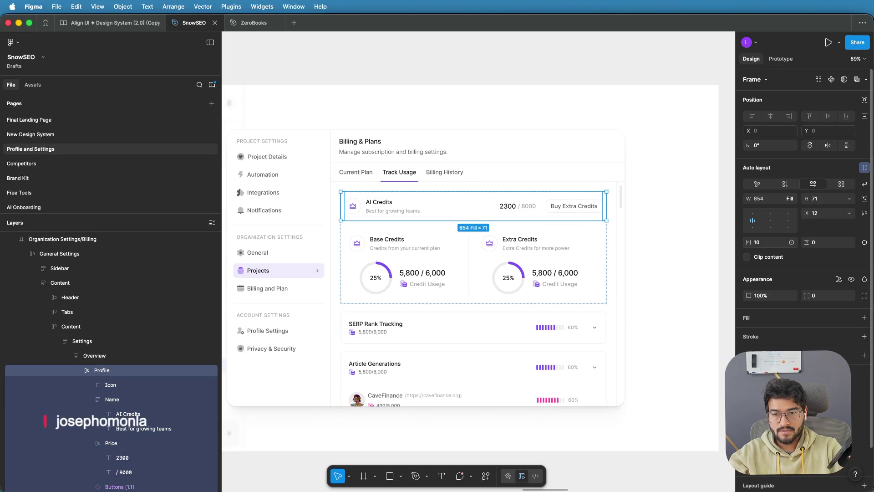
click(768, 242)
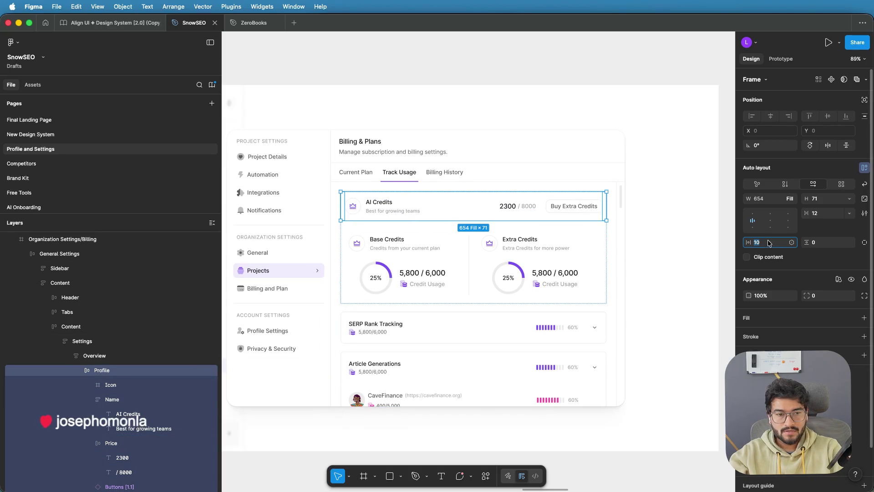
text(15)
key(Return)
Step: Set the credit cards' Content frame horizontal padding to 15
click(366, 260)
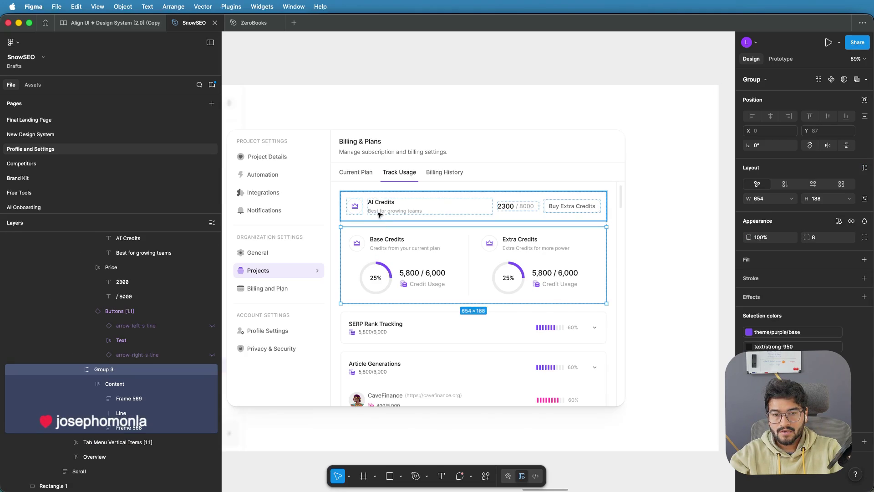
click(348, 262)
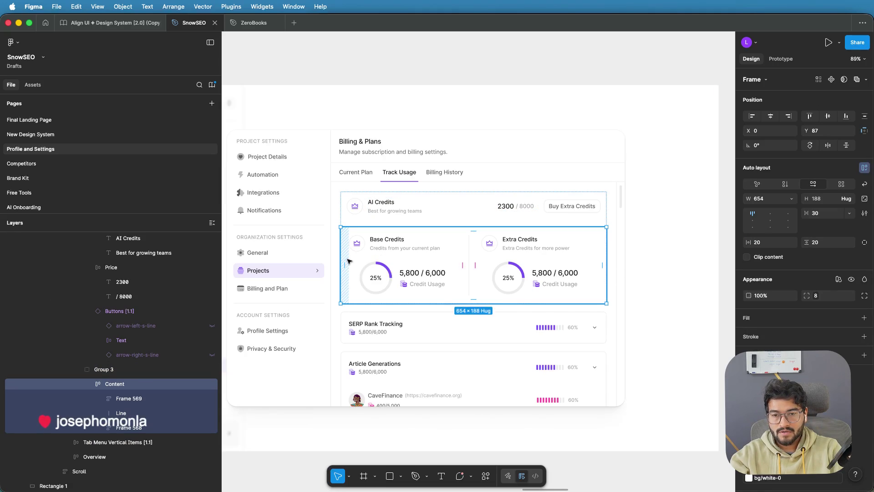
click(769, 243)
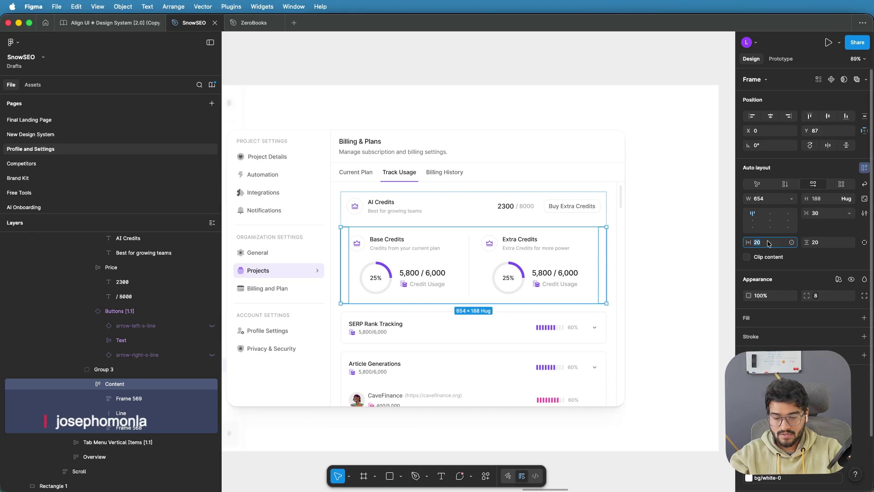
text(15)
key(Return)
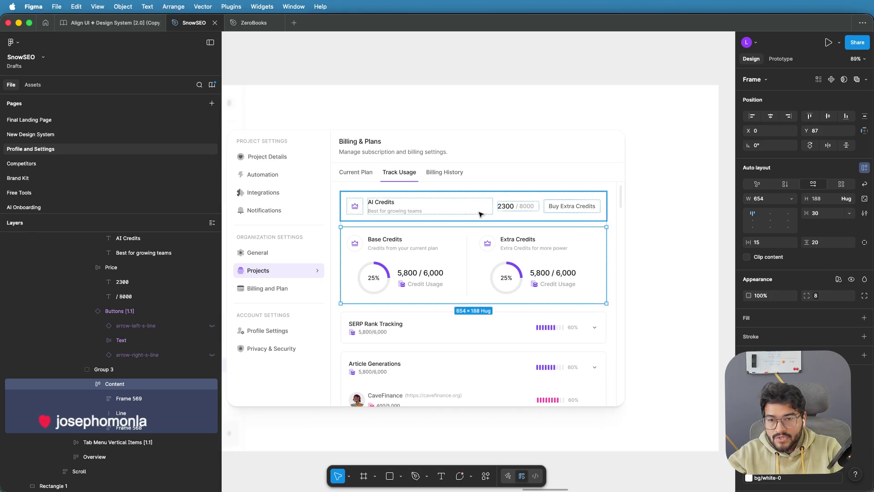
scroll(671, 189, down, 2)
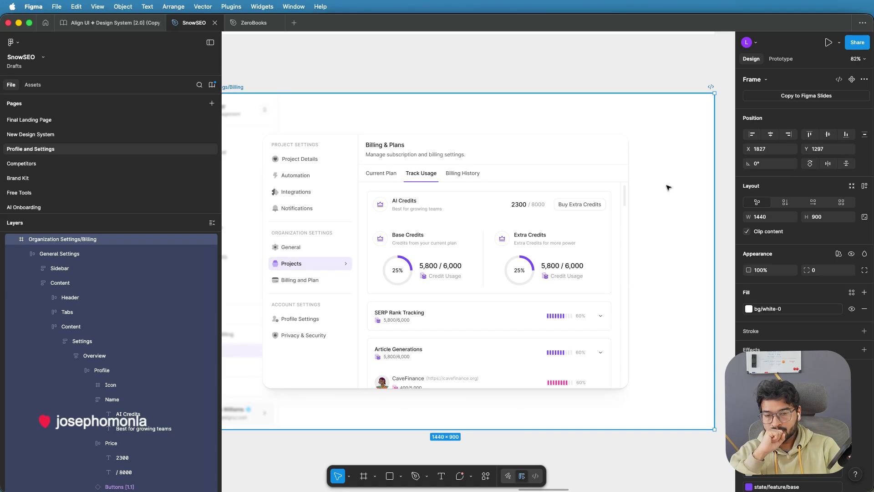
Step: Delete the crown icon from the Base Credits heading
double_click(380, 241)
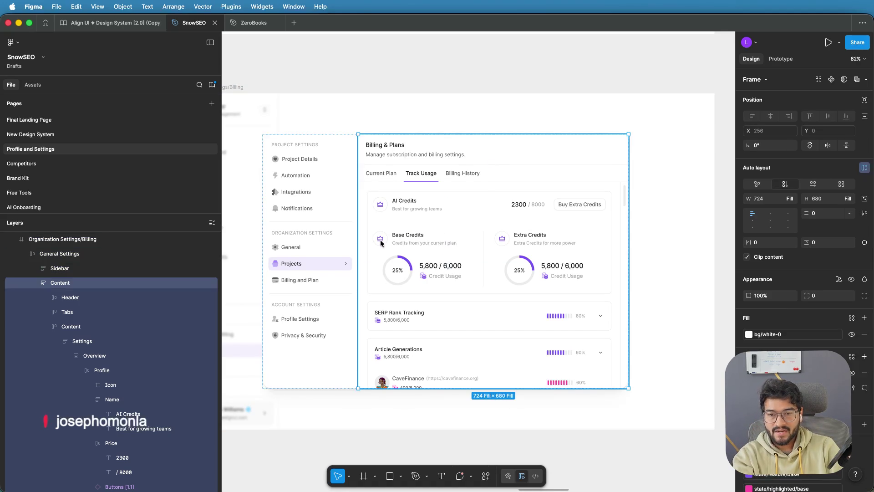
double_click(381, 242)
double_click(380, 242)
double_click(381, 242)
double_click(383, 241)
double_click(383, 240)
key(Delete)
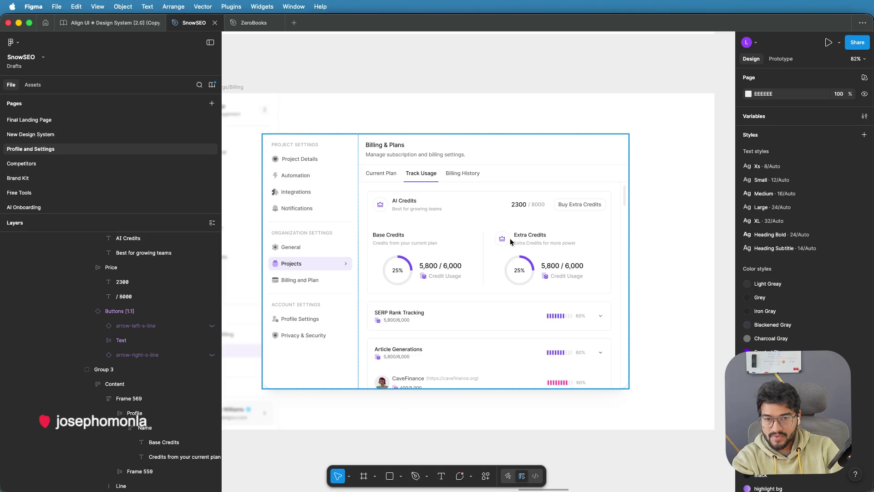
Step: Left-align the ring and figures in both the Base Credits and Extra Credits cards
click(499, 240)
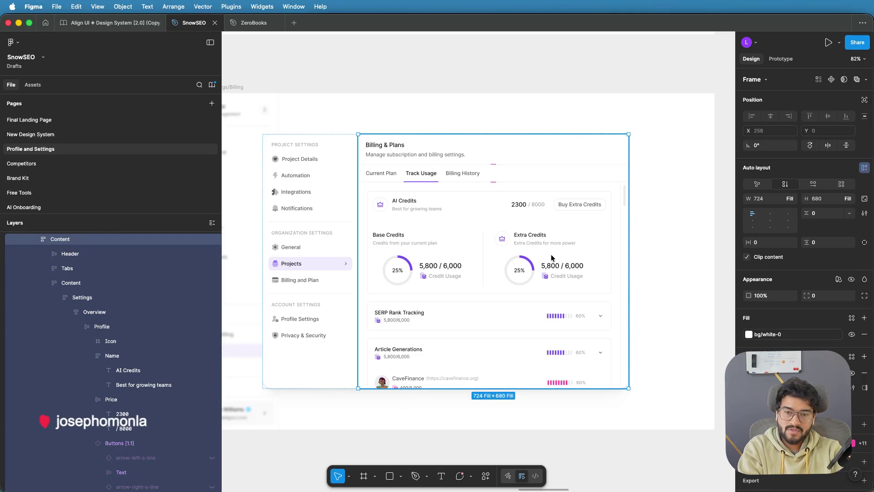
double_click(396, 272)
double_click(395, 272)
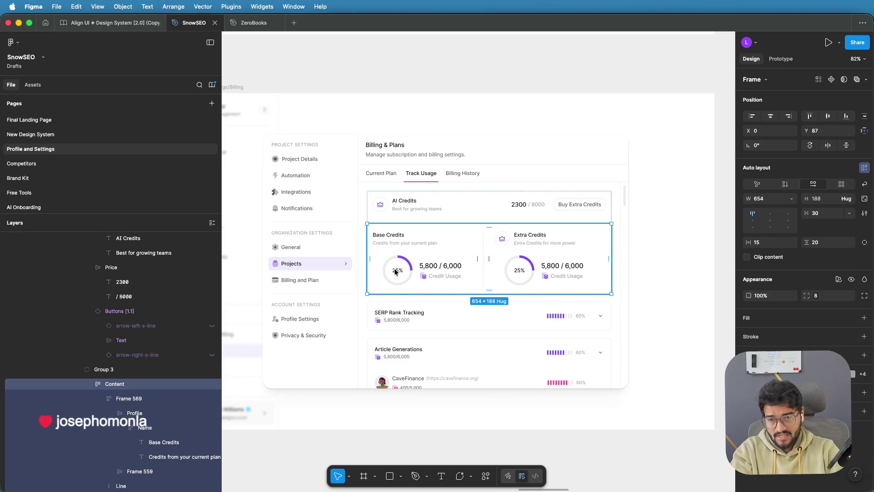
double_click(395, 272)
scroll(395, 272, up, 3)
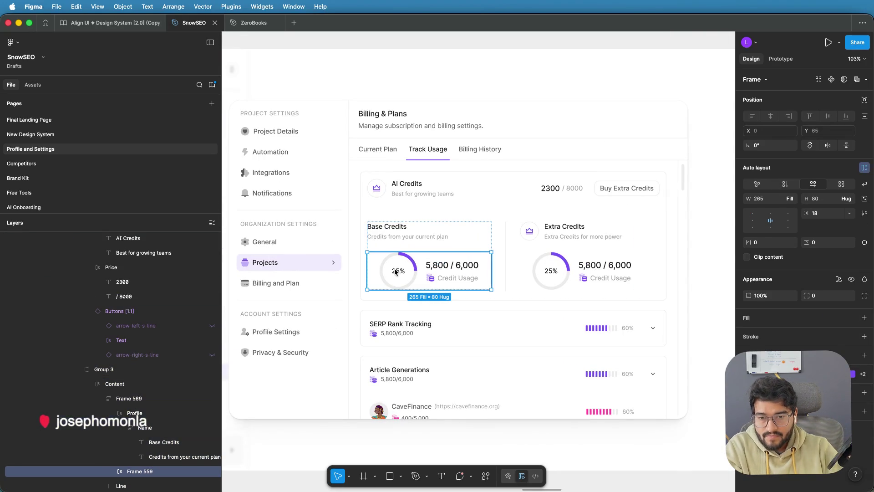
click(753, 220)
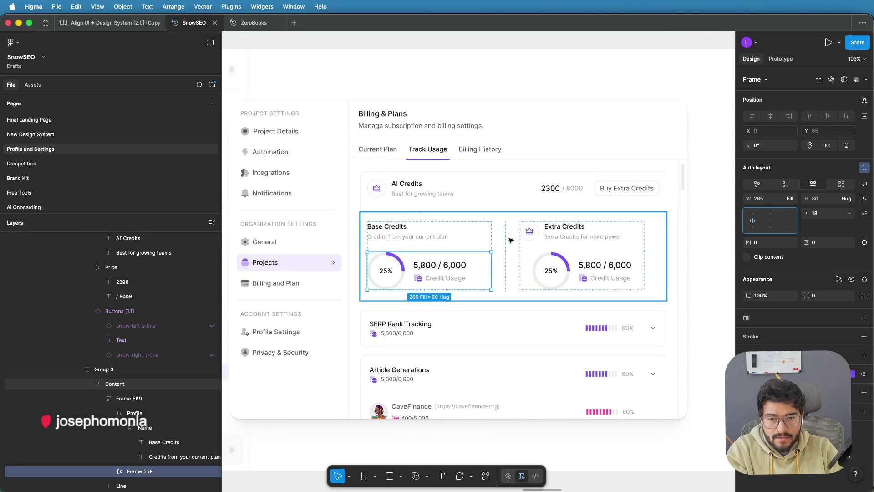
click(623, 257)
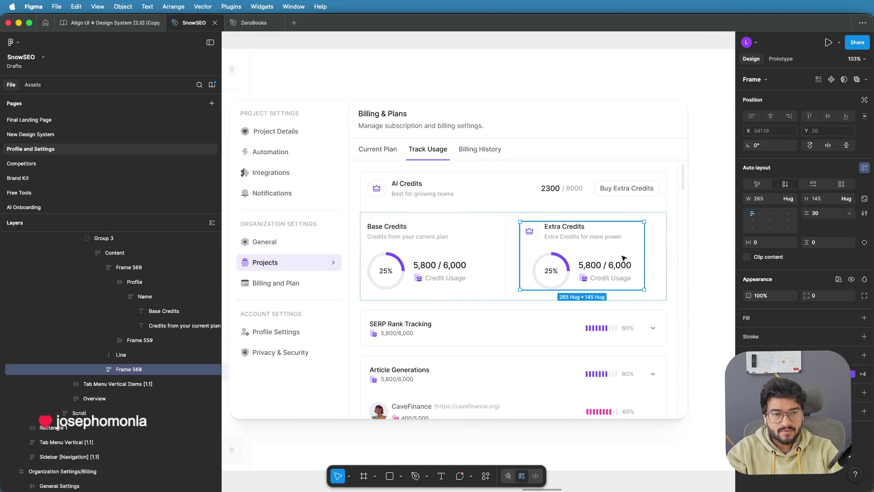
click(606, 269)
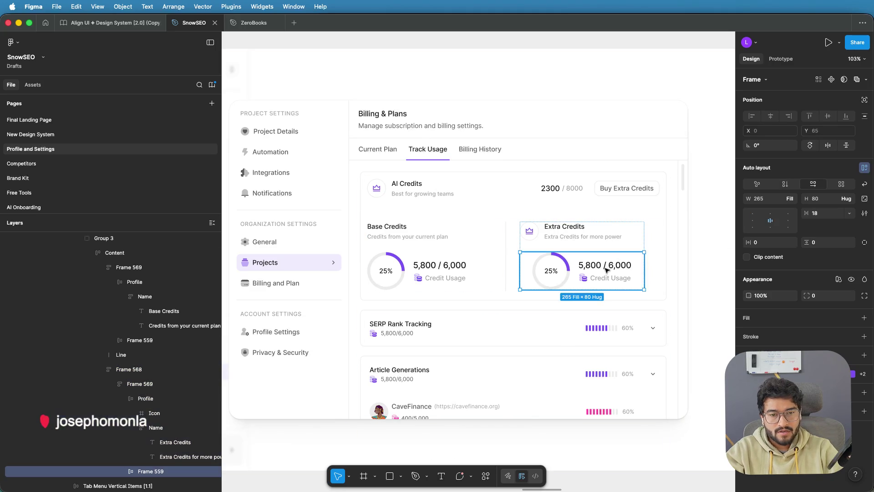
click(753, 220)
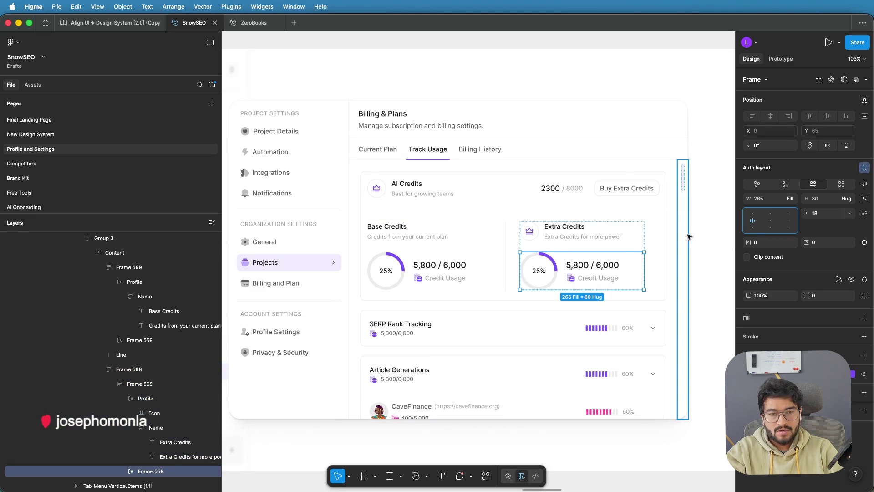
Step: Widen the gap between the Base and Extra Credits cards to 50
click(699, 226)
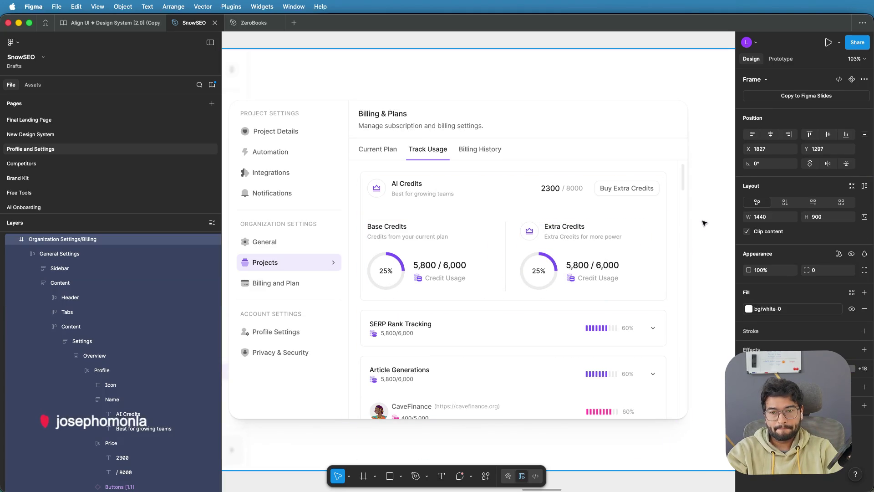
double_click(510, 252)
double_click(511, 252)
double_click(510, 256)
double_click(513, 255)
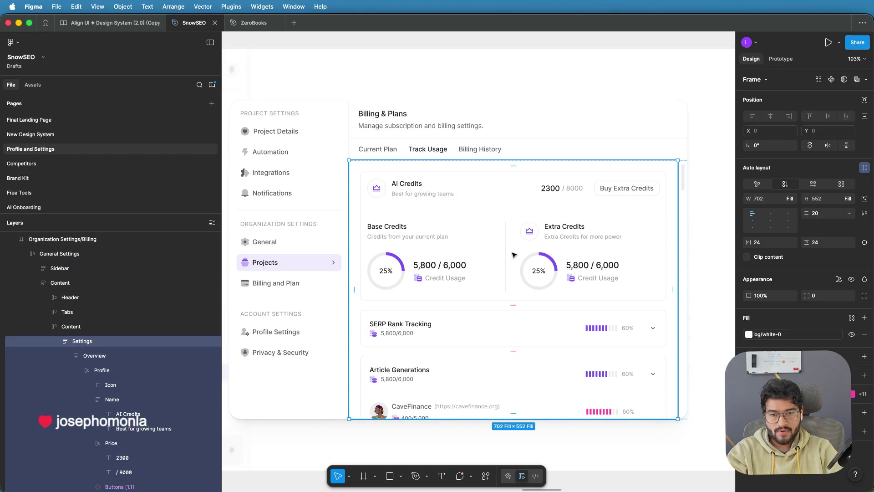
double_click(512, 255)
double_click(510, 255)
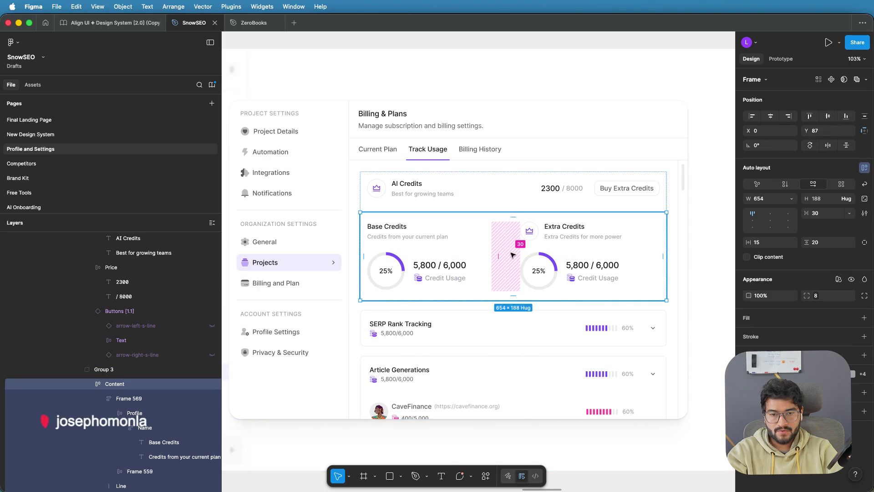
drag(515, 259, 524, 258)
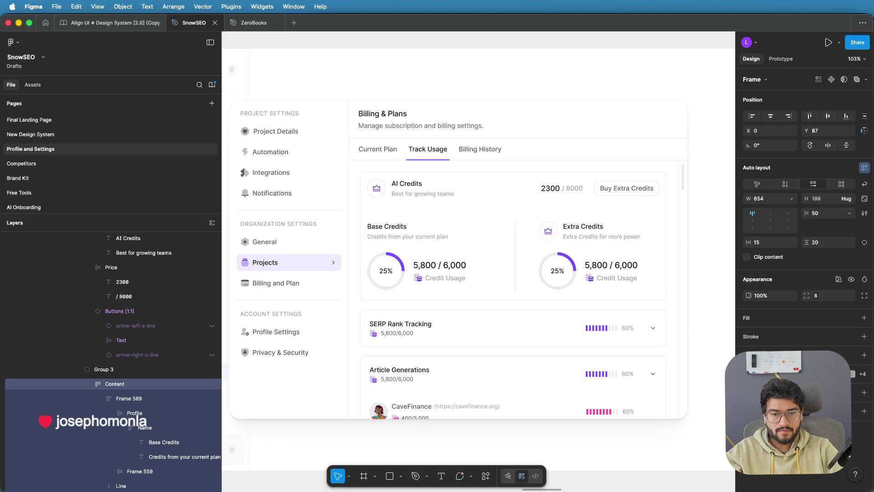
Step: Set the credit cards row's horizontal padding to 20, then change it to 25
click(707, 226)
key(shift+2)
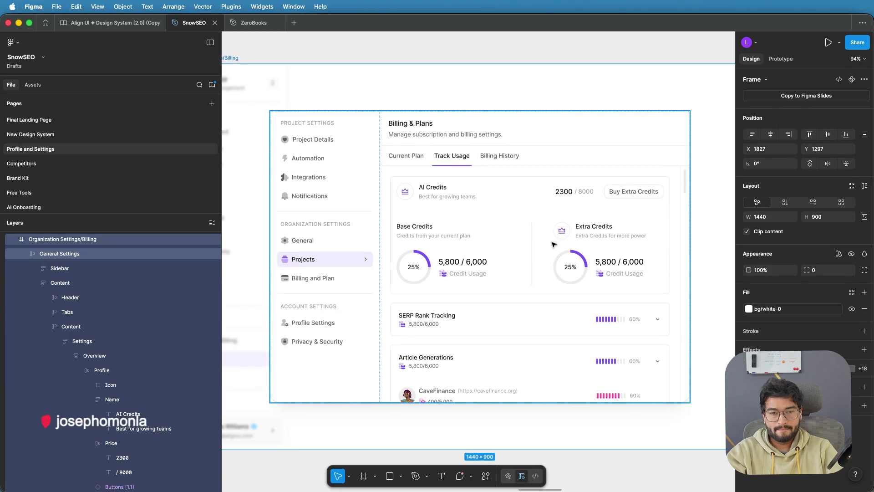
double_click(536, 249)
double_click(536, 248)
double_click(519, 248)
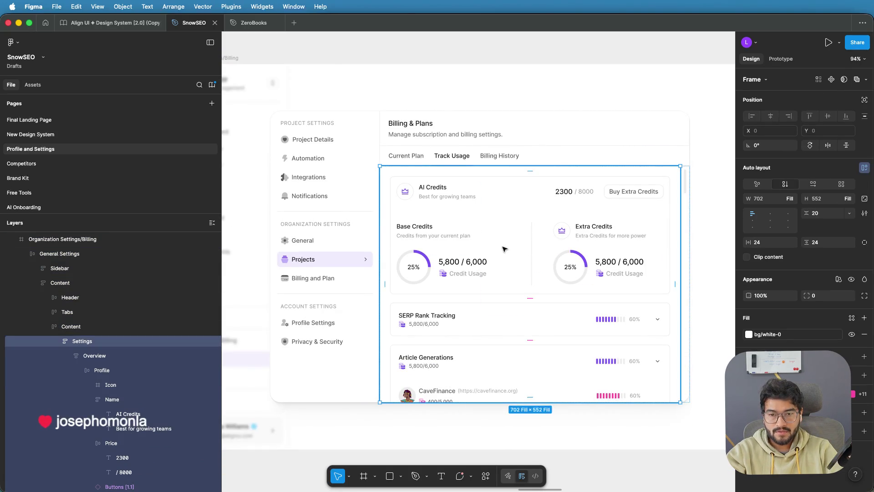
double_click(503, 249)
double_click(504, 248)
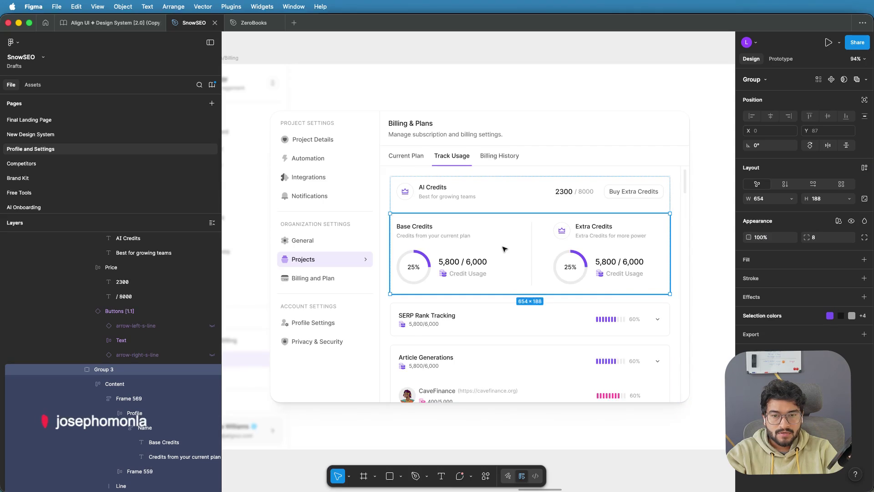
double_click(503, 249)
click(762, 244)
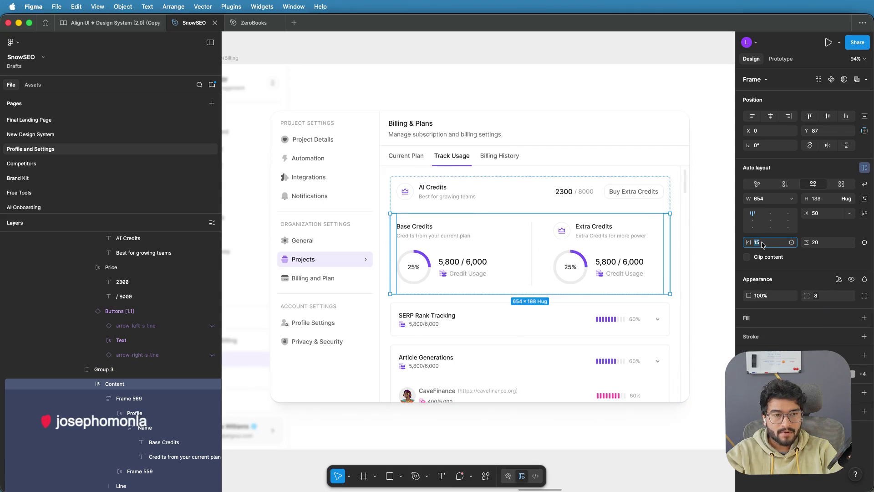
text(20)
key(Return)
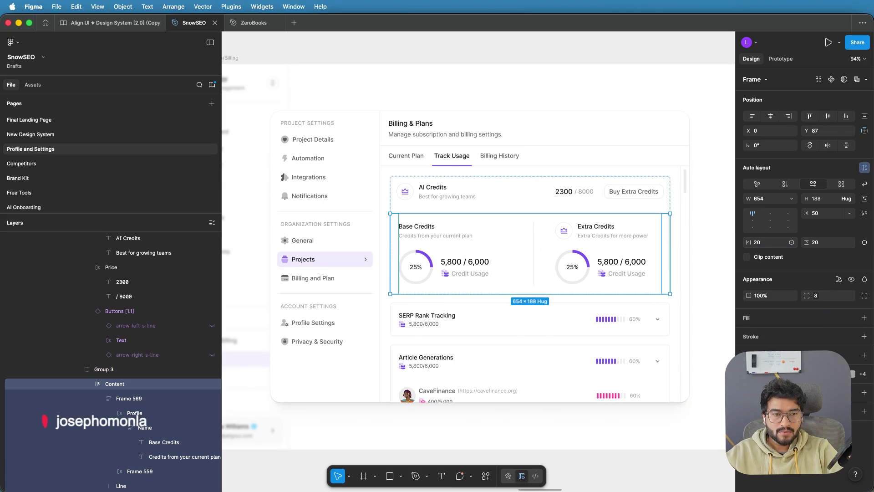
click(767, 242)
text(25)
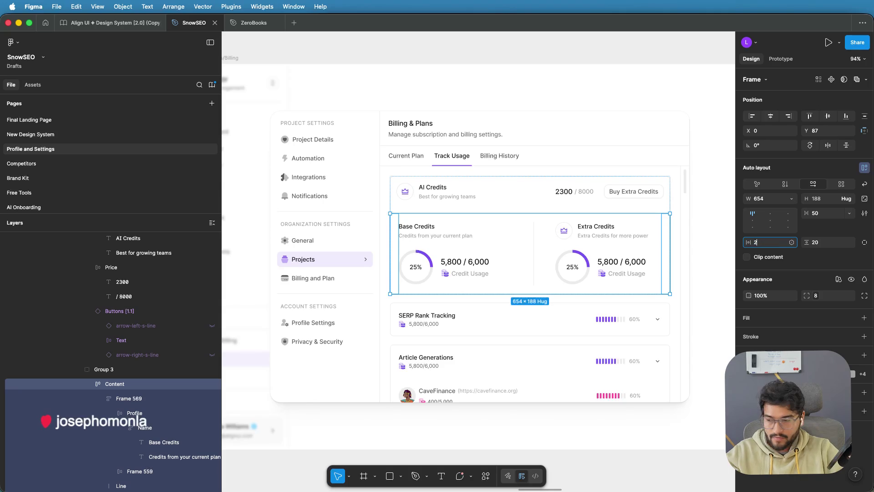
key(Return)
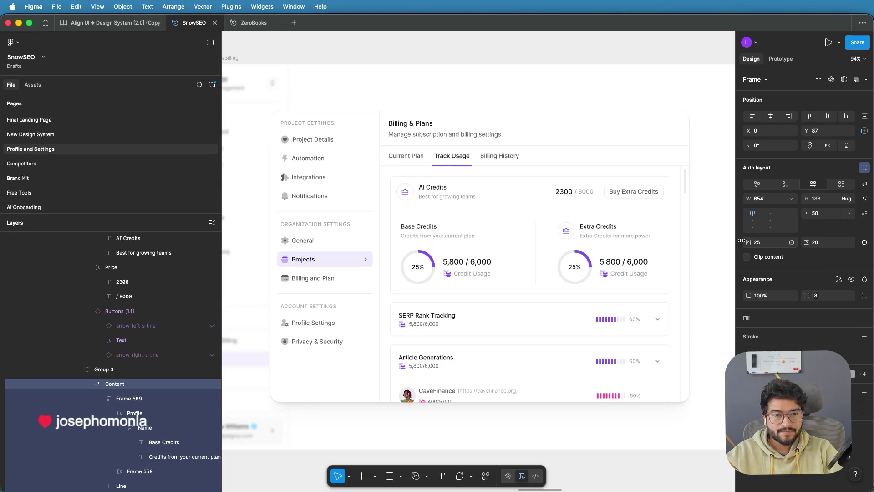
Step: Select the AI Credits row inside the Overview section
mouse_move(552, 246)
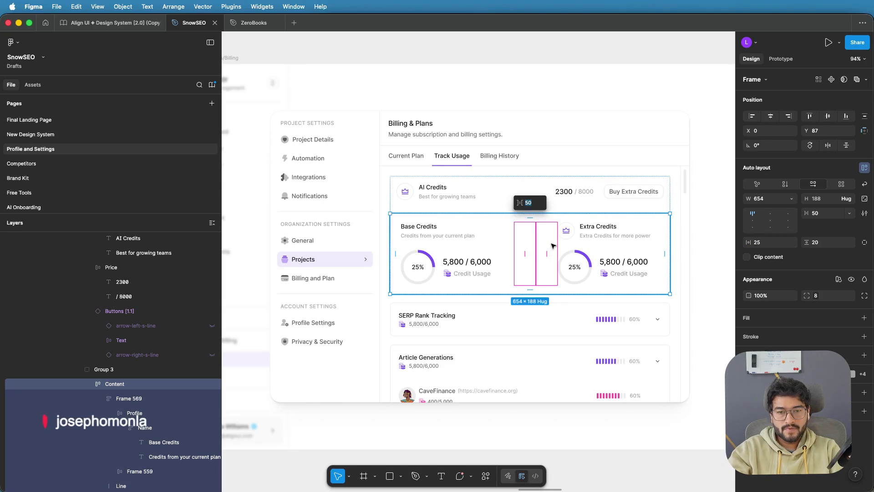
click(711, 230)
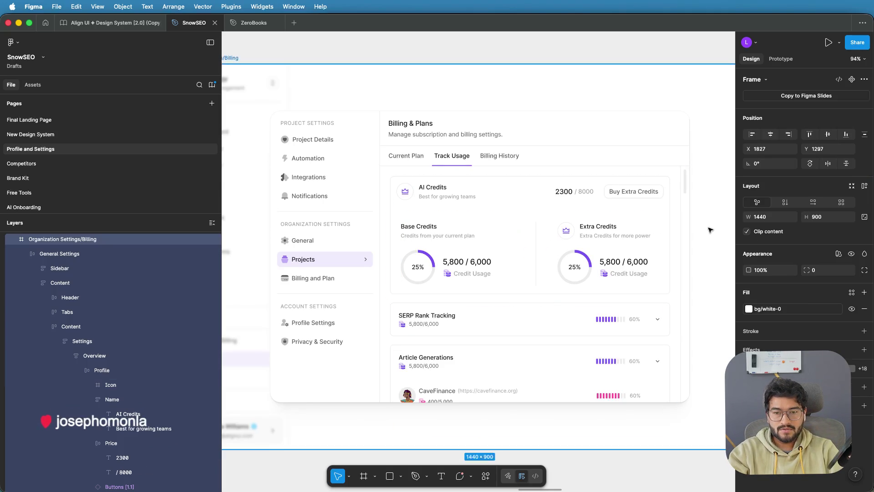
double_click(443, 188)
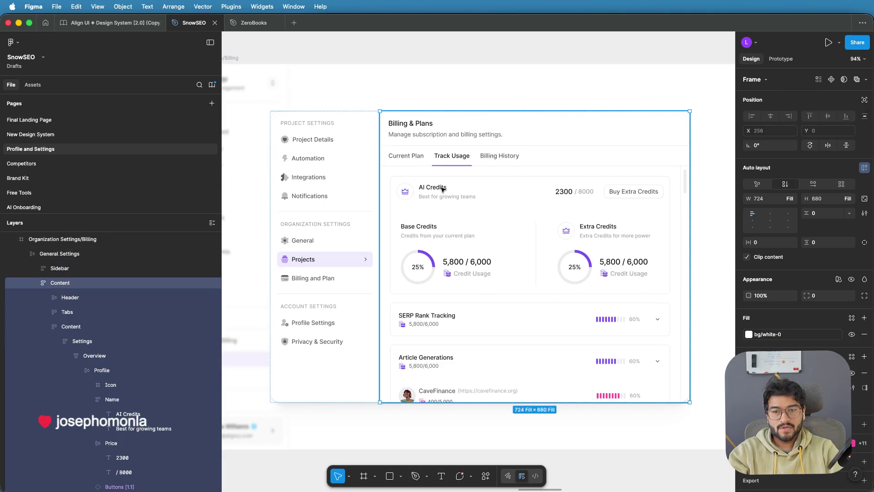
double_click(443, 189)
double_click(442, 191)
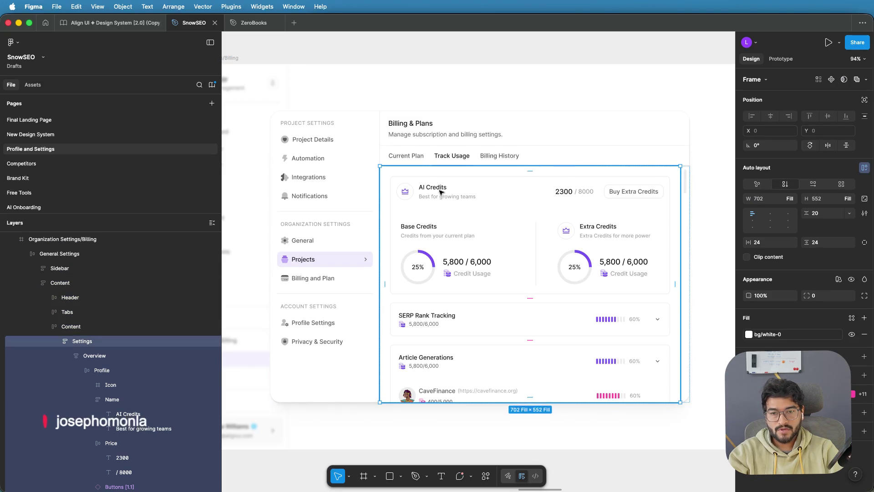
double_click(441, 192)
double_click(441, 192)
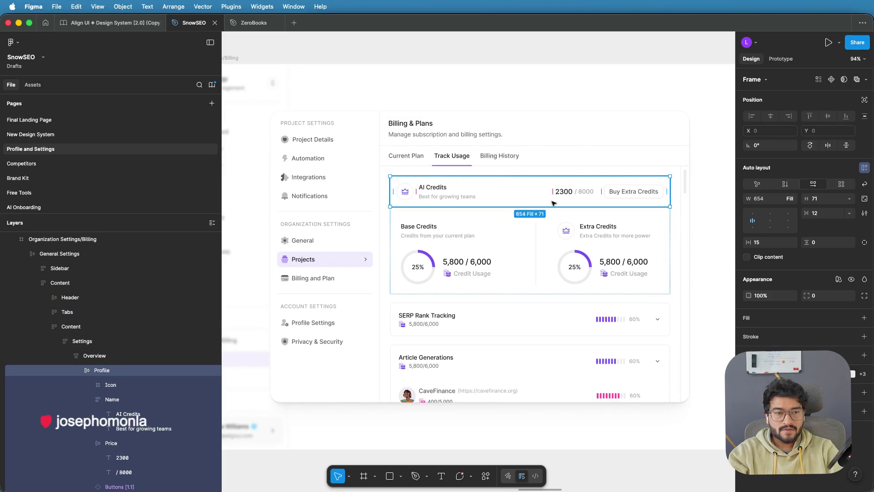
Step: Give the AI Credits row a left padding of 25, then pan out to review the panel
click(763, 244)
text(25)
key(Return)
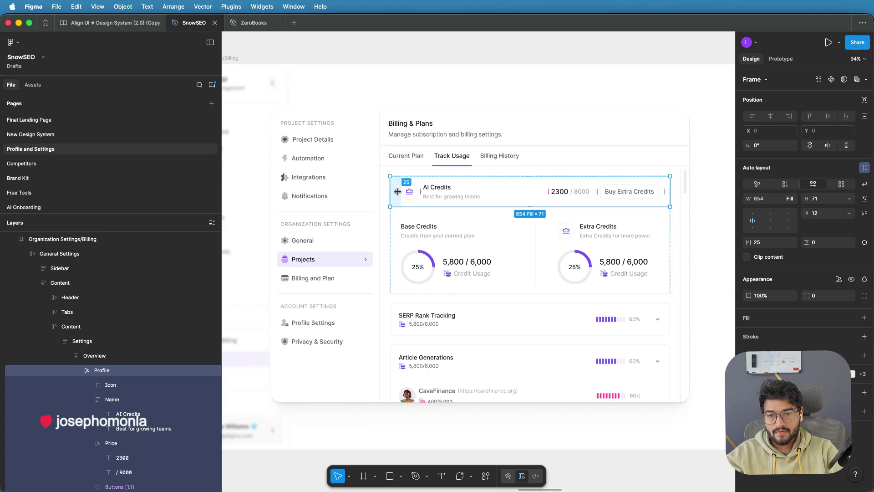
mouse_move(501, 114)
mouse_down()
mouse_move(321, 87)
mouse_move(500, 130)
mouse_up()
click(514, 53)
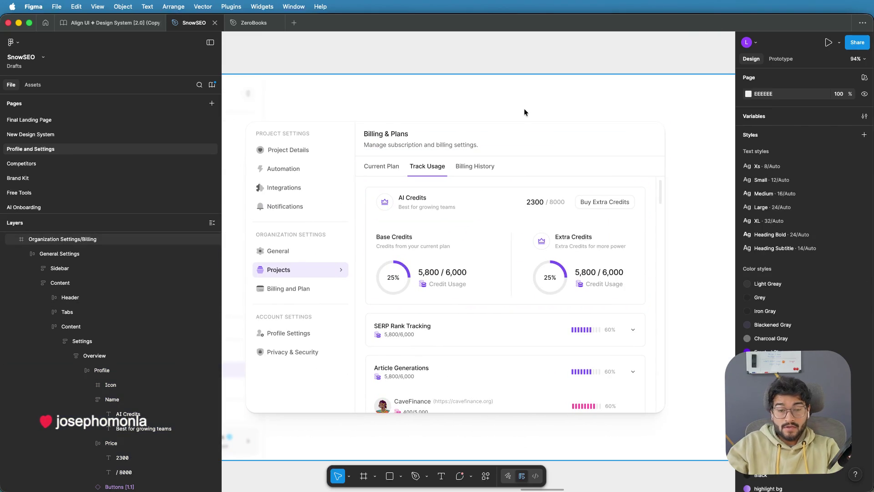
scroll(524, 110, down, 2)
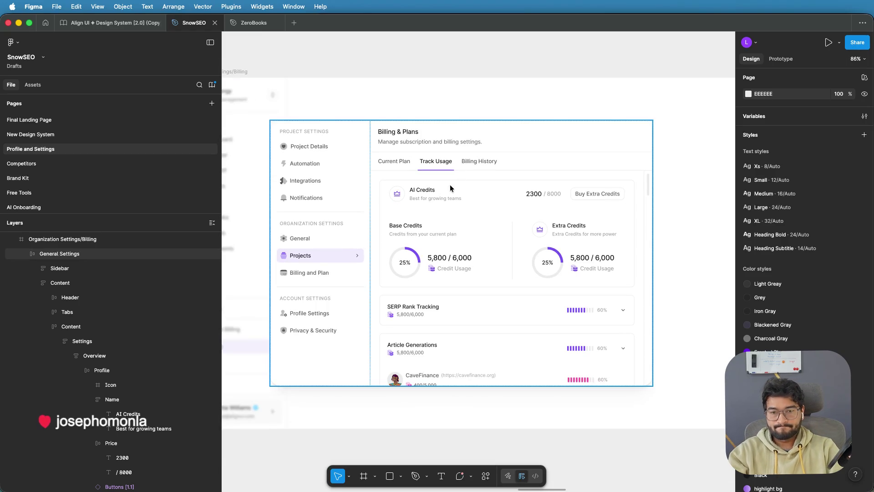
click(424, 196)
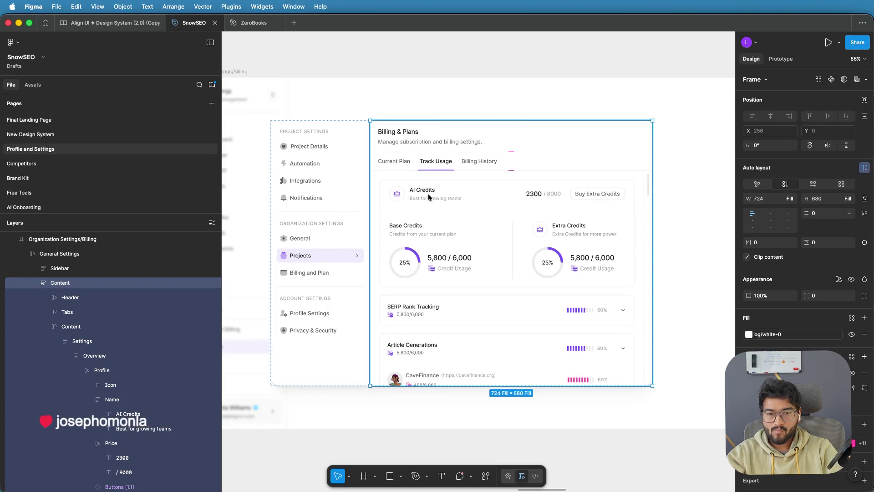
scroll(430, 193, down, 2)
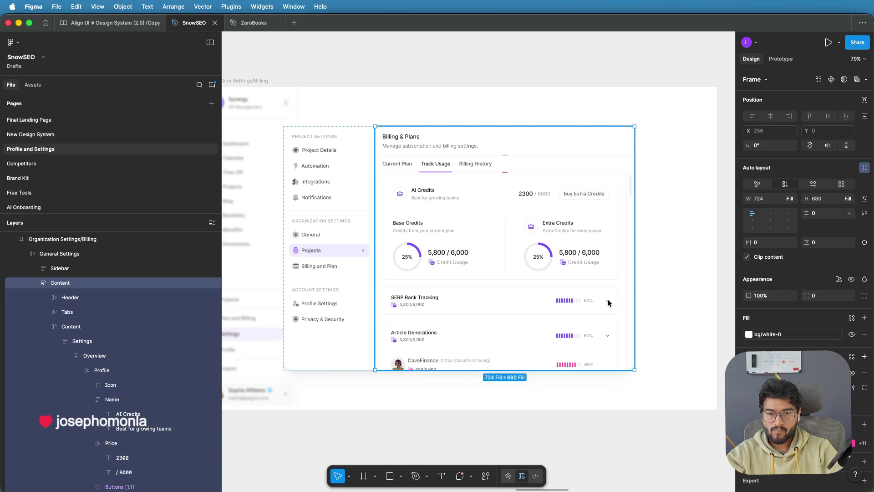
Step: Inspect the SERP Rank Tracking row's layers and select the Buy Extra Credits button
click(609, 303)
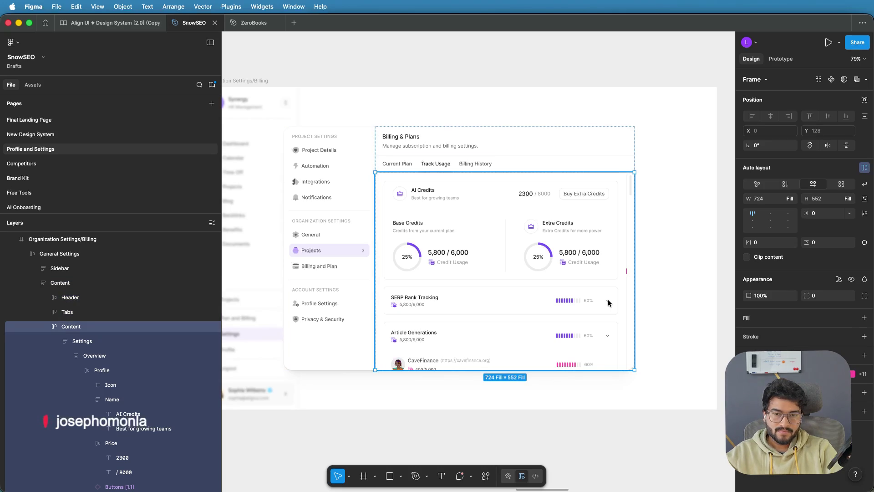
click(608, 302)
click(608, 301)
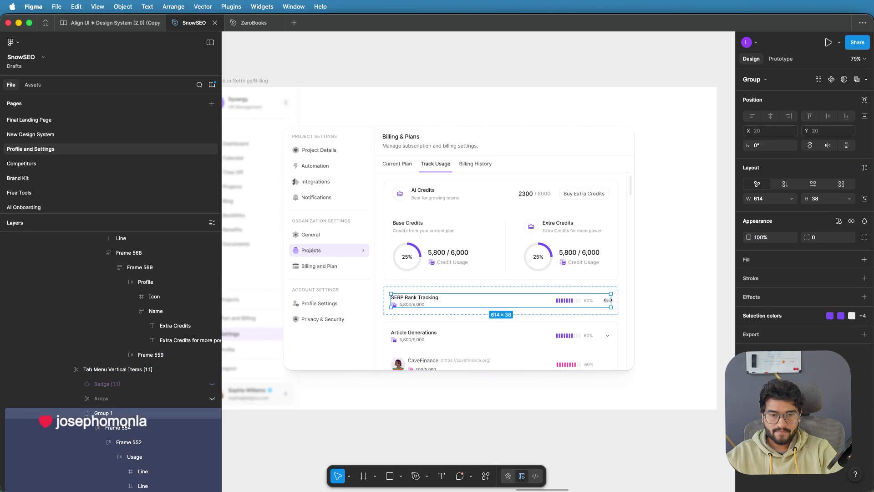
double_click(609, 302)
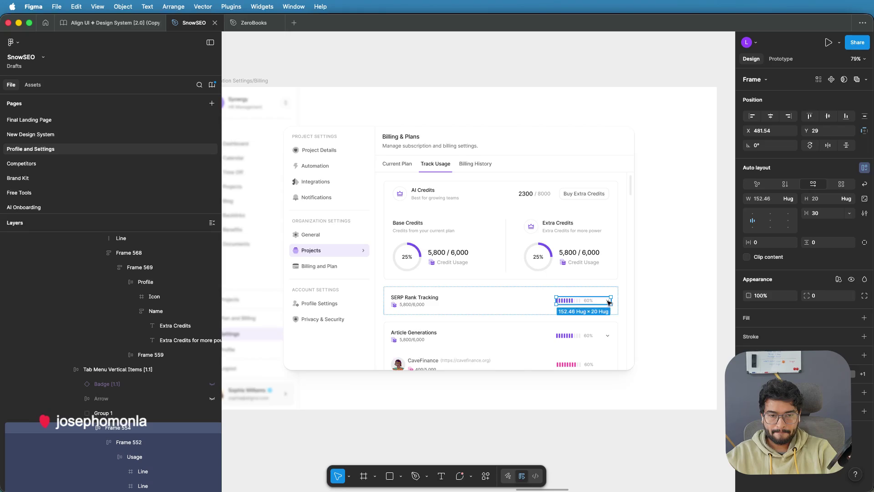
double_click(609, 302)
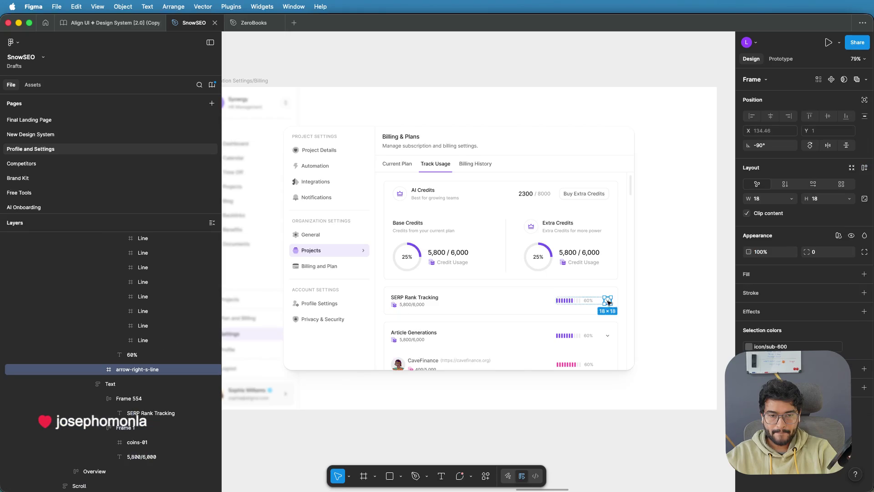
click(606, 197)
double_click(606, 196)
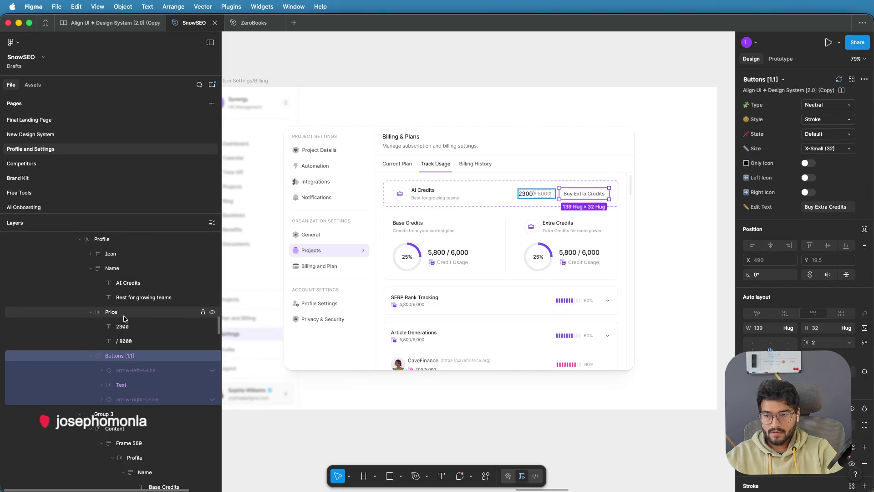
Step: Group the 2300 / 8000 price with the Buy Extra Credits button
click(124, 317)
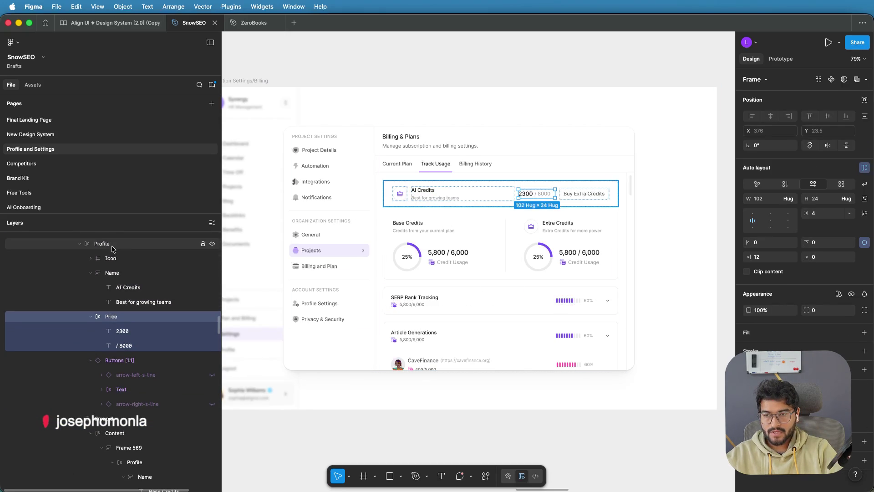
click(112, 247)
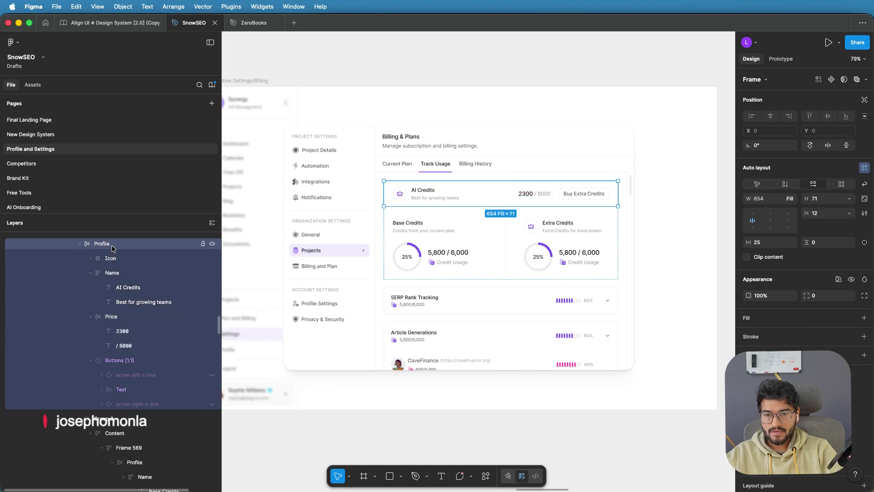
click(92, 318)
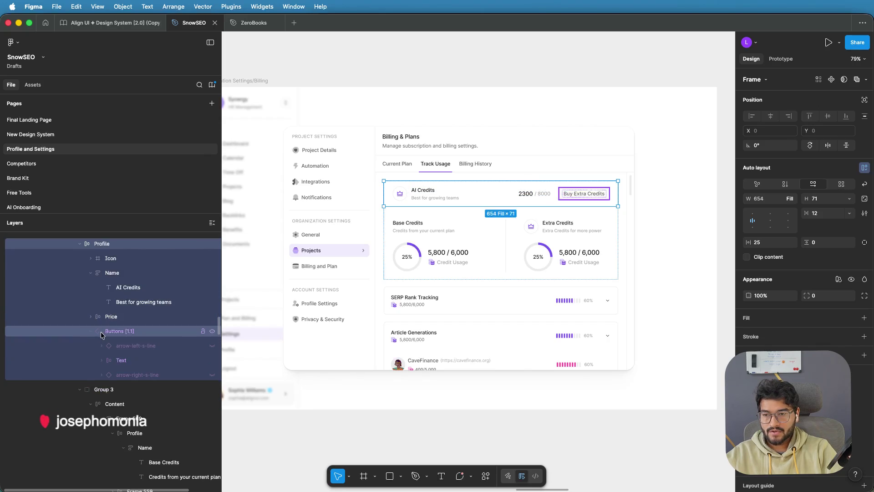
click(118, 332)
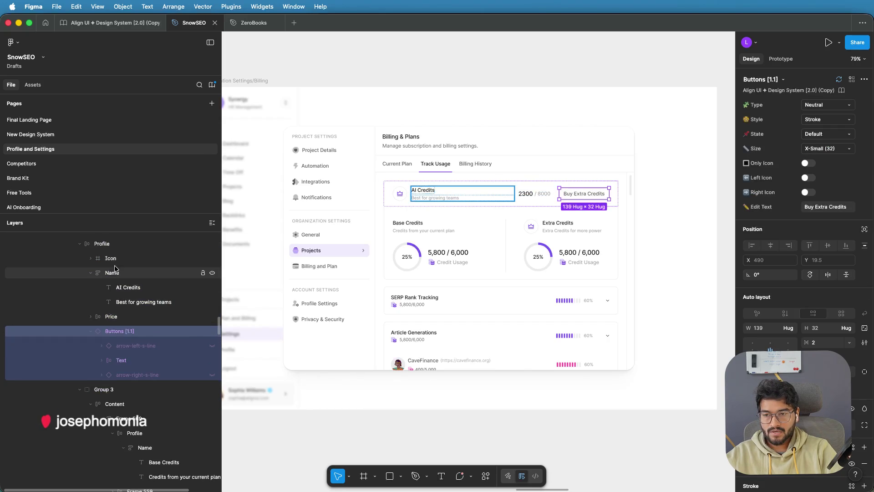
shift+click(122, 317)
key(super+g)
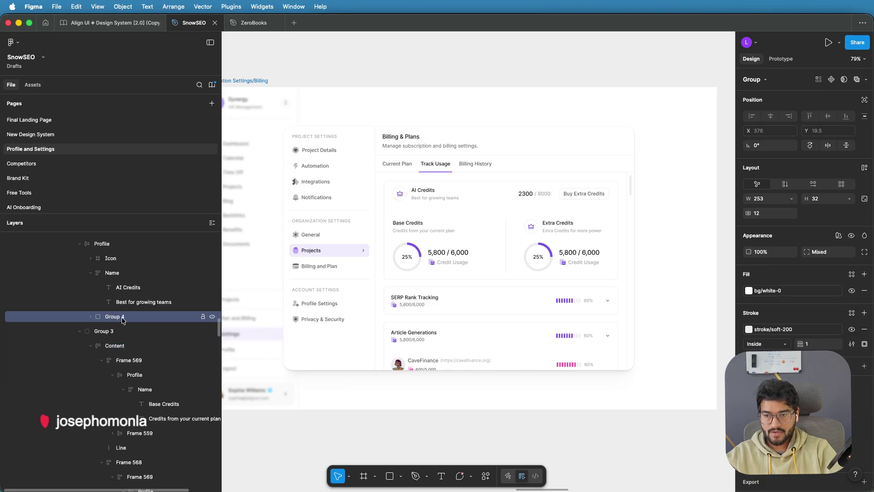
Step: Place the pasted right-arrow icon beside the button and nudge the price and button left
key(super+v)
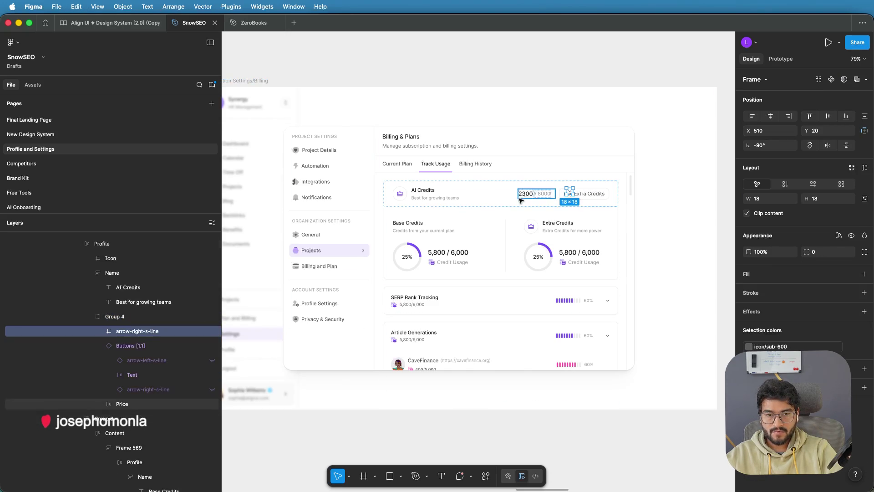
scroll(569, 190, up, 5)
scroll(565, 188, up, 2)
drag(562, 197, 653, 200)
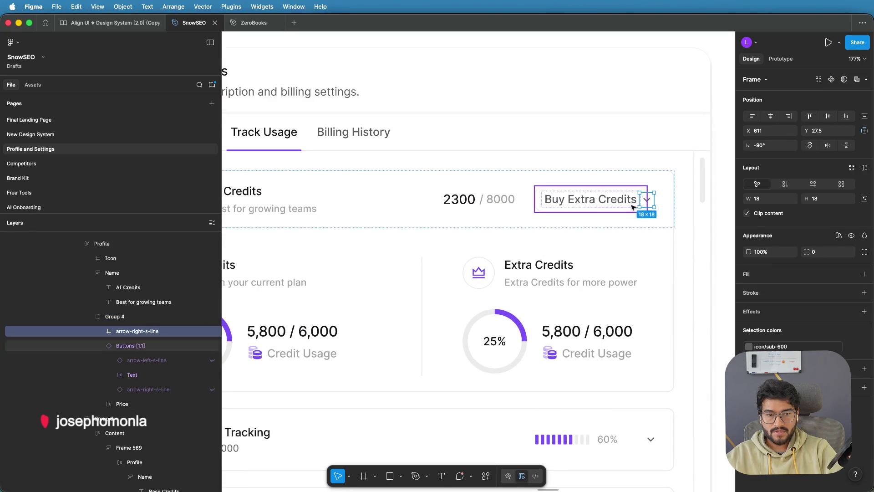
click(612, 200)
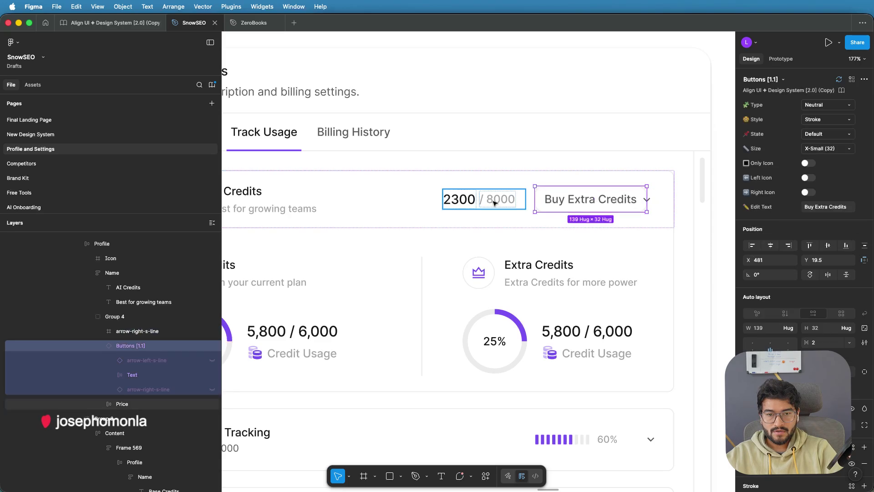
shift+click(457, 199)
drag(563, 200, 555, 203)
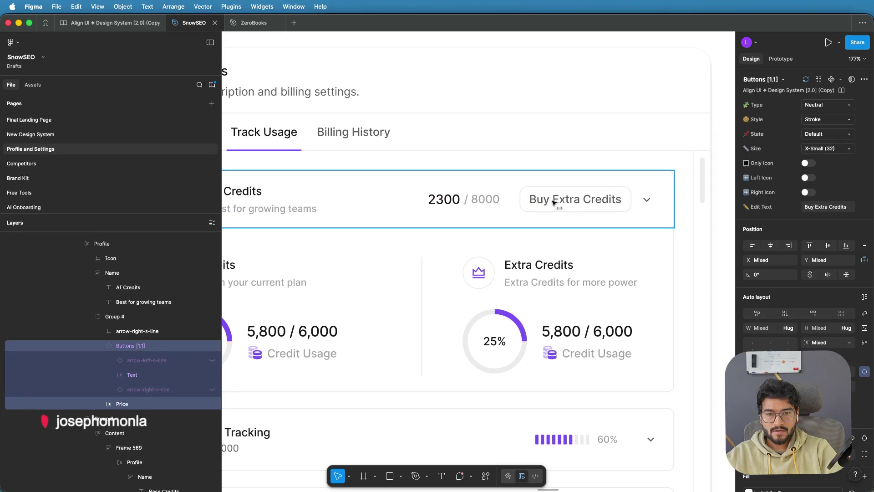
scroll(554, 203, down, 5)
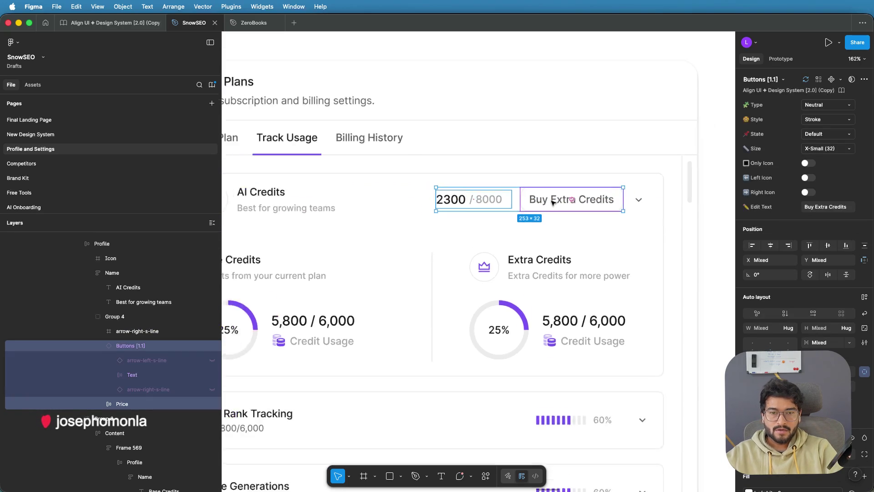
scroll(552, 202, down, 3)
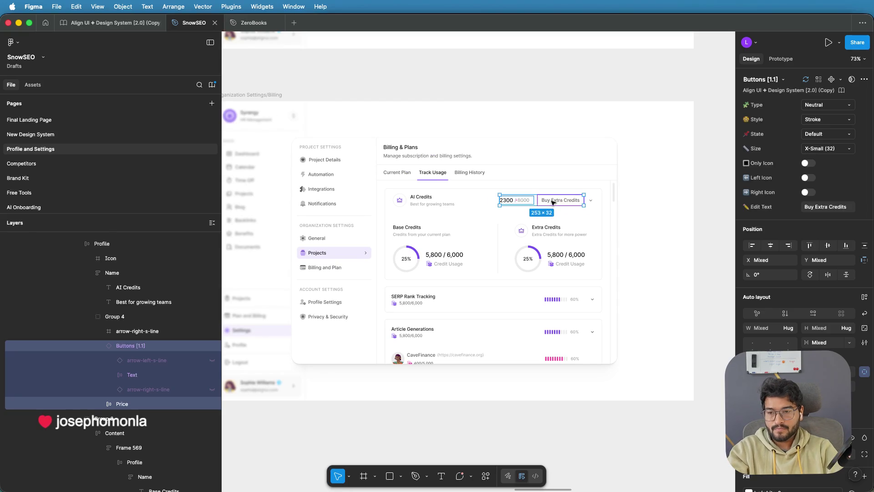
click(641, 210)
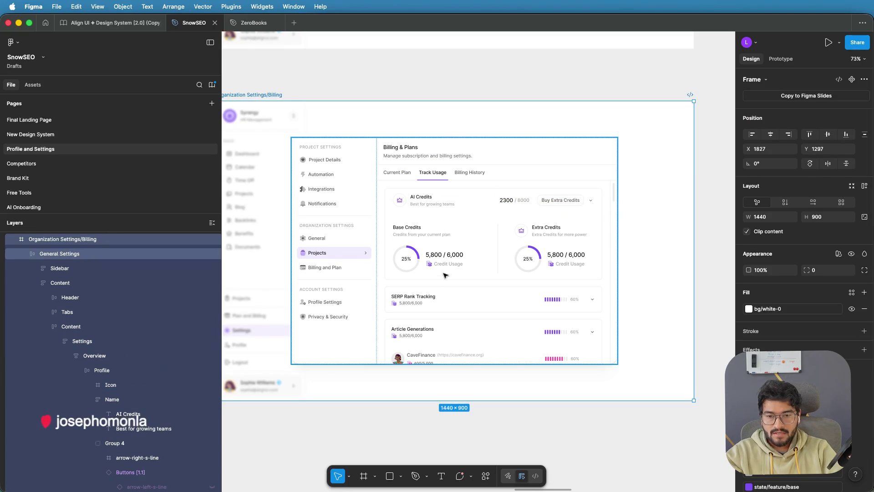
Step: Give the AI Credits row 20 px horizontal and 20 px vertical auto-layout padding
double_click(436, 294)
double_click(450, 296)
double_click(450, 296)
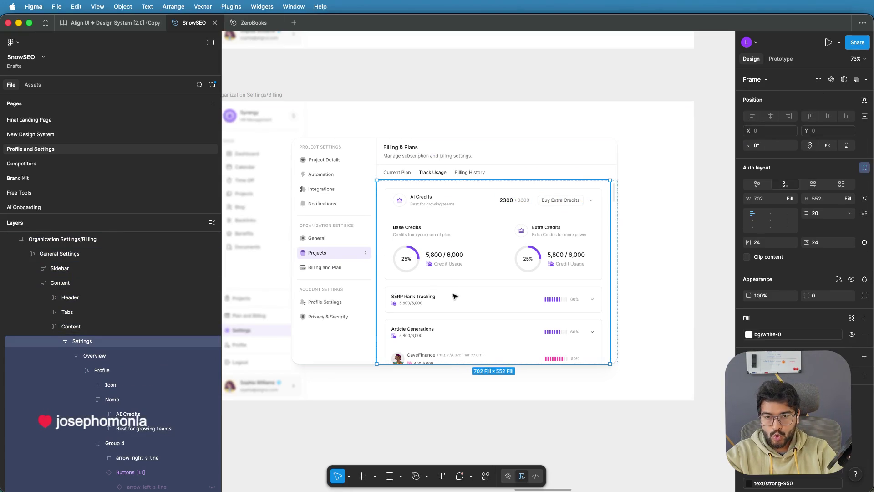
double_click(455, 296)
click(488, 291)
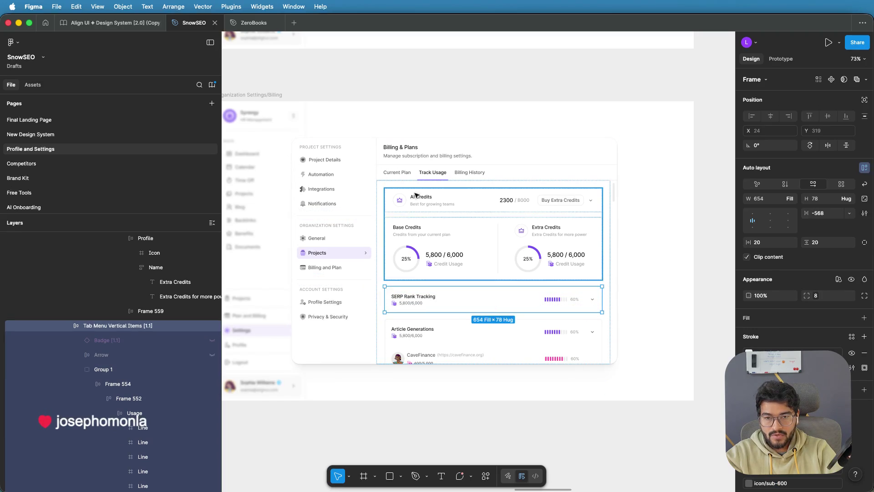
click(450, 196)
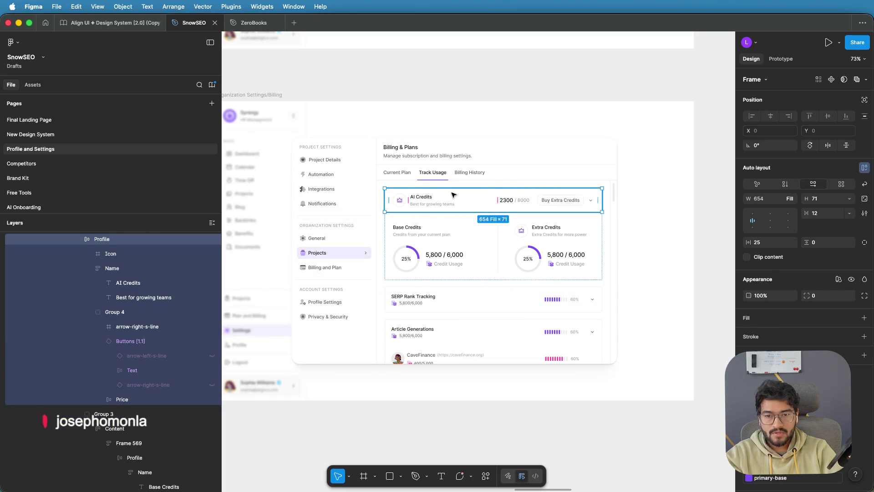
click(769, 242)
text(20)
key(Return)
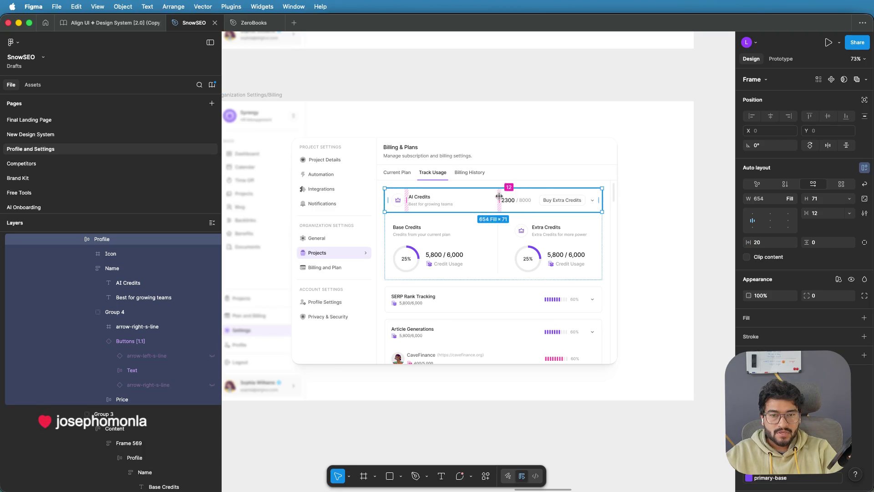
click(815, 242)
text(20)
key(Return)
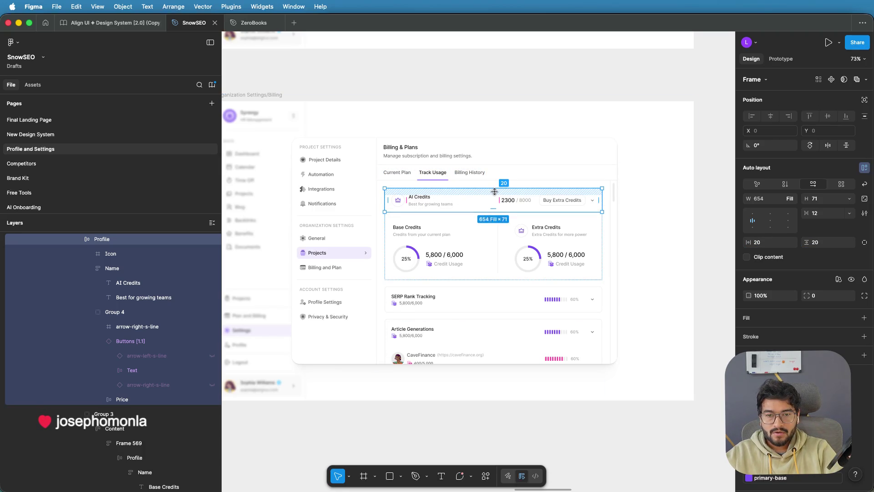
Step: Set the Overview card's gap between the AI Credits row and credit cards to 20
click(683, 205)
click(711, 200)
scroll(511, 180, up, 3)
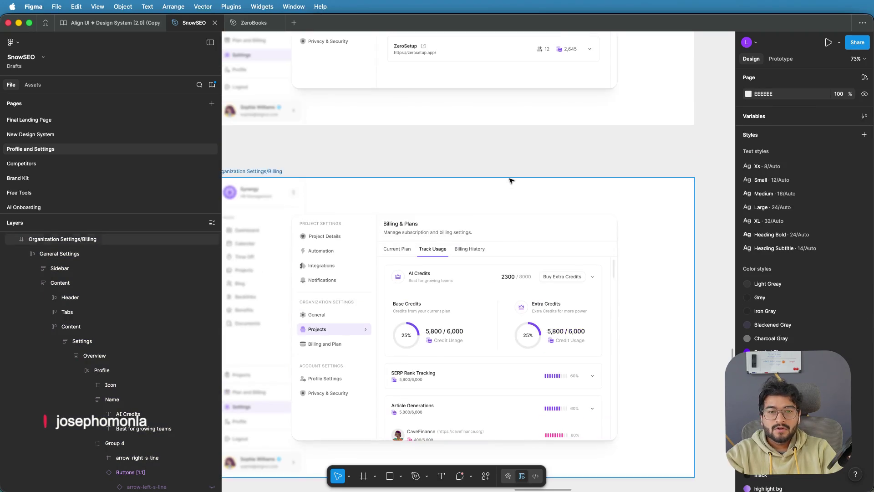
ctrl+scroll(473, 273, up, 3)
ctrl+scroll(473, 273, up, 3)
click(399, 278)
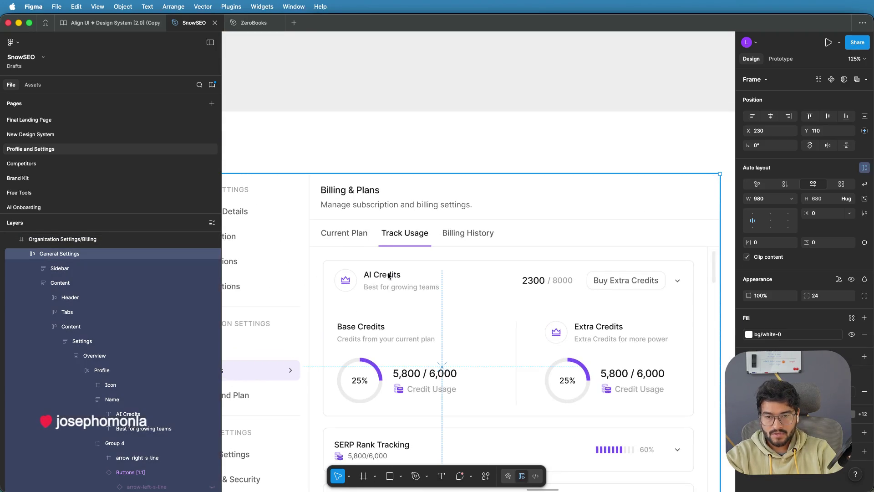
double_click(403, 315)
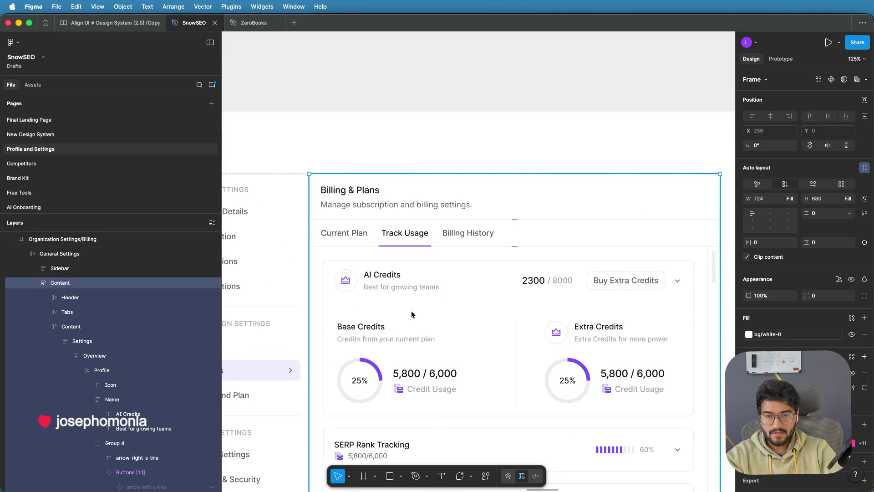
double_click(403, 315)
double_click(487, 321)
double_click(430, 315)
ctrl+scroll(430, 315, down, 2)
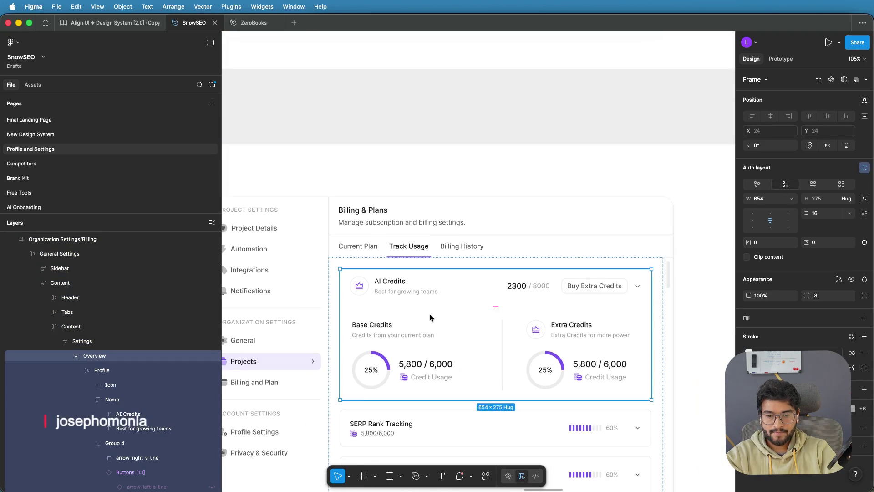
scroll(429, 315, down, 5)
scroll(430, 318, up, 3)
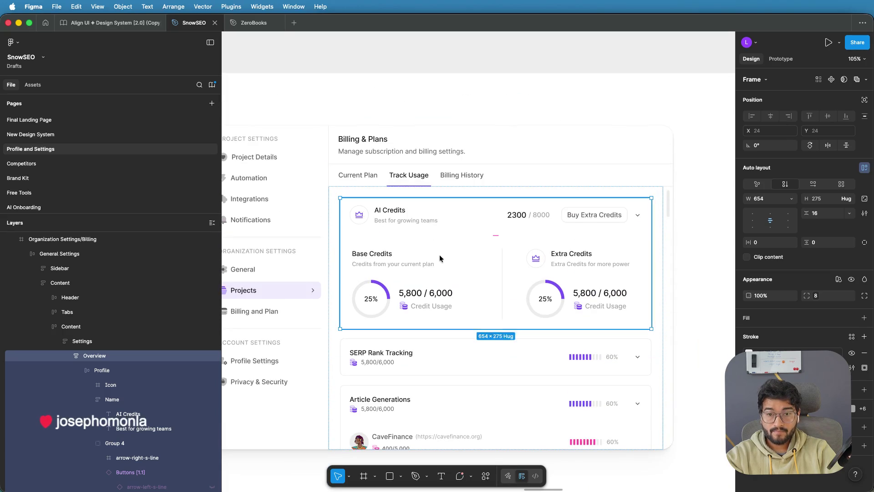
click(495, 234)
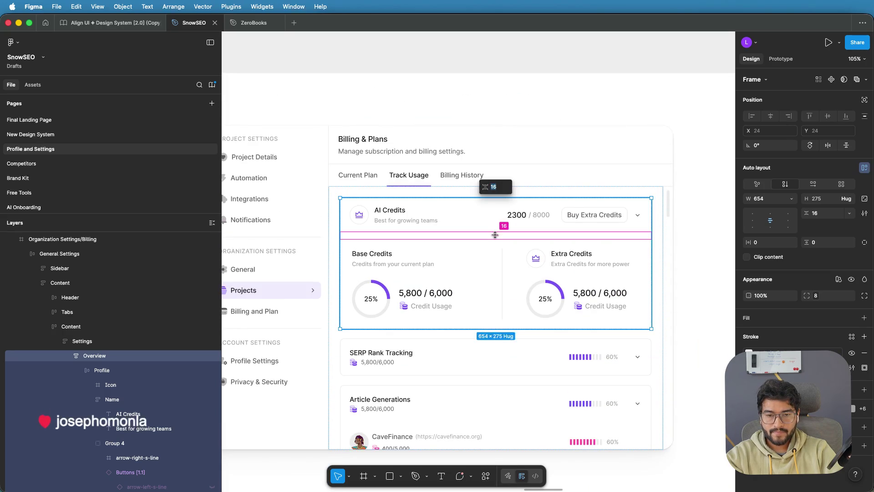
text(20)
key(Escape)
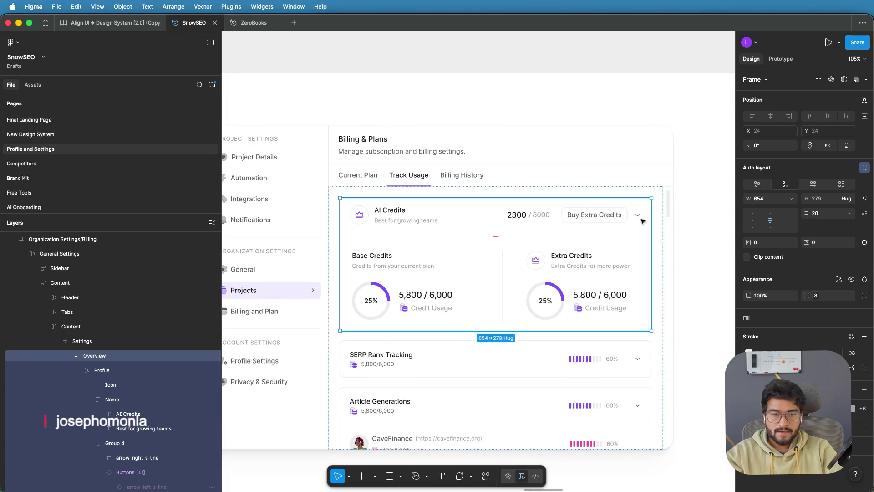
click(693, 213)
scroll(693, 212, down, 3)
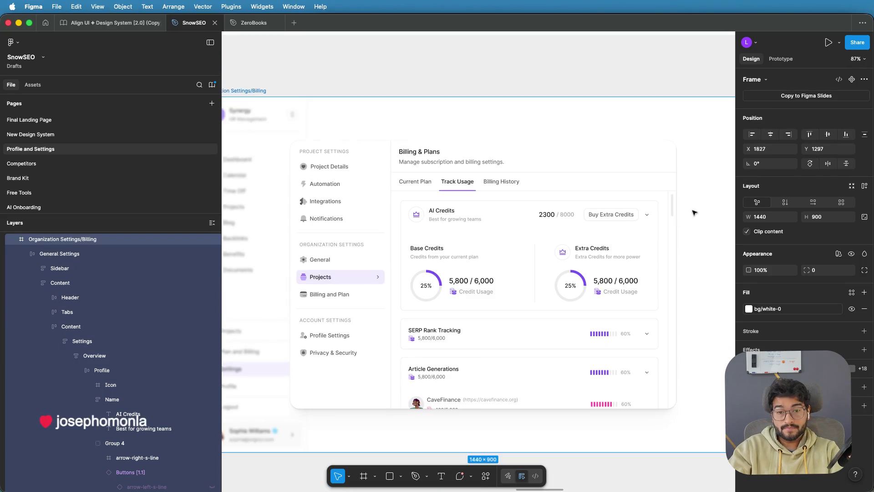
drag(694, 212, 662, 219)
scroll(663, 219, down, 3)
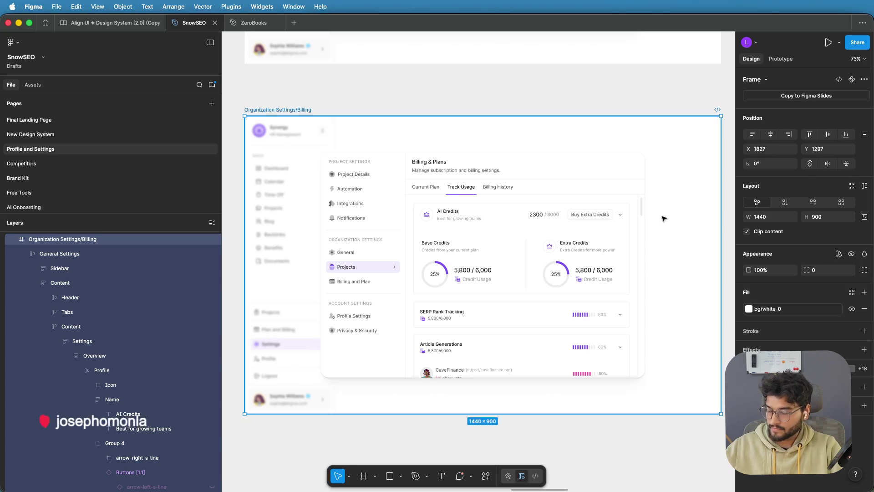
scroll(587, 216, up, 2)
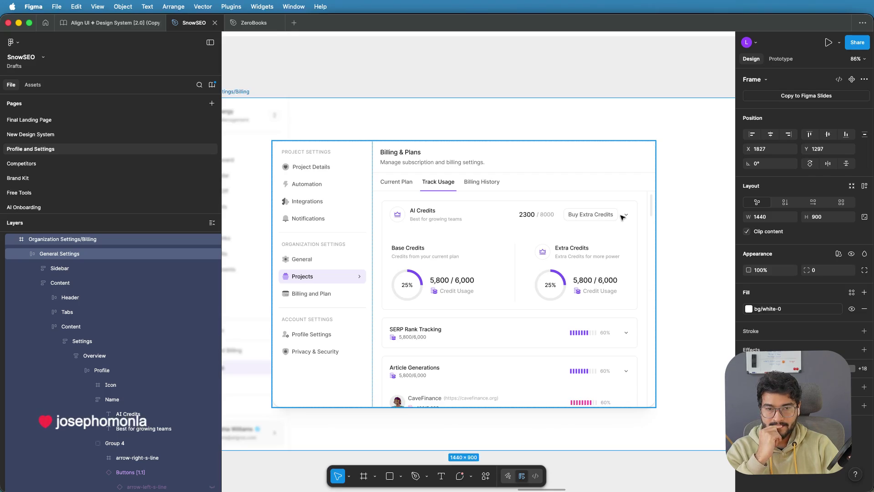
scroll(622, 218, down, 2)
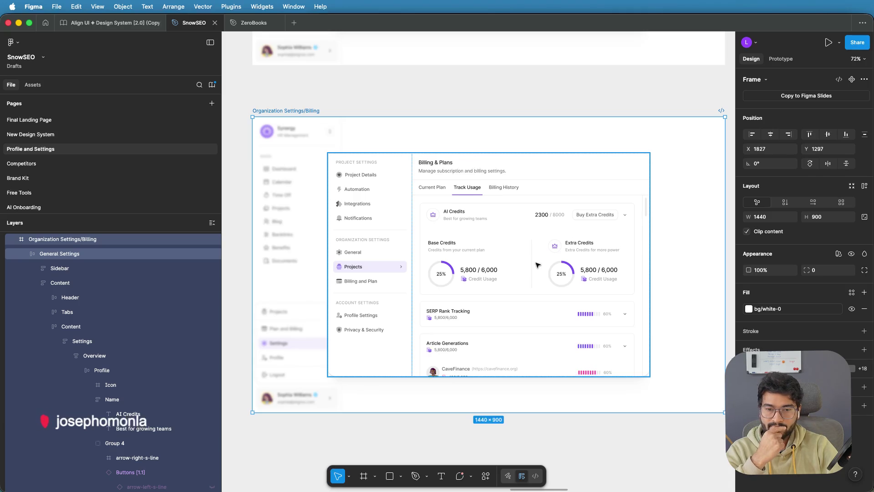
scroll(487, 276, up, 2)
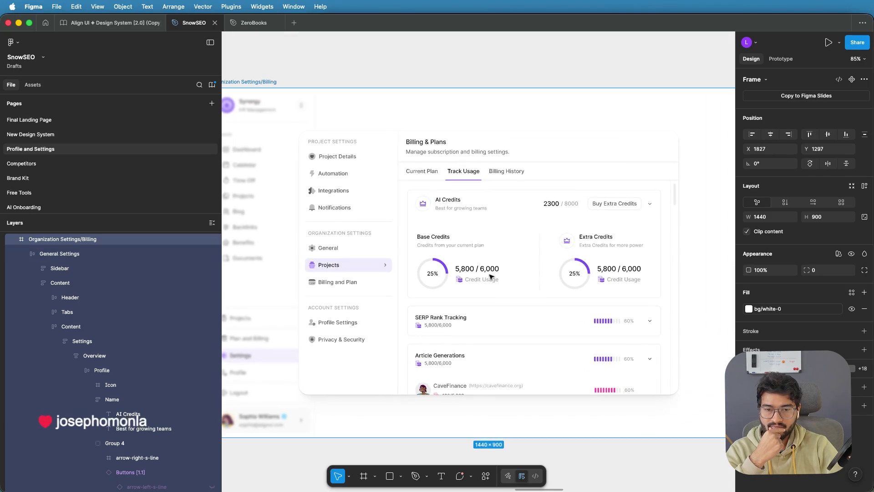
double_click(471, 282)
Step: Change the Base Credits card's caption to read 'Base Credit Usage'
double_click(471, 282)
double_click(471, 282)
double_click(471, 282)
double_click(469, 280)
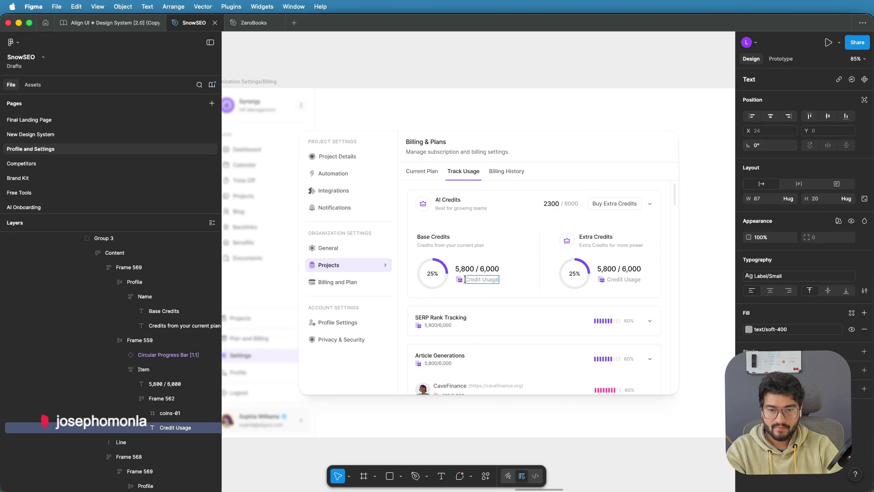
text(Base)
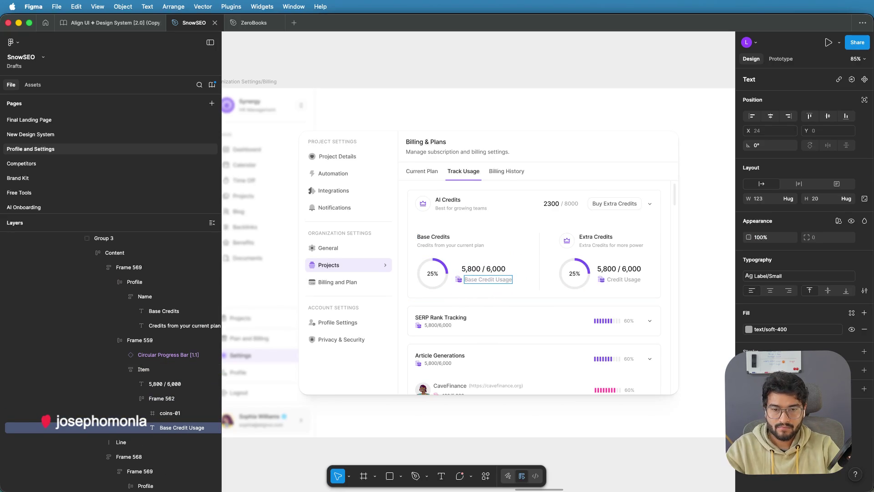
click(467, 269)
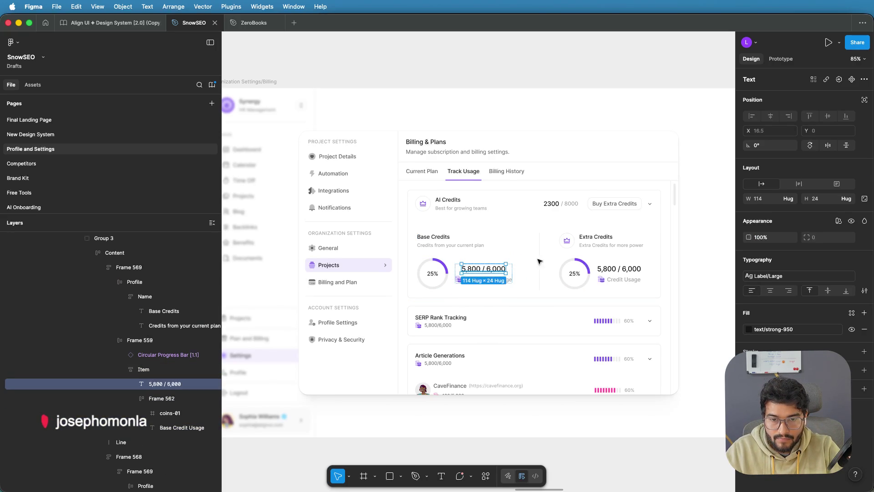
click(515, 272)
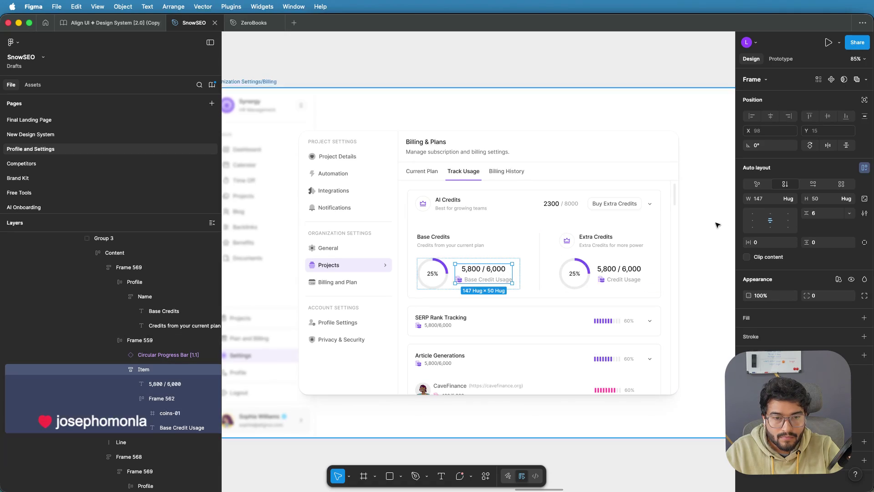
Step: Add 'Extra' before the Extra Credits card's caption so it reads 'Extra Credit Usage'
click(613, 281)
double_click(613, 282)
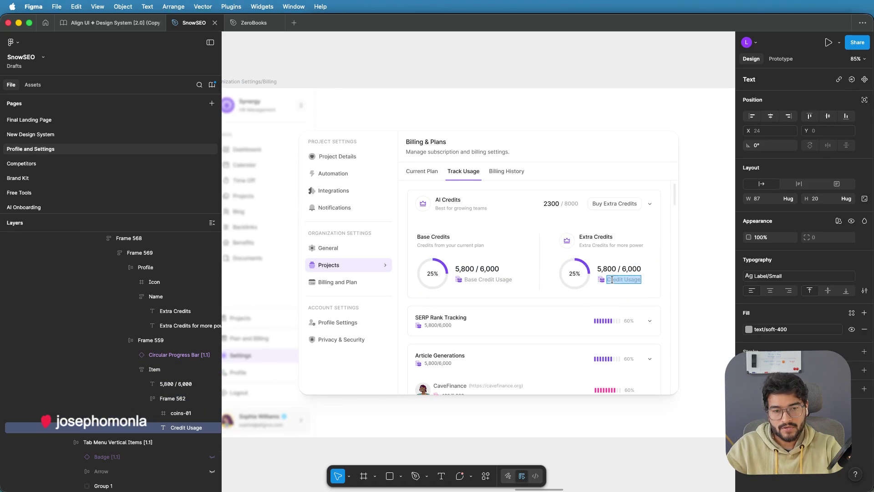
text(Extra)
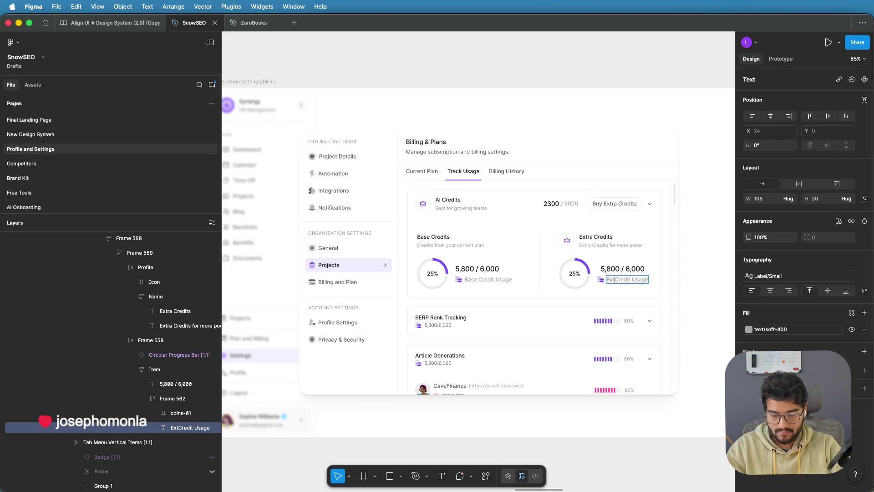
click(619, 270)
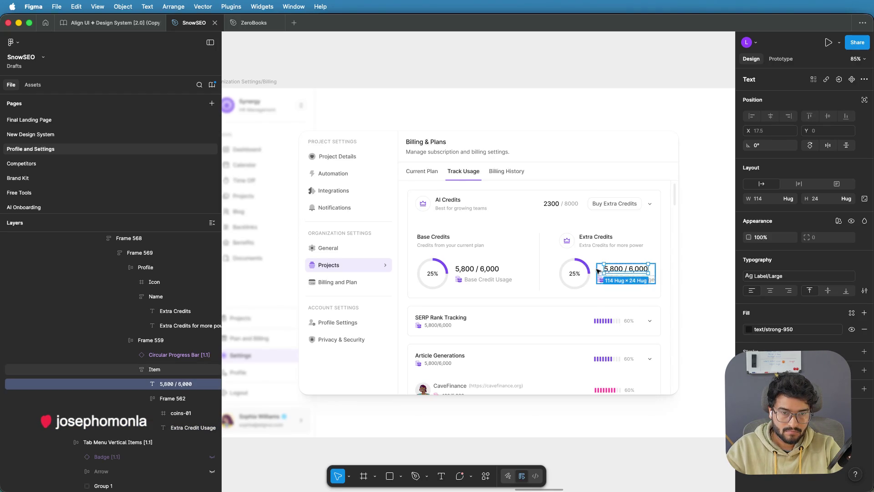
key(shift+Return)
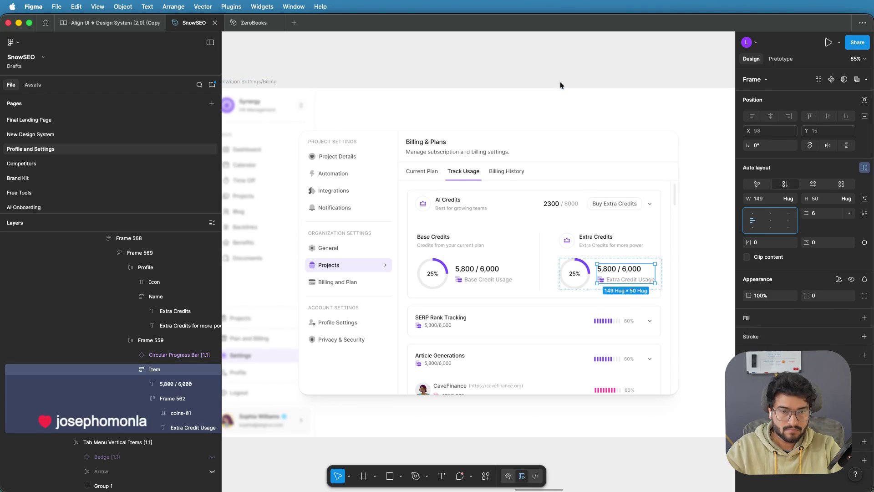
click(543, 84)
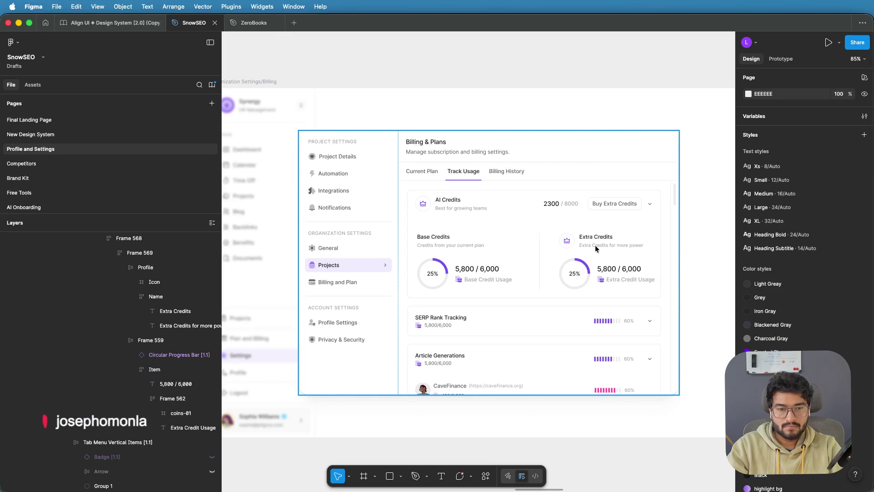
click(551, 259)
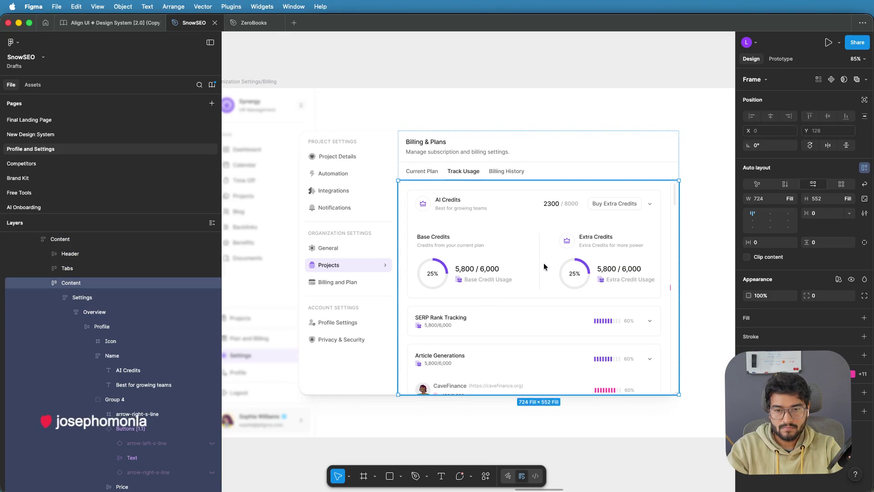
Step: Set the gap between the Base and Extra Credits cards to 40
click(544, 263)
click(545, 265)
double_click(546, 266)
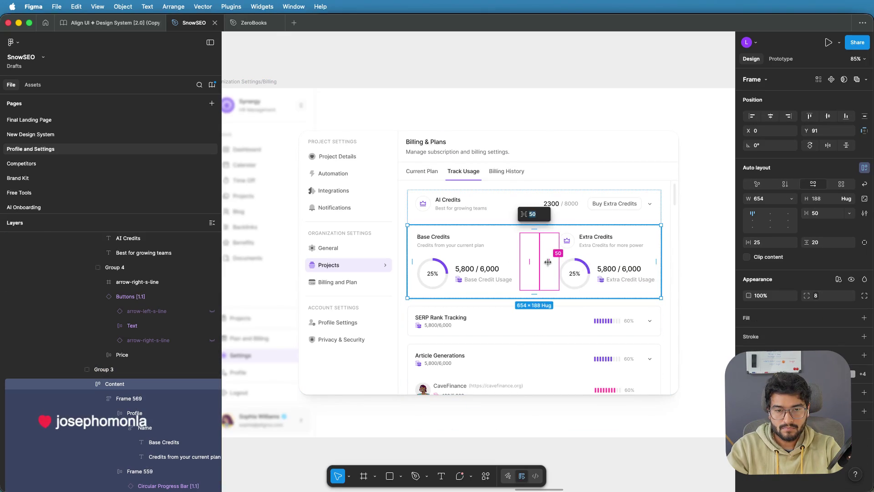
text(40)
key(Return)
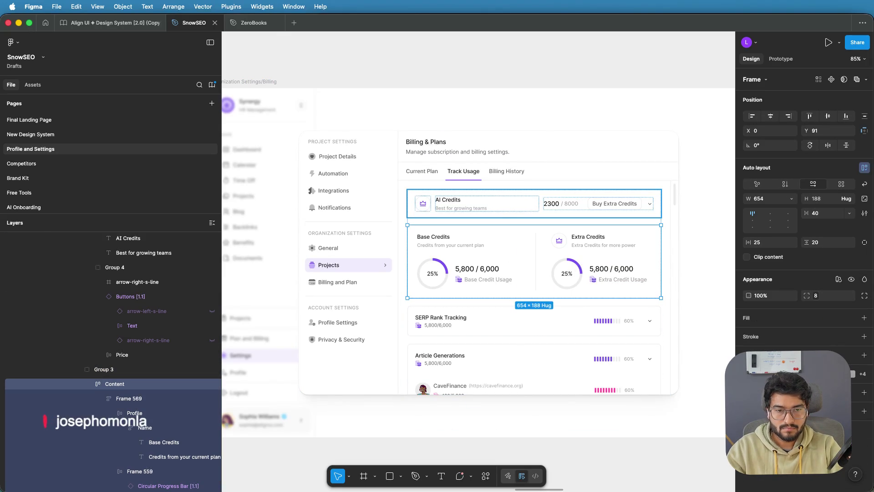
click(693, 150)
scroll(694, 150, down, 2)
scroll(693, 149, right, 2)
scroll(693, 149, down, 1)
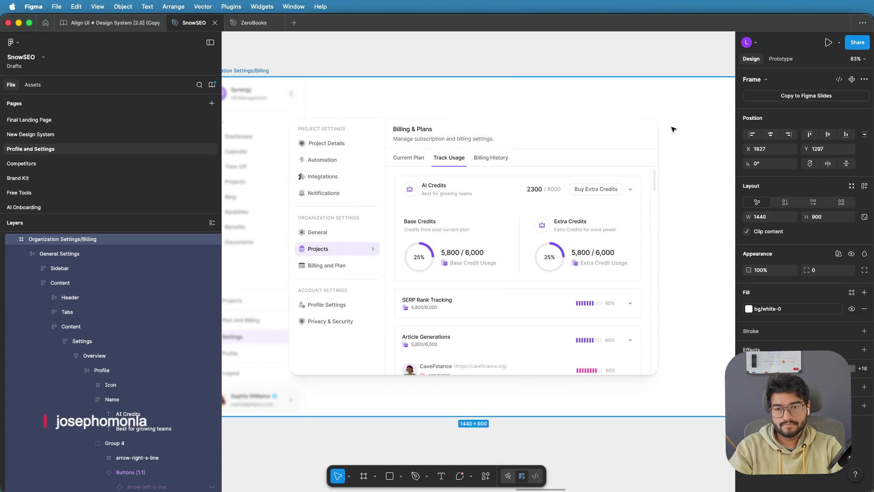
scroll(672, 129, down, 5)
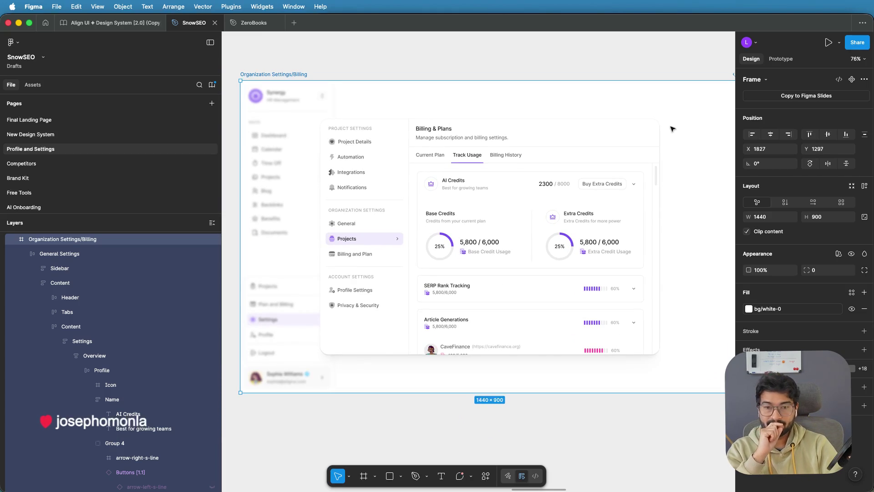
Step: Delete the crown icon next to the Extra Credits heading
click(555, 218)
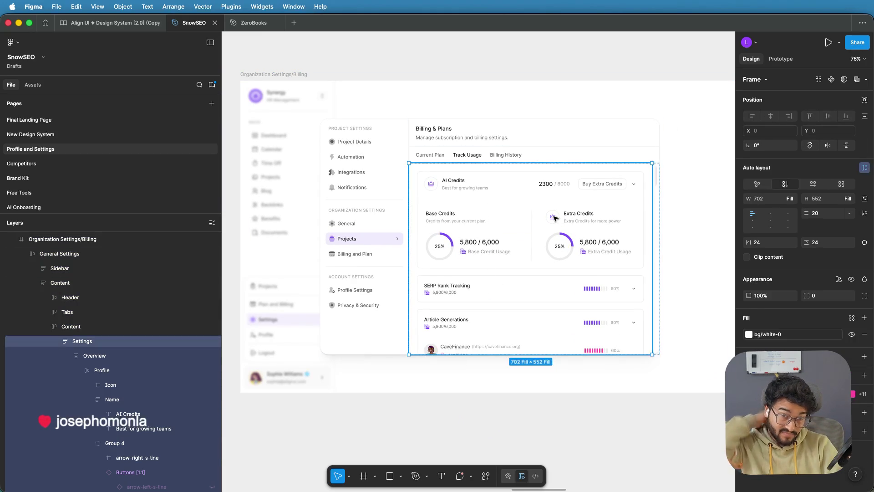
double_click(555, 217)
double_click(555, 218)
double_click(555, 217)
double_click(554, 217)
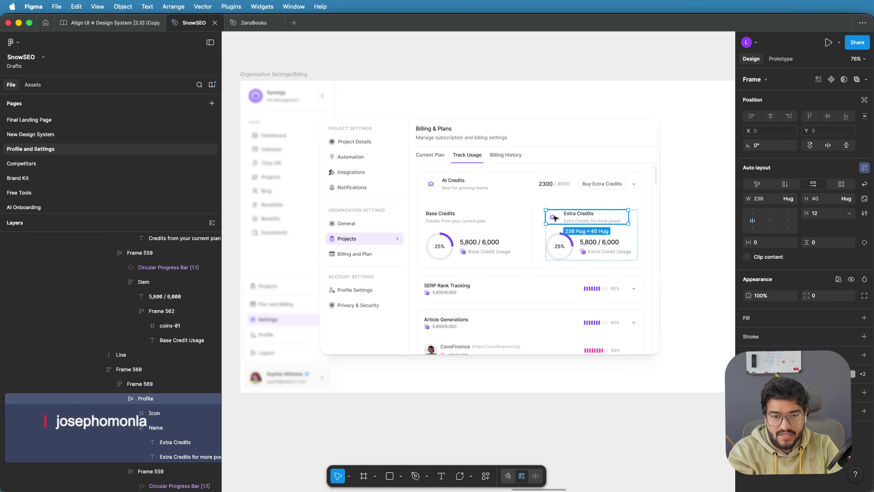
click(554, 217)
key(Delete)
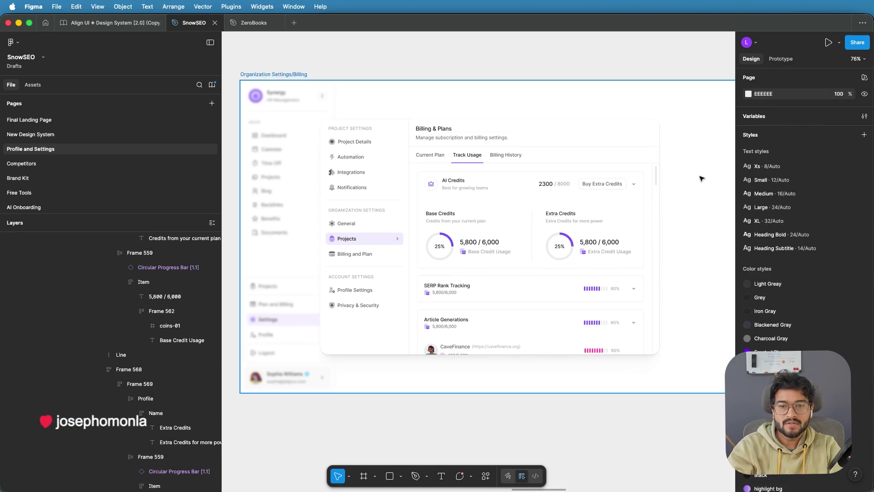
click(701, 178)
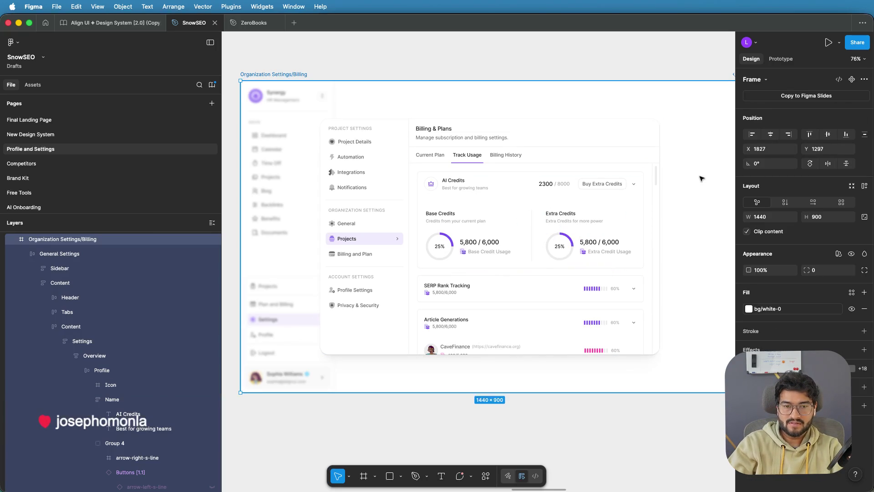
scroll(683, 175, right, 2)
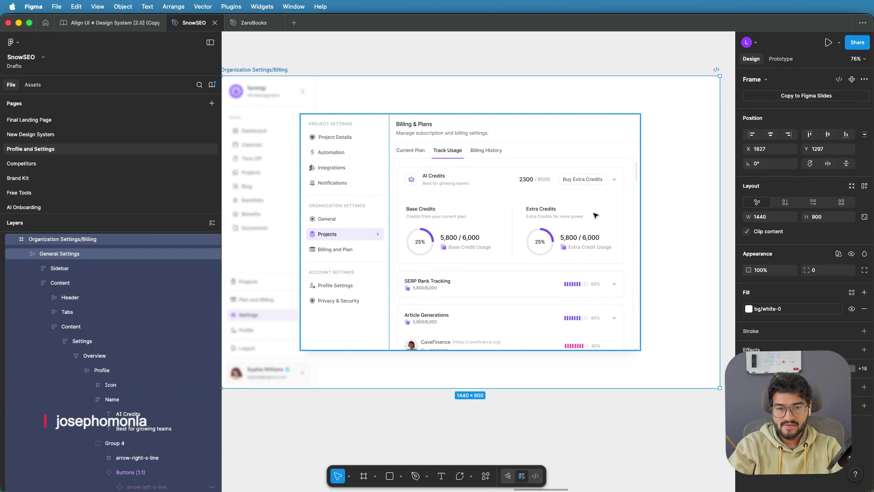
scroll(595, 215, up, 3)
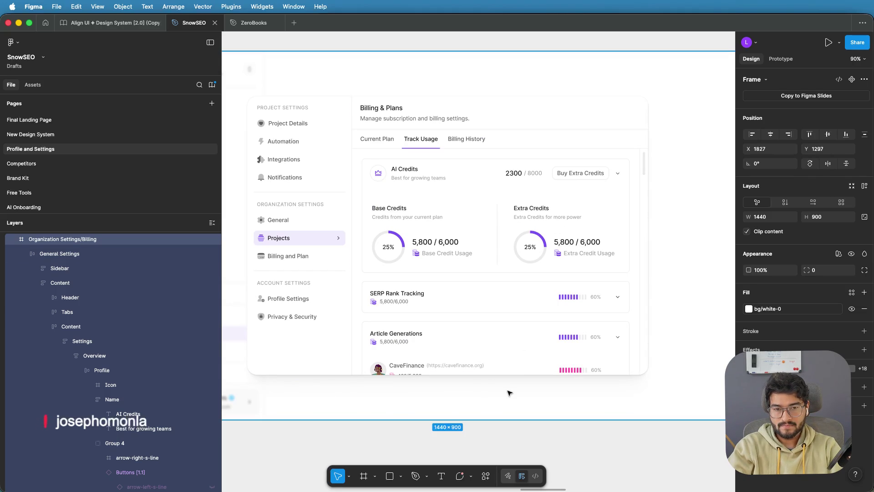
Step: Draft a comment beside Extra Credits with a quoted 'i', then discard the draft
click(460, 478)
click(555, 206)
text(add i icon here)
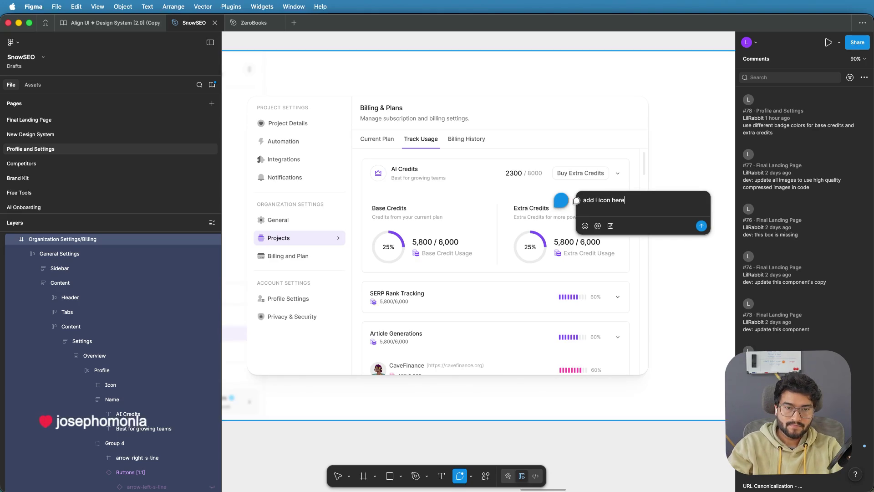
click(596, 200)
text(")
key(Right)
text(")
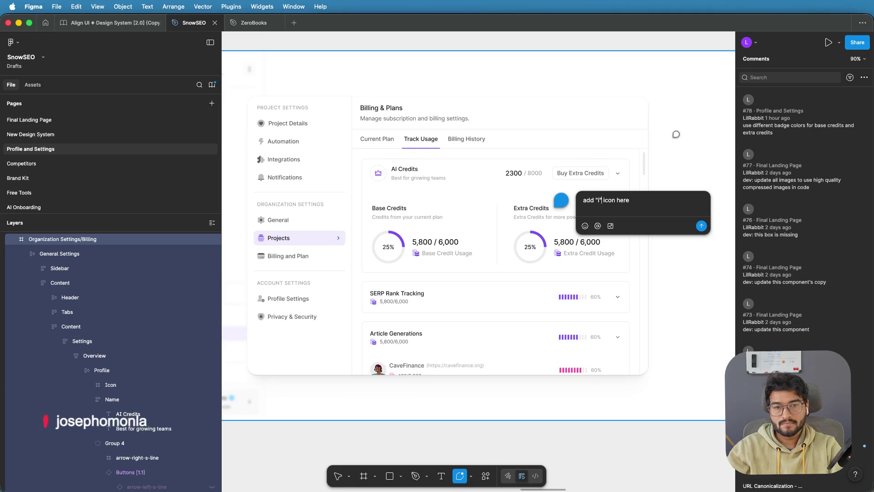
key(Escape)
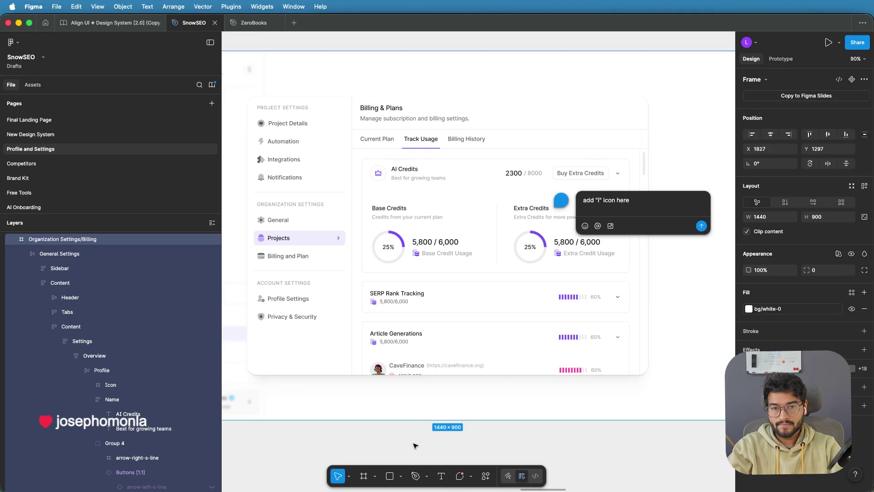
key(ctrl+a)
key(Escape)
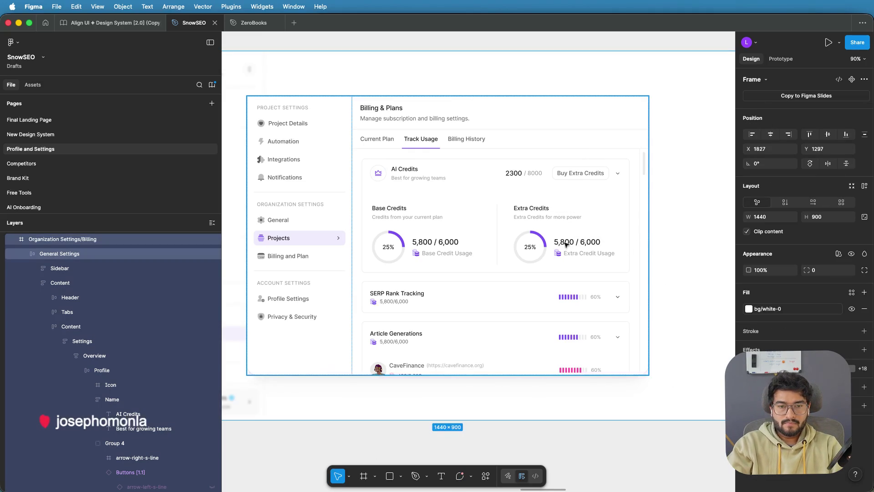
click(555, 220)
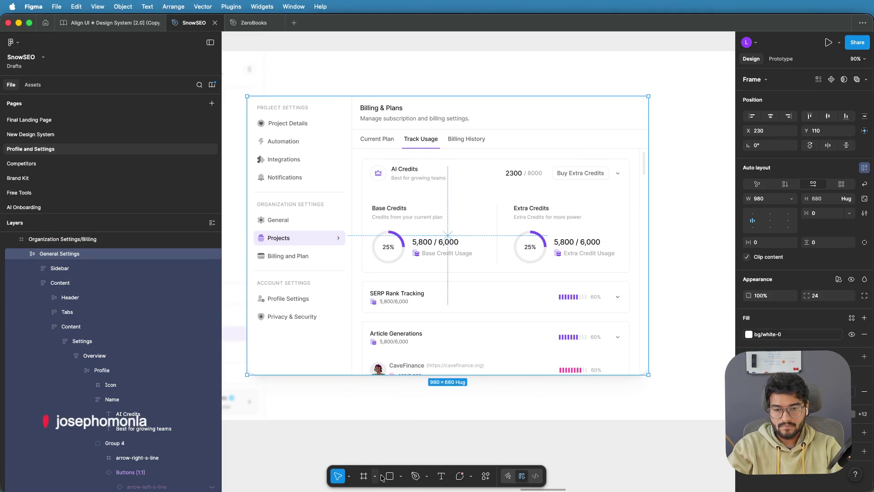
Step: Post a comment beside Extra Credits reading 'add "i" icon here'
click(460, 476)
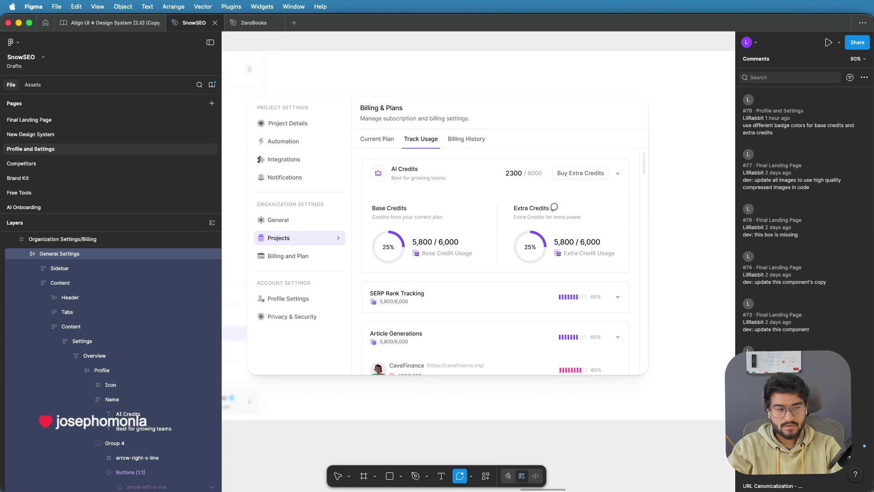
click(553, 207)
text(add)
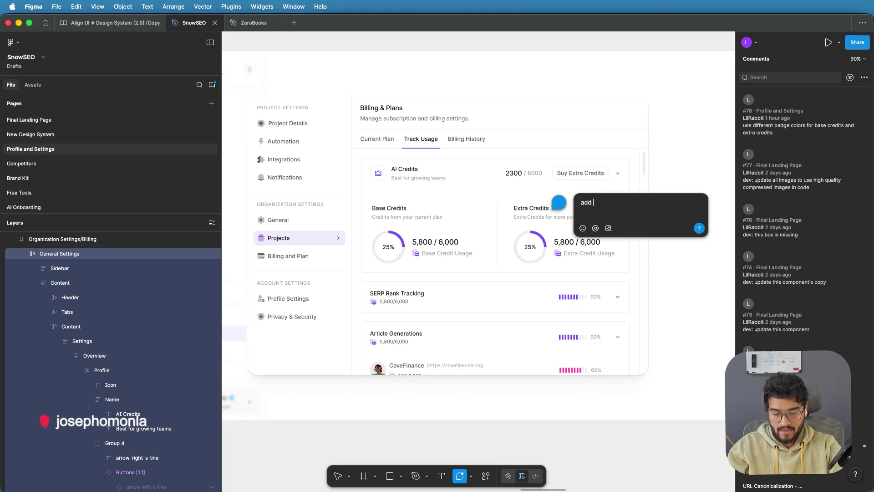
text(n here)
key(Return)
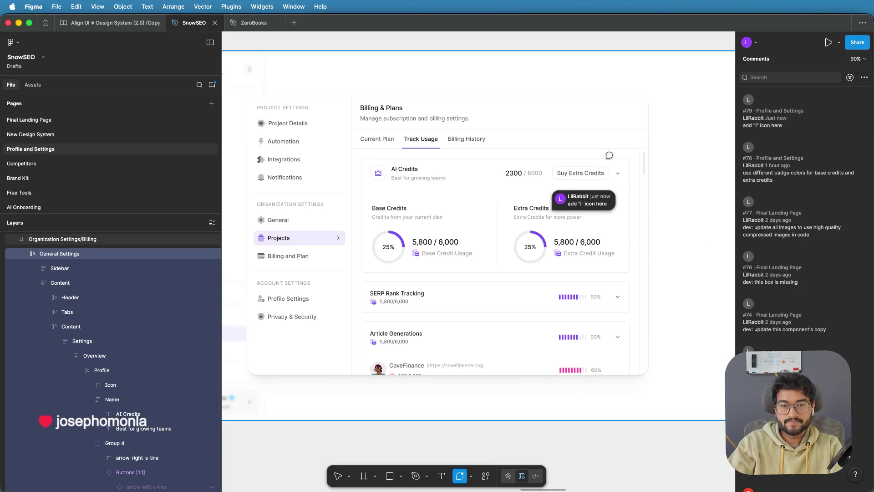
ctrl+scroll(682, 134, down, 2)
scroll(682, 135, down, 2)
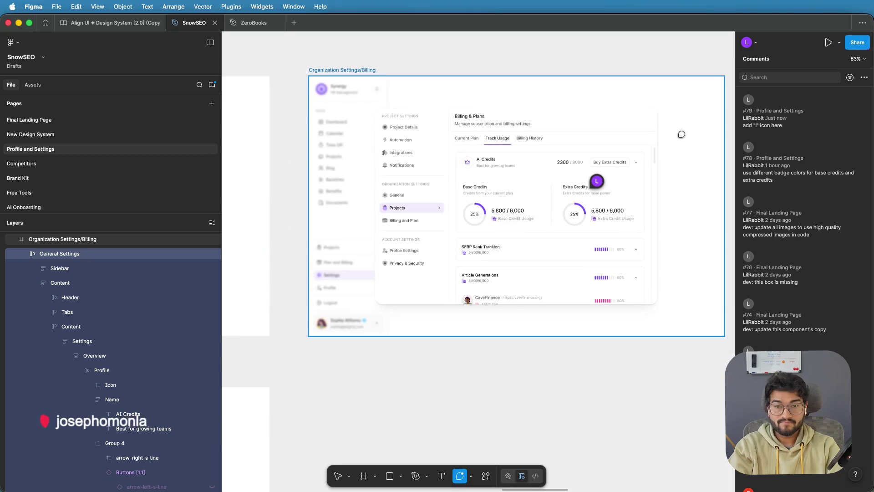
click(338, 476)
click(412, 362)
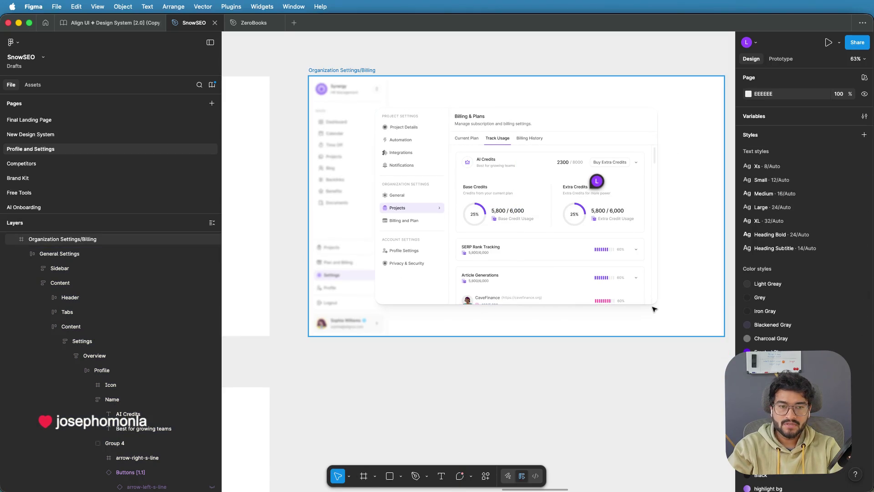
drag(565, 273, 605, 298)
scroll(357, 250, down, 3)
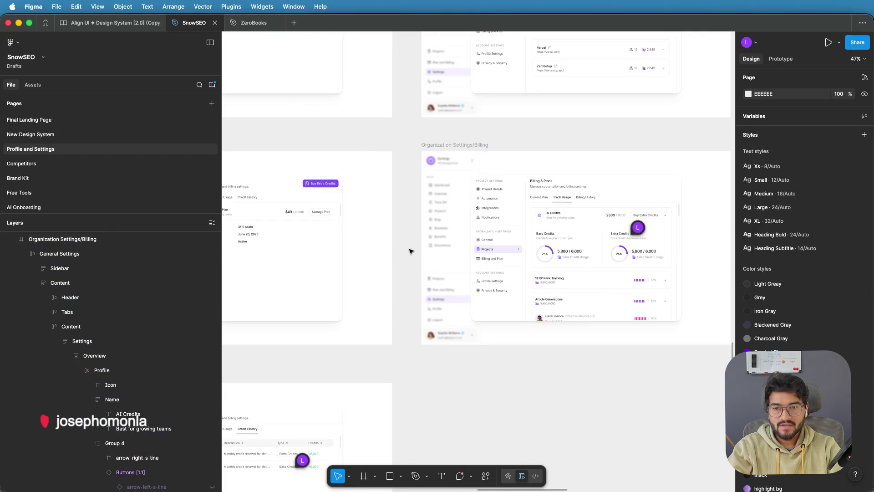
drag(357, 250, 458, 240)
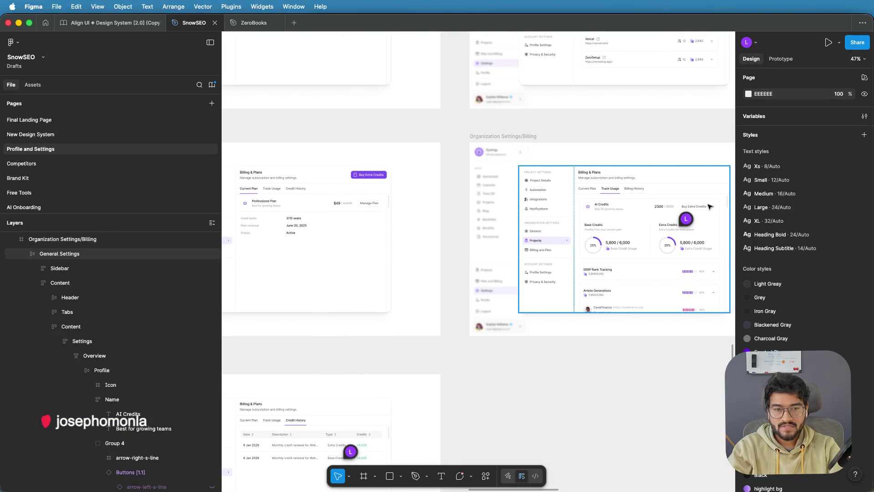